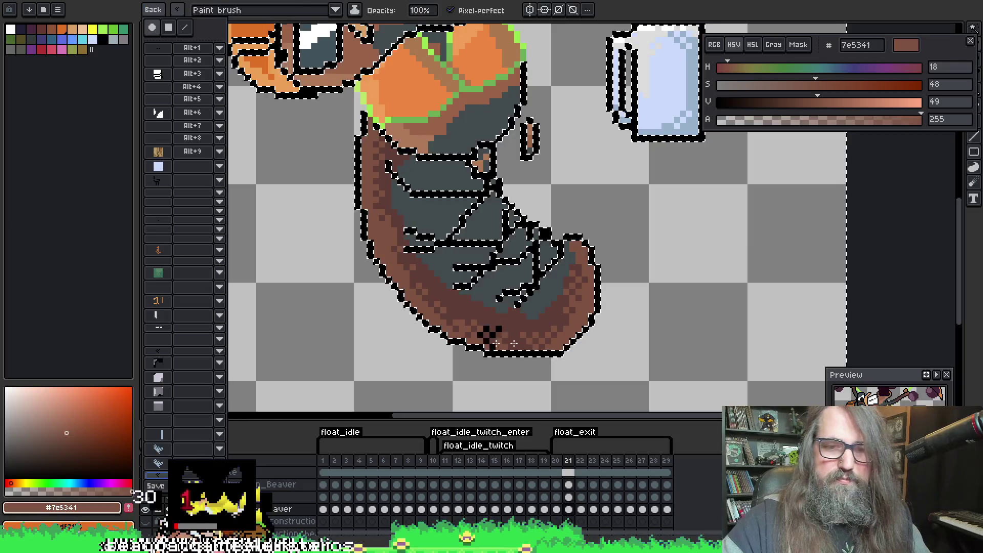
Close the brush presets, sample the dark grey from the artwork, and pan the view down-right
{"action": "left_click", "coordinate": [513, 340]}
{"action": "key", "text": "i"}
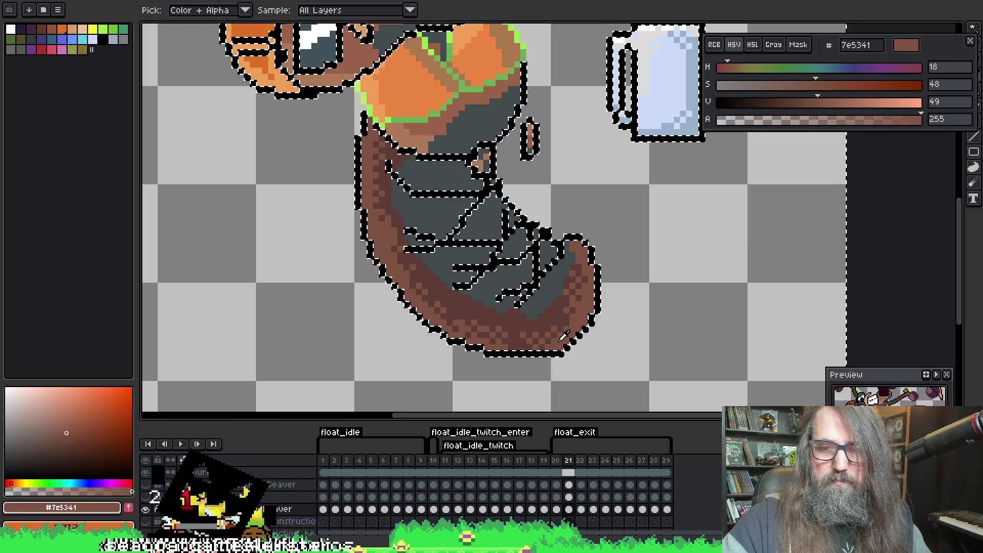
{"action": "mouse_move", "coordinate": [512, 341]}
{"action": "left_mouse_down"}
{"action": "mouse_move", "coordinate": [573, 314]}
{"action": "mouse_move", "coordinate": [541, 346]}
{"action": "left_mouse_up"}
{"action": "key", "text": "b"}
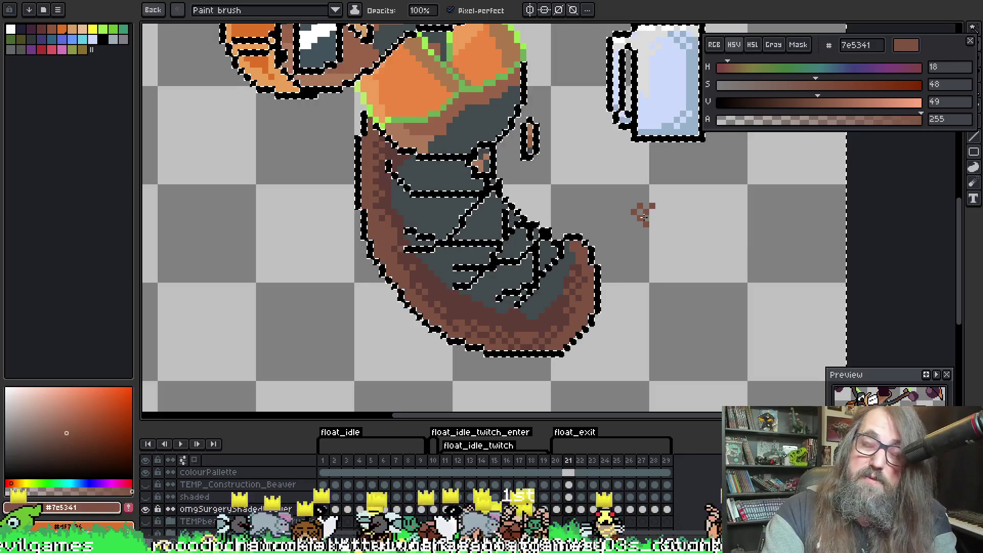
{"action": "mouse_move", "coordinate": [644, 217]}
{"action": "left_mouse_down"}
{"action": "mouse_move", "coordinate": [703, 259]}
{"action": "mouse_move", "coordinate": [665, 279]}
{"action": "left_mouse_up"}
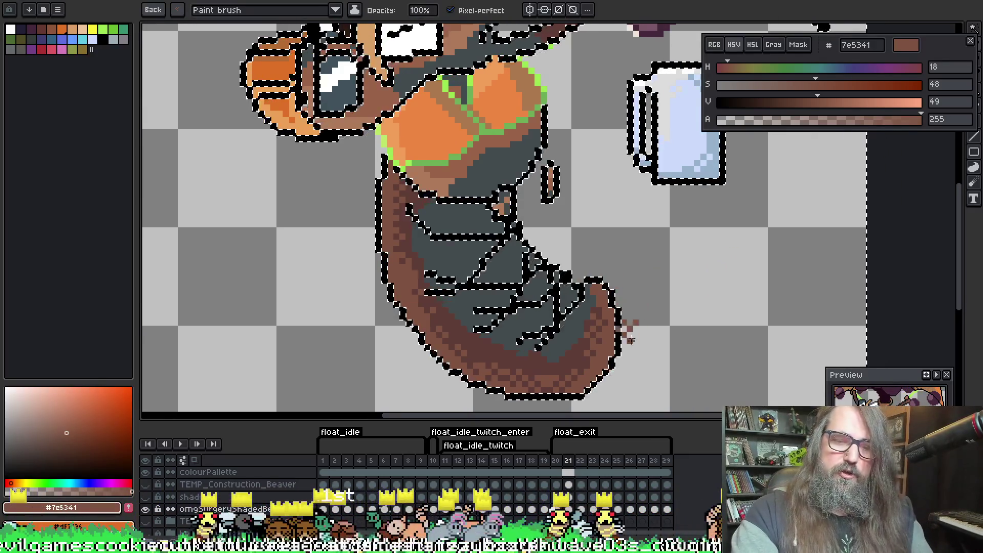
On frame 22, clear the old selection and magic-wand all brown outline pixels
{"action": "left_click", "coordinate": [581, 509]}
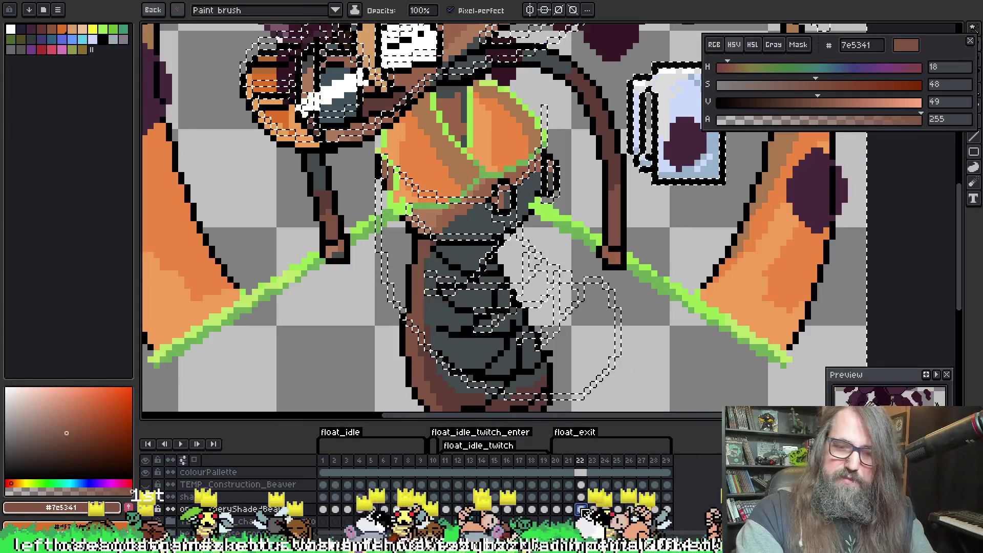
{"action": "scroll", "coordinate": [585, 197], "scroll_direction": "down", "scroll_amount": 3}
{"action": "key", "text": "ctrl+d"}
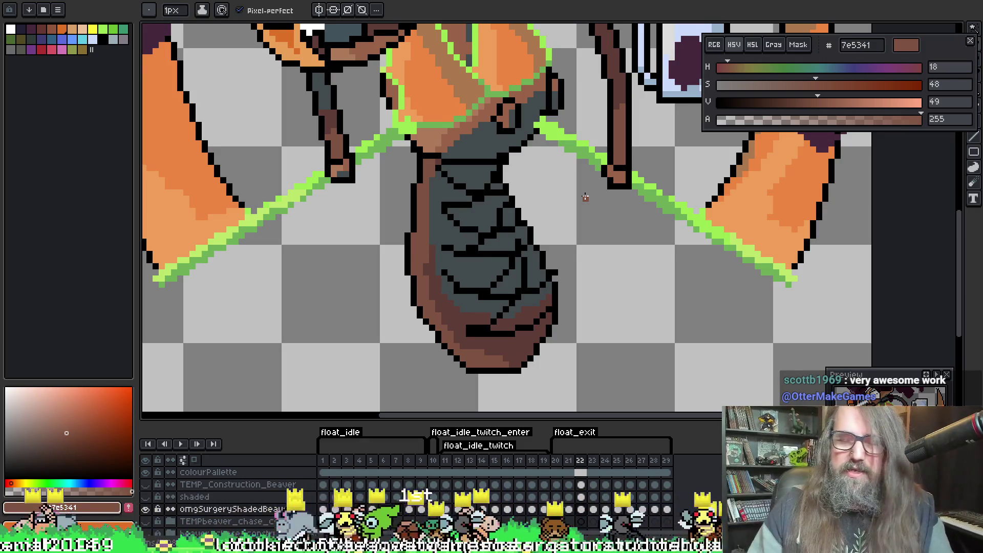
{"action": "key", "text": "w"}
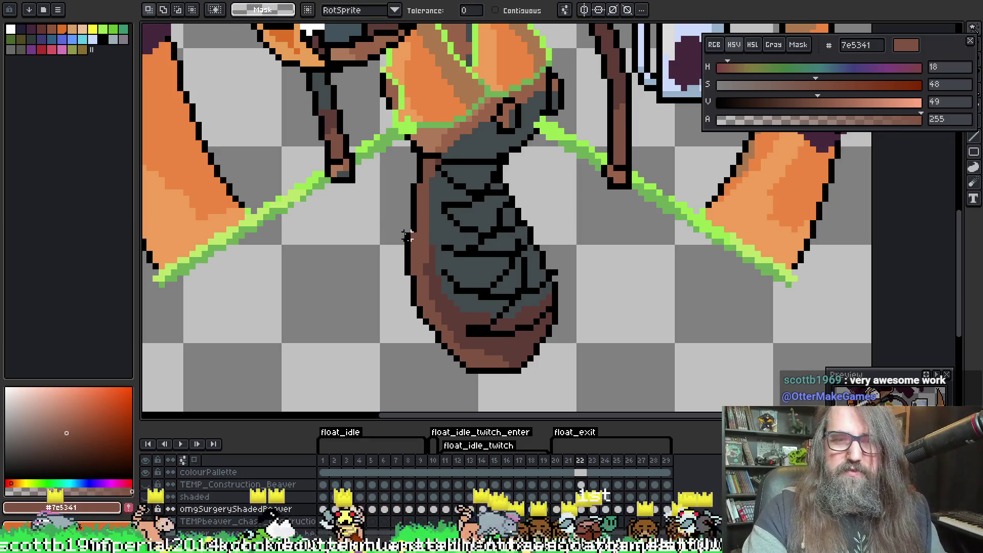
{"action": "left_click", "coordinate": [419, 242]}
{"action": "key", "text": "b"}
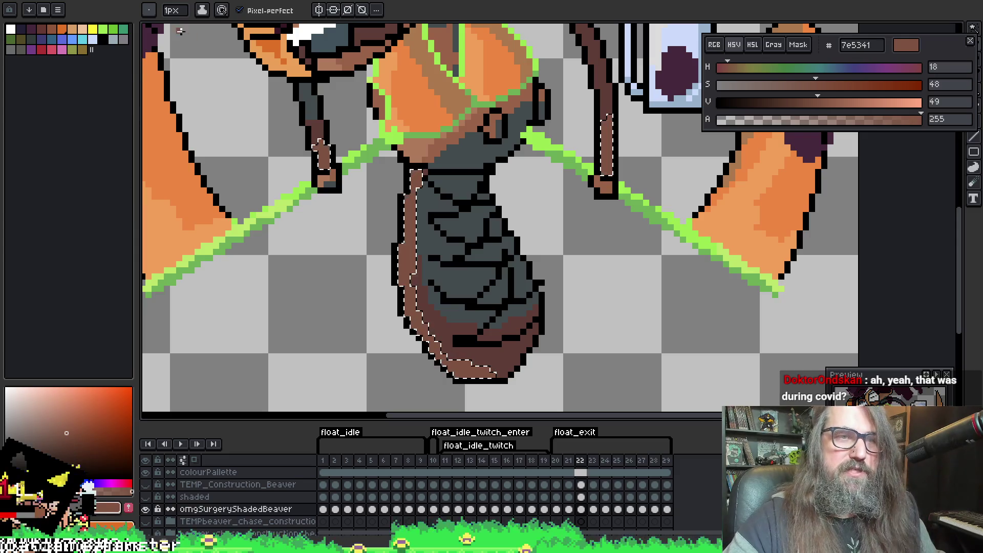
Open the saved brush presets and pick a brush for painting
{"action": "left_click", "coordinate": [148, 10]}
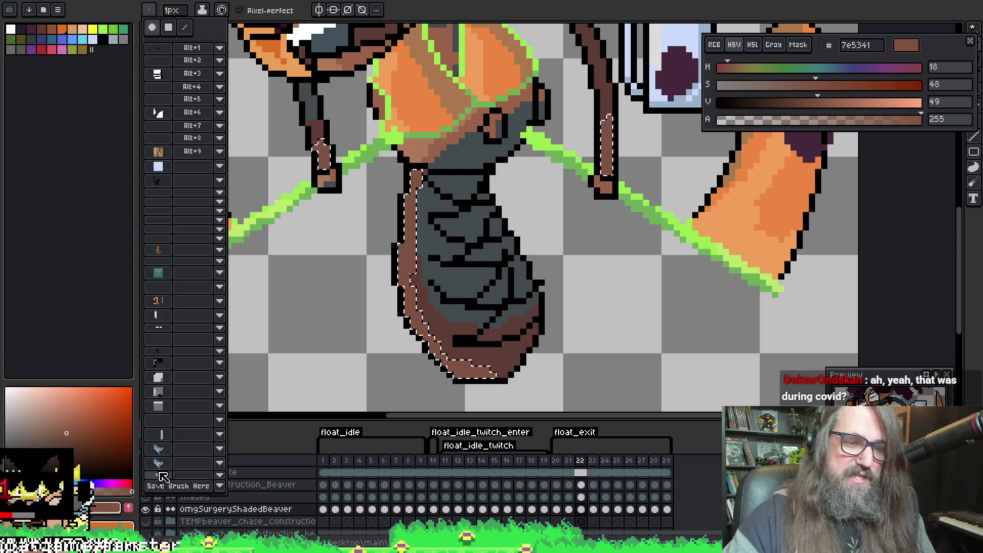
{"action": "scroll", "coordinate": [418, 205], "scroll_direction": "down", "scroll_amount": 2}
{"action": "key", "text": "i"}
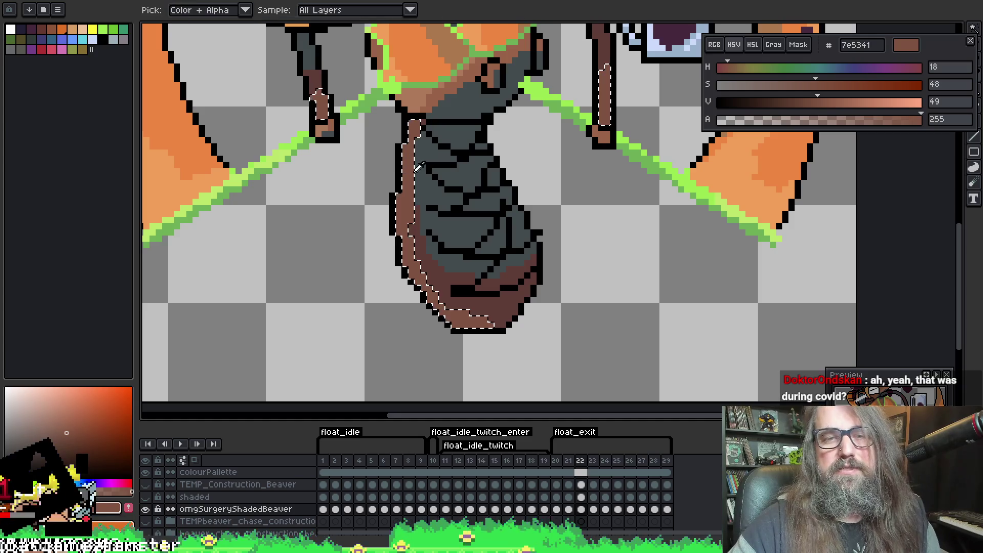
{"action": "key", "text": "b"}
{"action": "scroll", "coordinate": [480, 187], "scroll_direction": "up", "scroll_amount": 1}
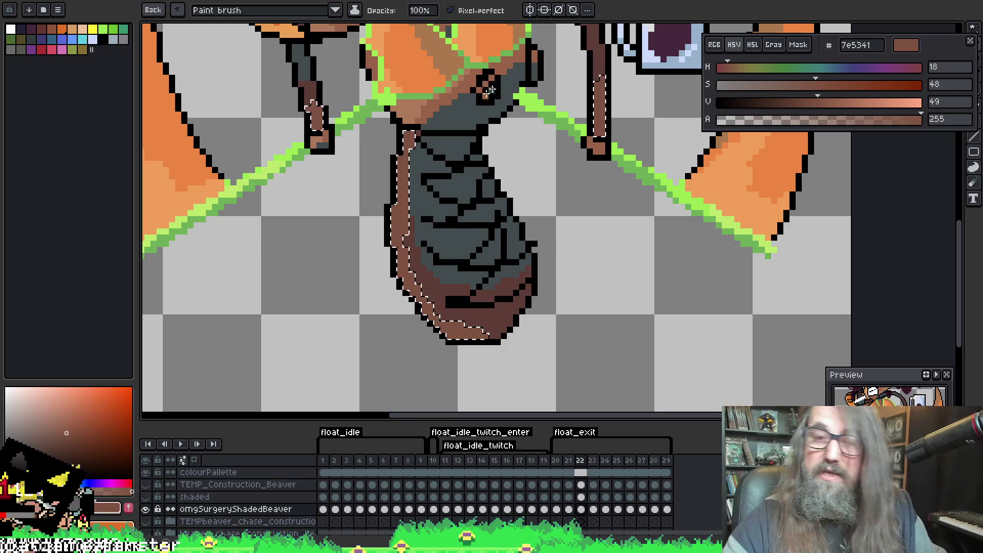
{"action": "left_click", "coordinate": [398, 160], "text": "alt"}
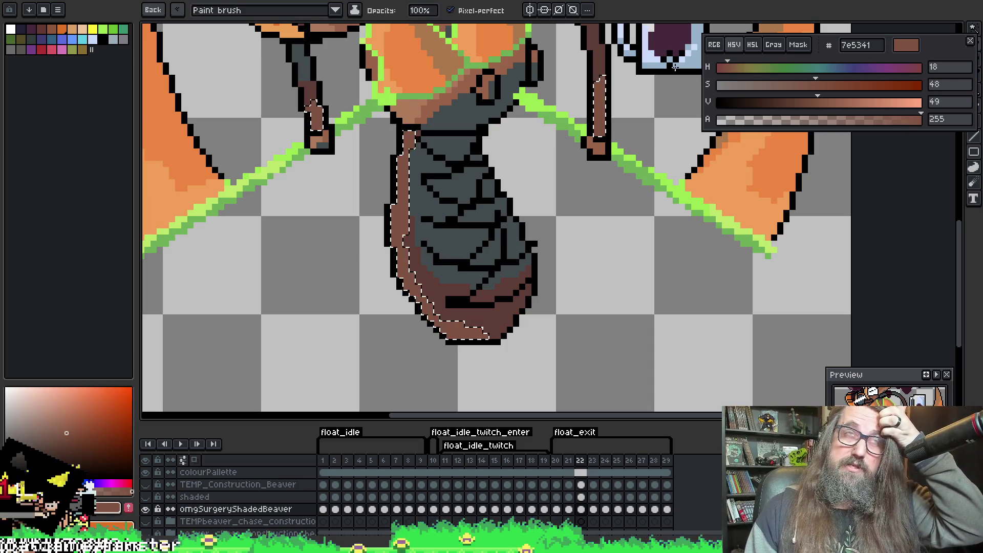
Sample darker brown 5f3d37 and paint it over black pixels near the body's bottom
{"action": "key", "text": "i"}
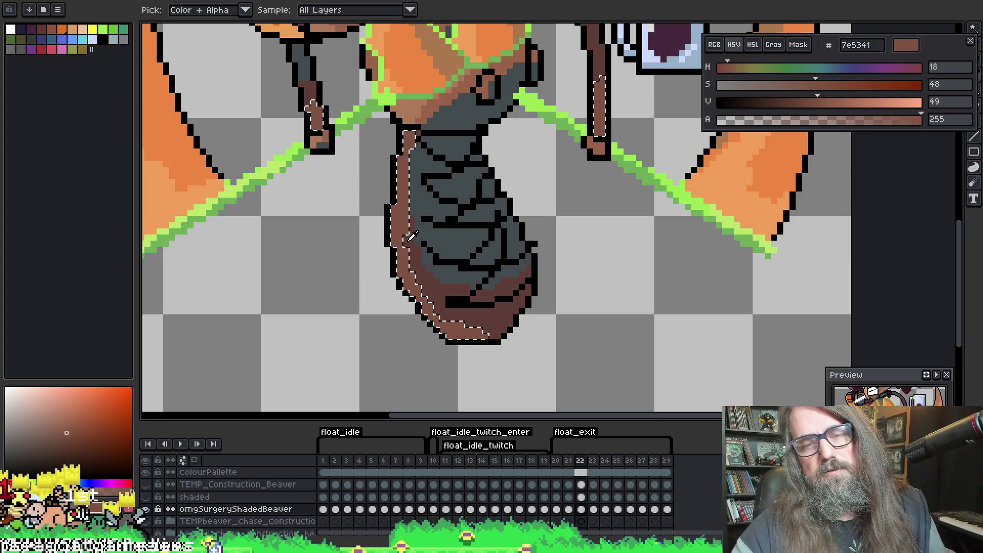
{"action": "left_click", "coordinate": [416, 241]}
{"action": "left_click", "coordinate": [398, 210], "text": "alt"}
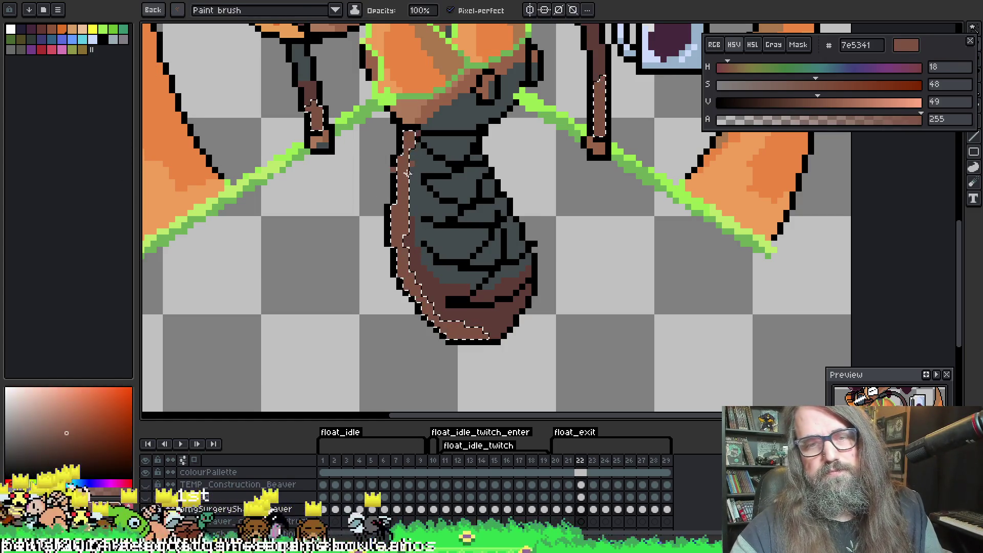
{"action": "left_click", "coordinate": [404, 170], "text": "alt"}
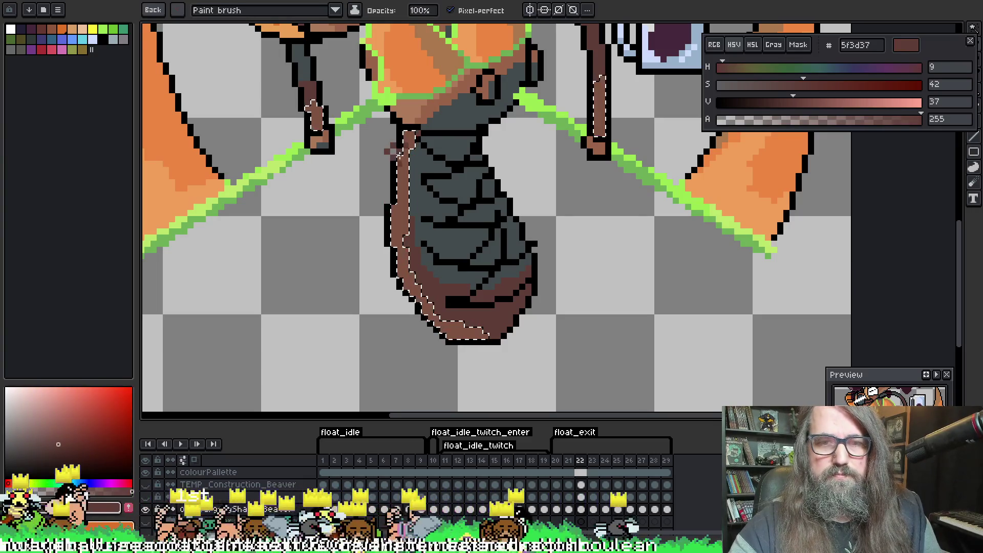
{"action": "left_click", "coordinate": [411, 169], "text": "alt"}
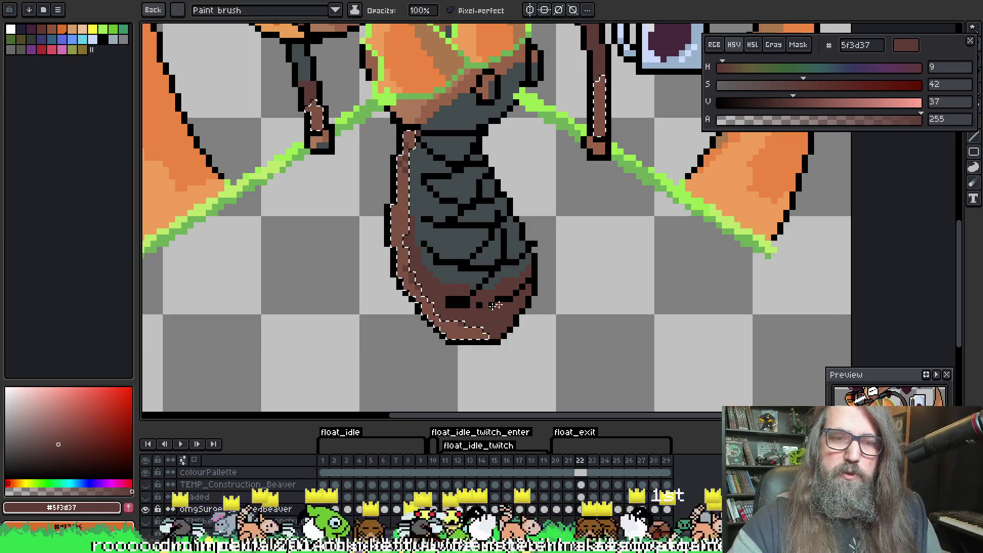
{"action": "left_click_drag", "start_coordinate": [496, 304], "coordinate": [447, 304]}
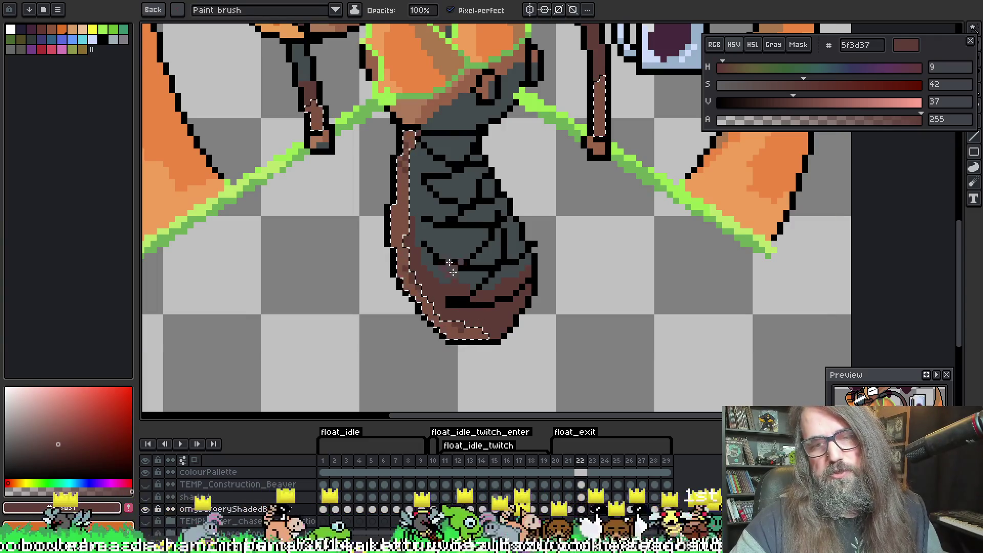
Magic-wand the black outline pixels, resample 5f3d37, then deselect
{"action": "left_click", "coordinate": [405, 244], "text": "alt"}
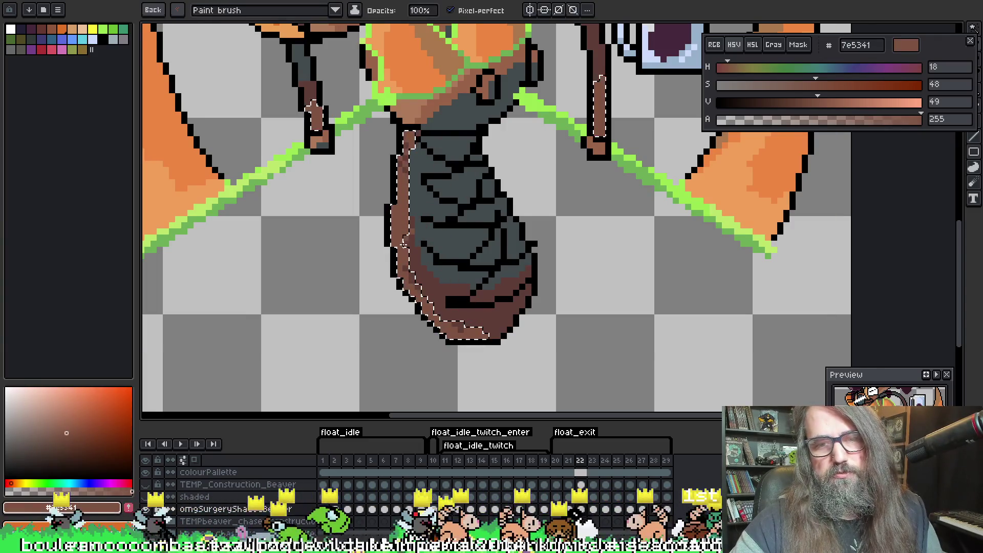
{"action": "key", "text": "w"}
{"action": "key", "text": "ctrl+d"}
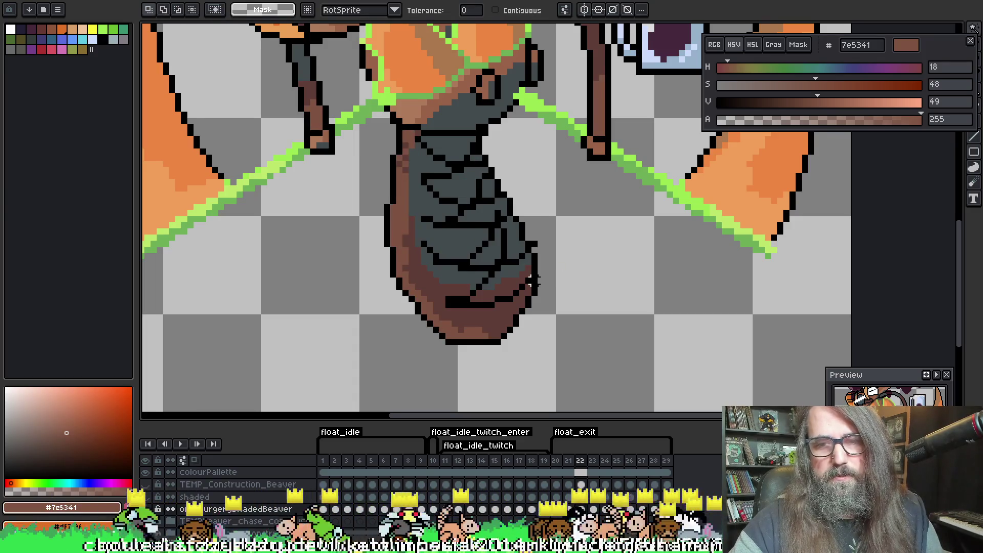
{"action": "left_click", "coordinate": [531, 281]}
{"action": "key", "text": "b"}
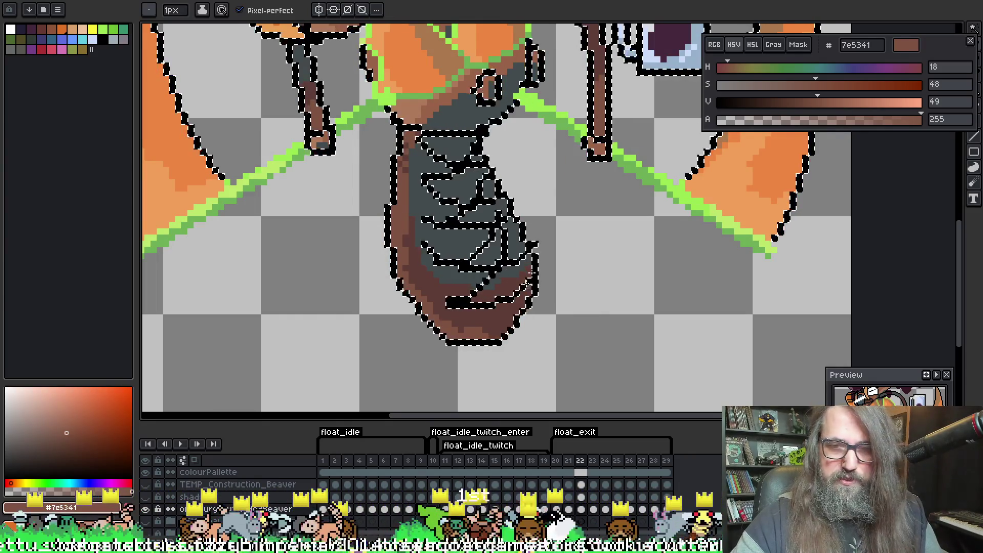
{"action": "left_click", "coordinate": [433, 171], "text": "alt"}
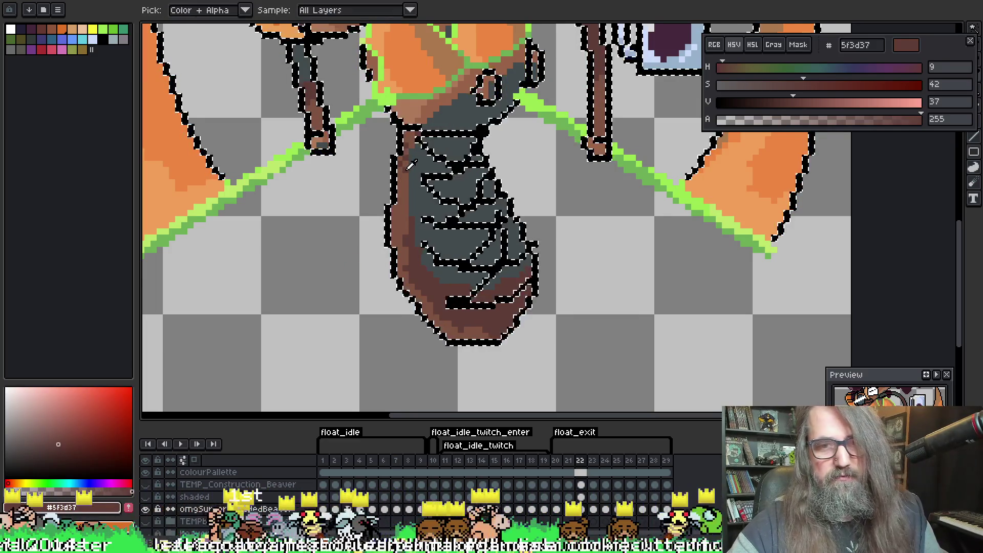
{"action": "key", "text": "b"}
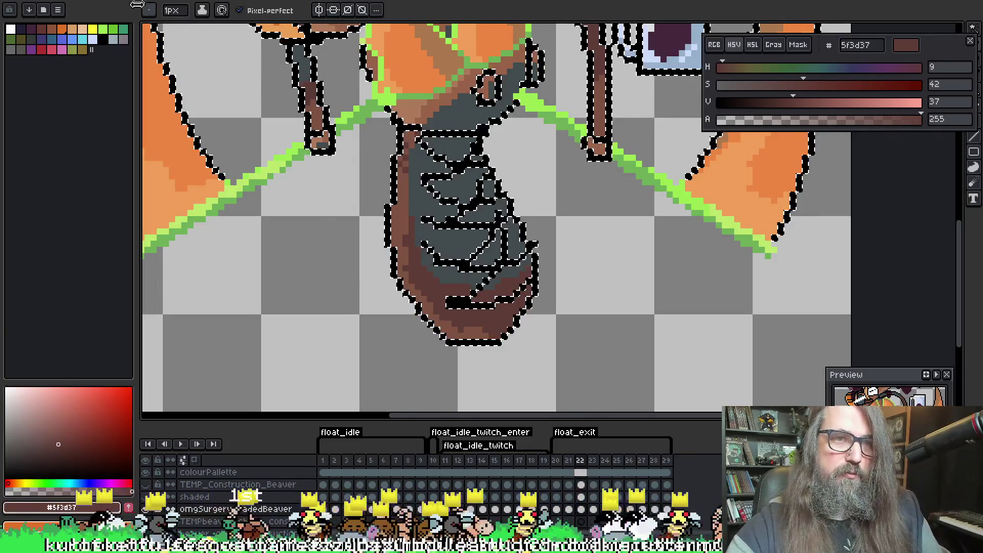
{"action": "key", "text": "ctrl+d"}
Restore the outline selection, pan up, and magic-wand every black outline pixel
{"action": "key", "text": "v"}
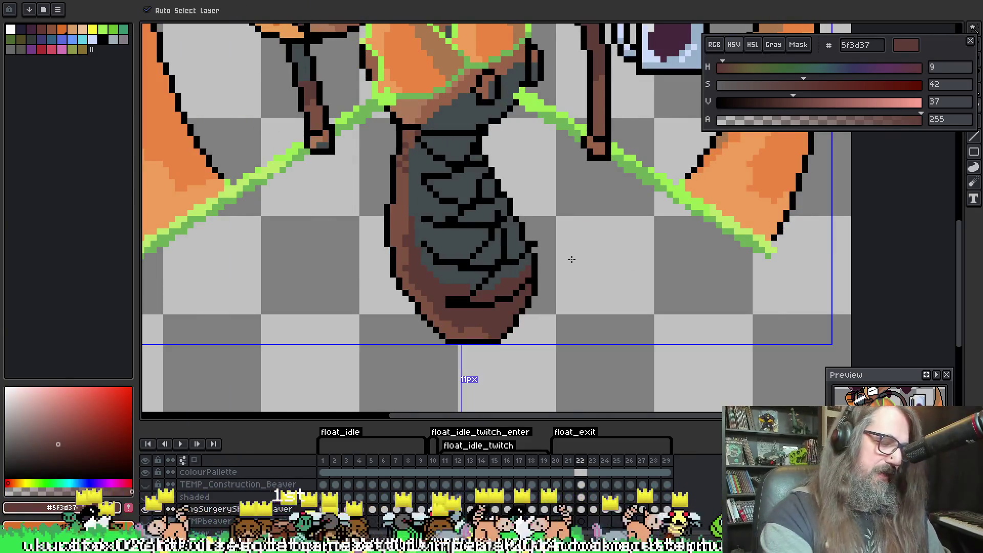
{"action": "key", "text": "b"}
{"action": "key", "text": "ctrl+shift+d"}
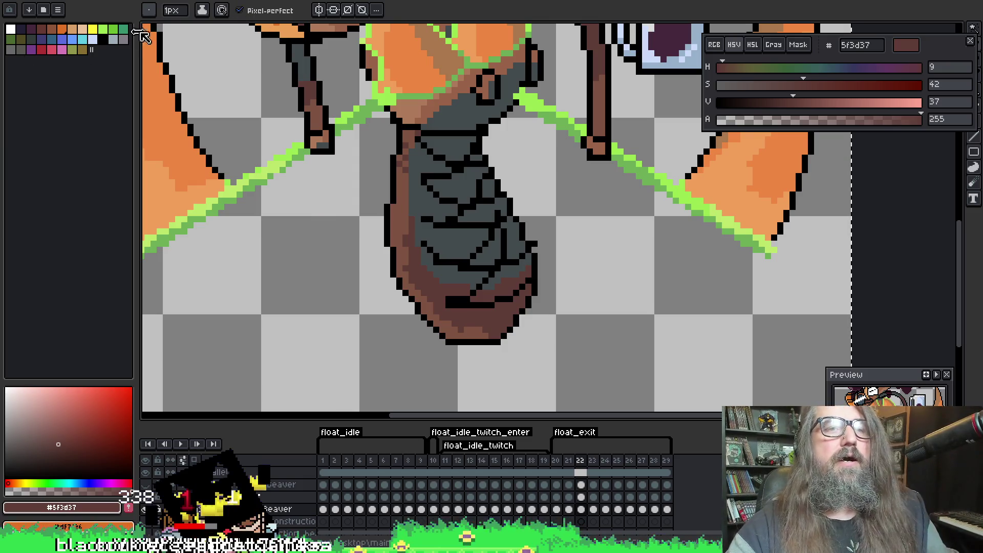
{"action": "left_click", "coordinate": [149, 10]}
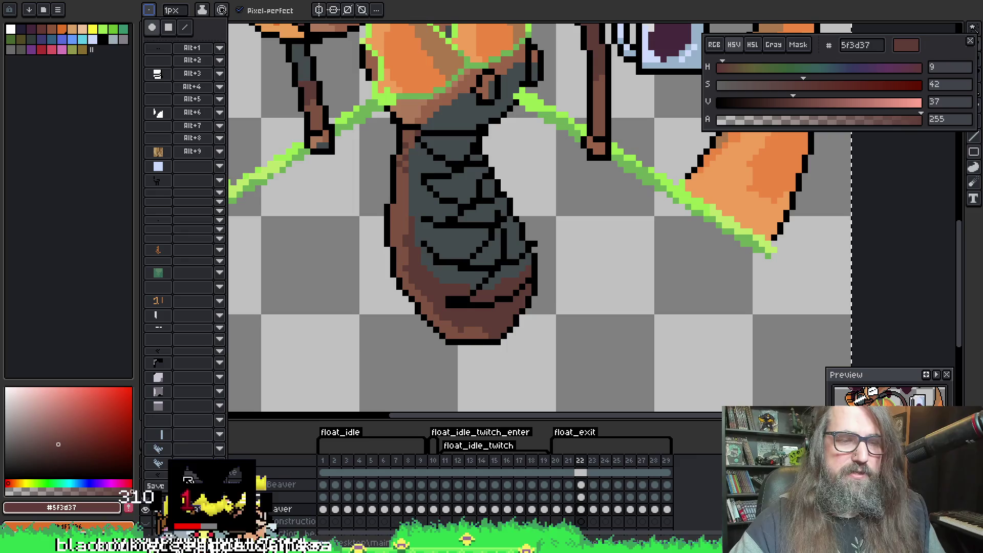
{"action": "key", "text": "w"}
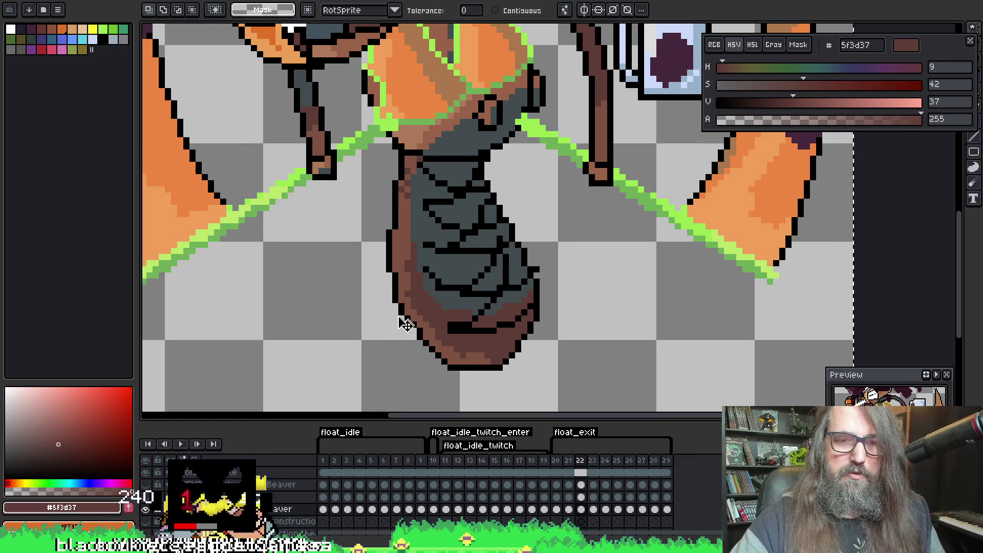
{"action": "left_click_drag", "start_coordinate": [406, 322], "coordinate": [384, 286]}
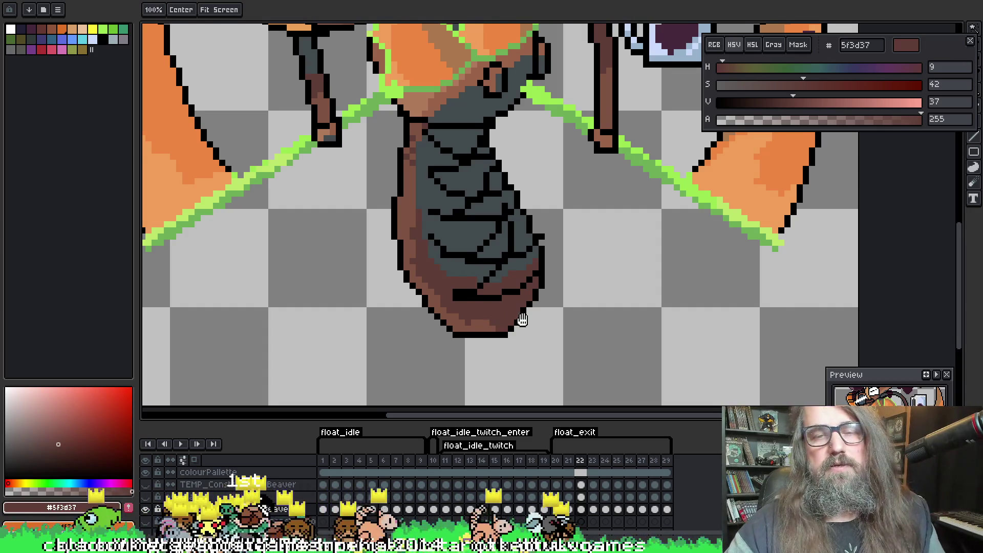
{"action": "left_click_drag", "start_coordinate": [520, 320], "coordinate": [493, 324]}
{"action": "left_click", "coordinate": [480, 324]}
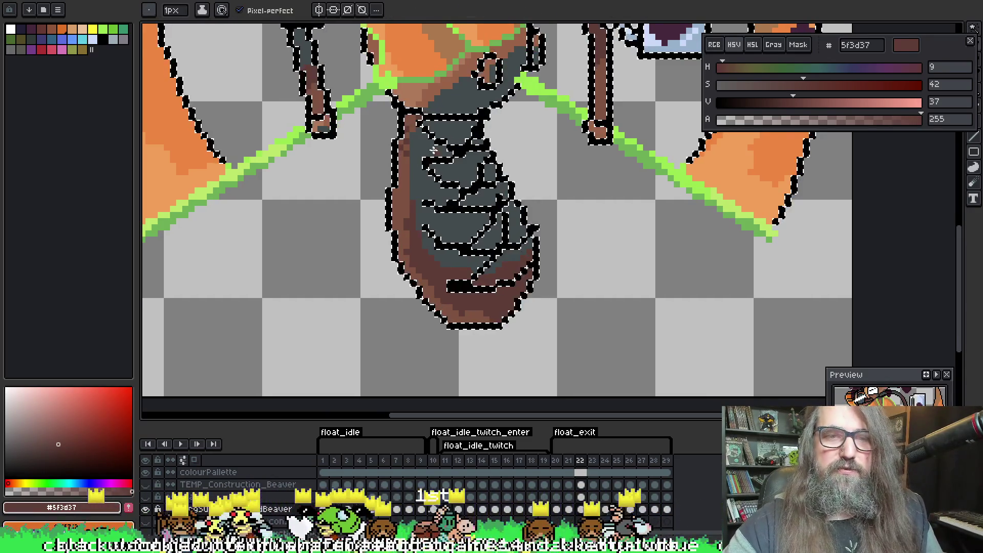
Return to the 1px pencil, reposition the view, and bring up the brush presets popup
{"action": "mouse_move", "coordinate": [442, 167]}
{"action": "left_mouse_down"}
{"action": "mouse_move", "coordinate": [416, 243]}
{"action": "mouse_move", "coordinate": [446, 217]}
{"action": "left_mouse_up"}
{"action": "key", "text": "b"}
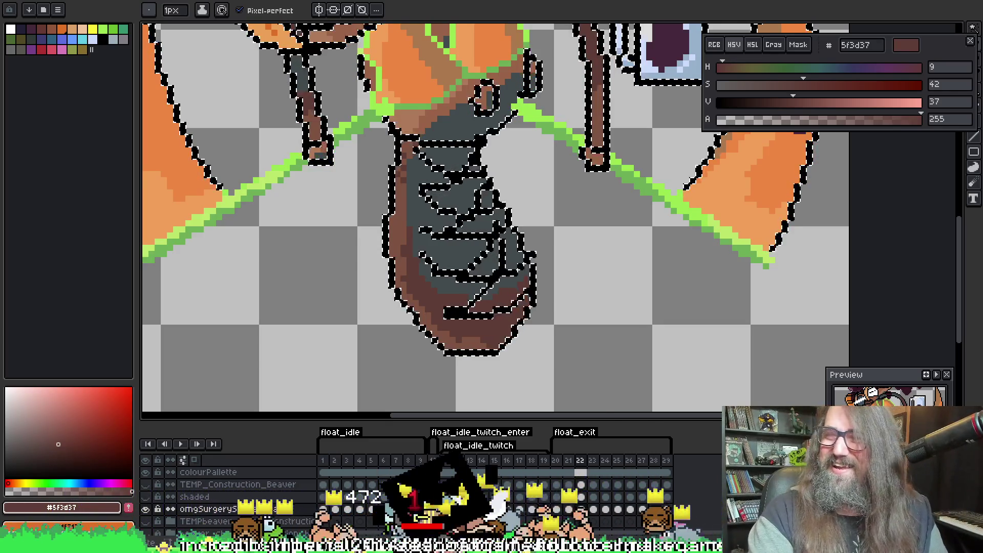
{"action": "left_click_drag", "start_coordinate": [362, 285], "coordinate": [360, 302]}
{"action": "left_click_drag", "start_coordinate": [333, 146], "coordinate": [298, 135]}
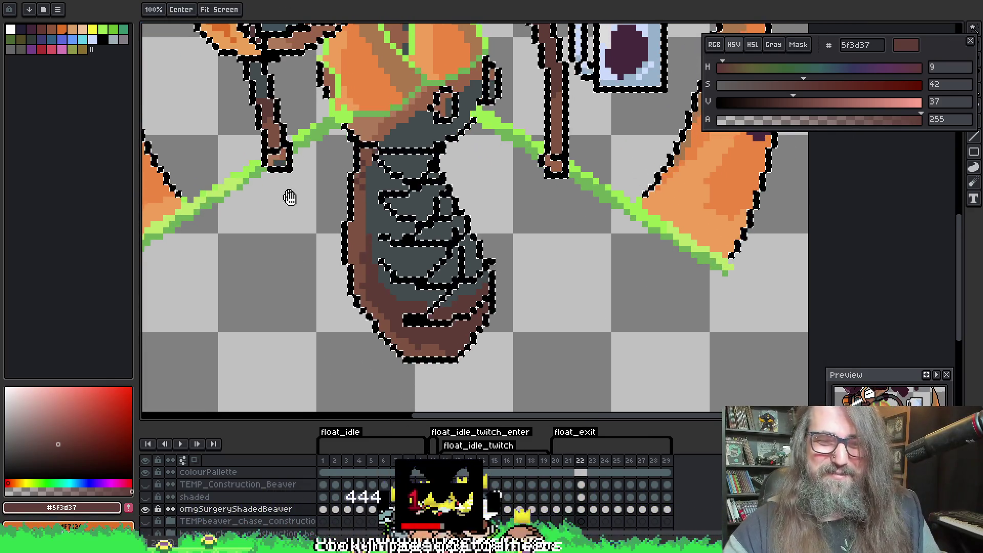
{"action": "left_click", "coordinate": [149, 9]}
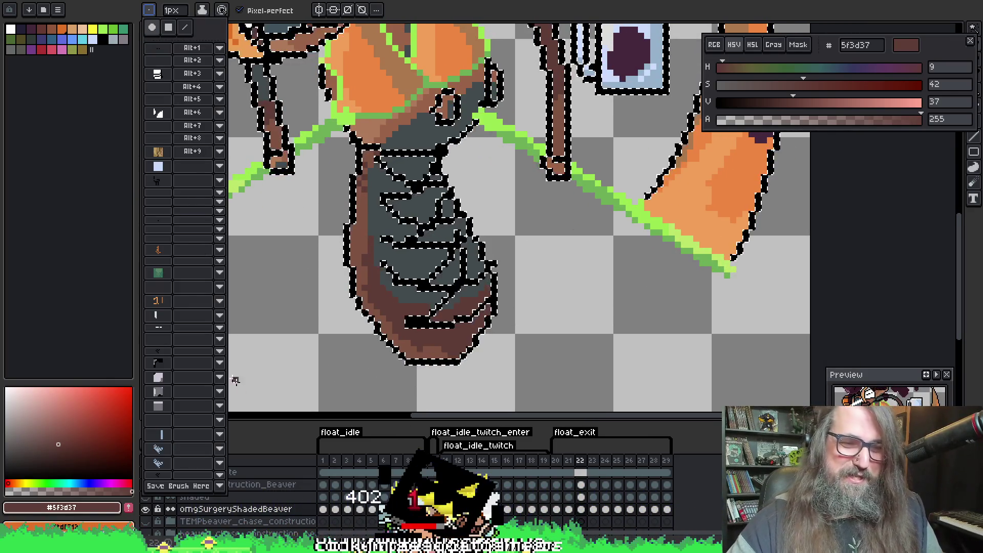
Choose a saved brush, sample the medium brown 7e5341, and select the whole sprite
{"action": "left_click", "coordinate": [161, 421]}
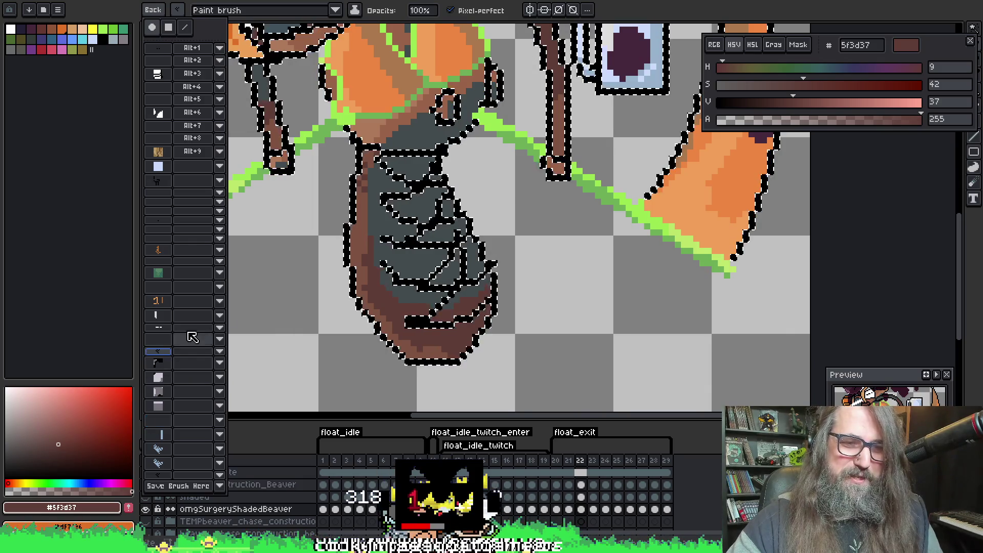
{"action": "key", "text": "i"}
{"action": "left_click", "coordinate": [358, 259], "text": "alt"}
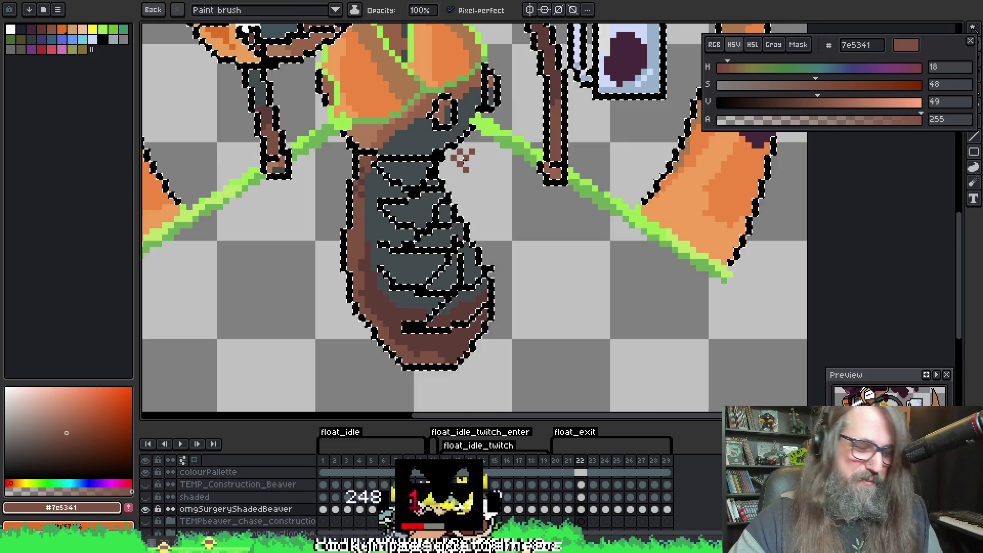
{"action": "key", "text": "ctrl+a"}
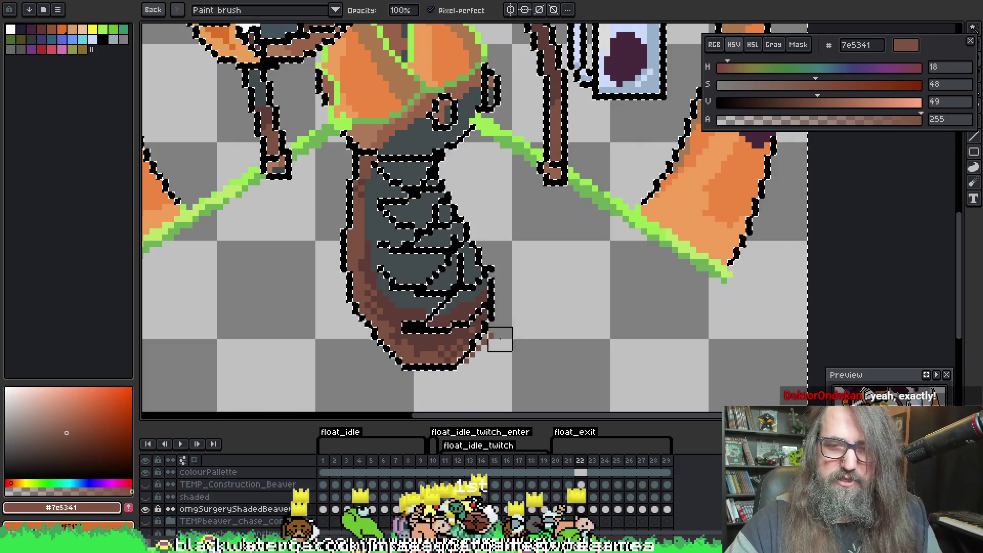
{"action": "key", "text": "b"}
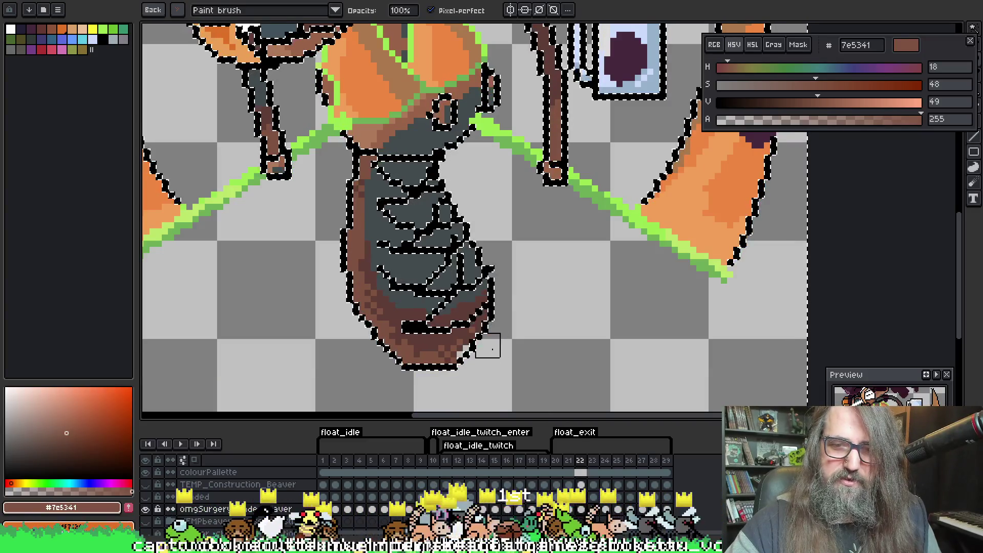
Enlarge the brush and shade the lower body's edges with dark brown 5f3d37
{"action": "key", "text": "i"}
{"action": "key", "text": "b"}
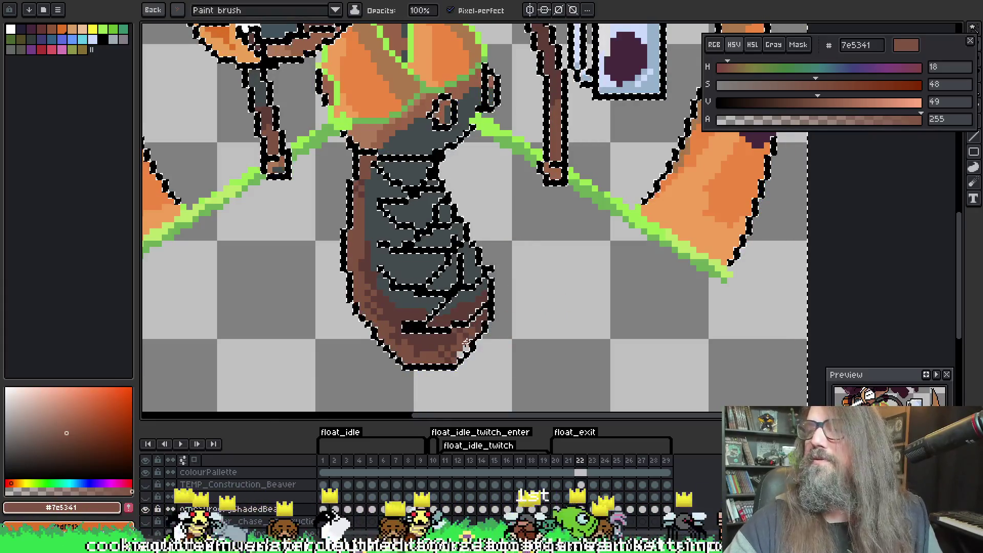
{"action": "key", "text": "]"}
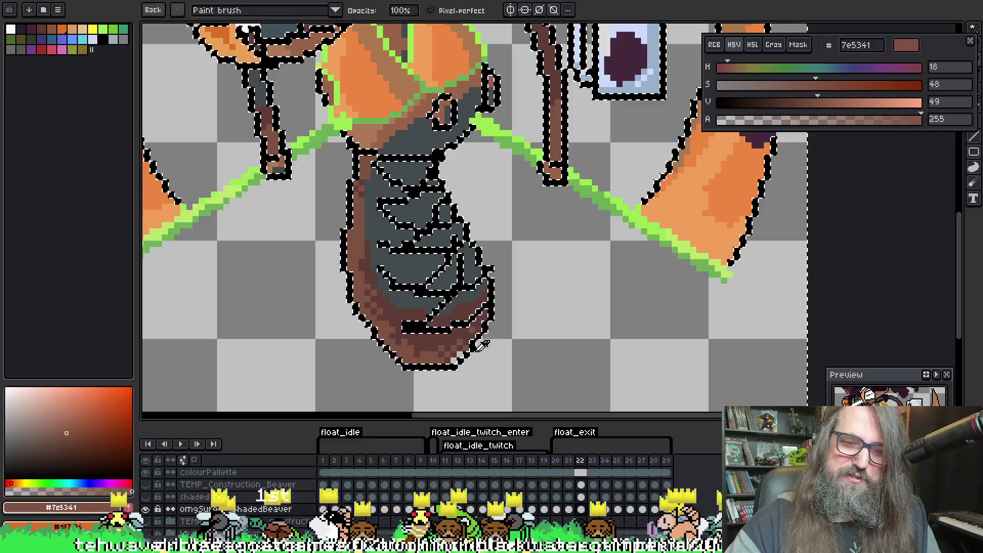
{"action": "left_click", "coordinate": [456, 355], "text": "alt"}
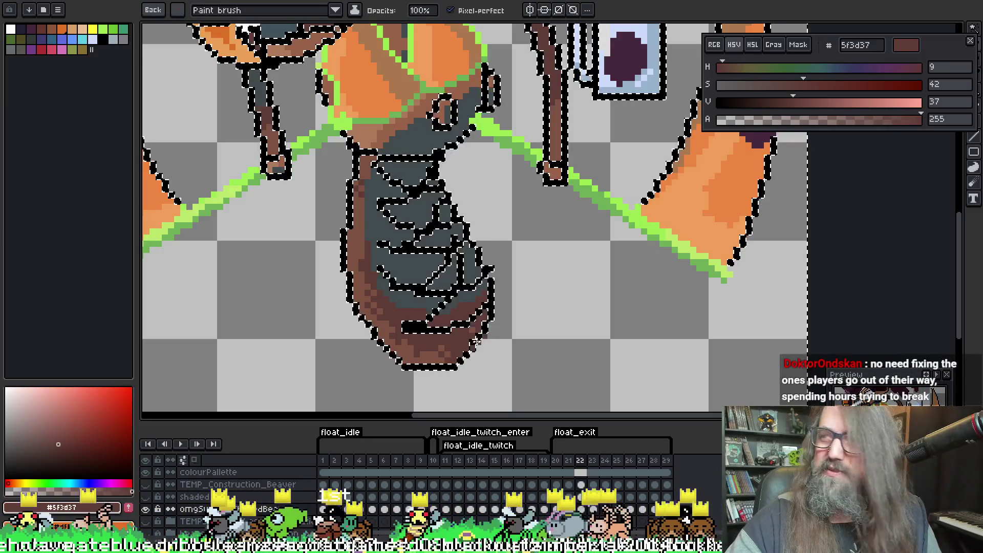
{"action": "key", "text": "alt"}
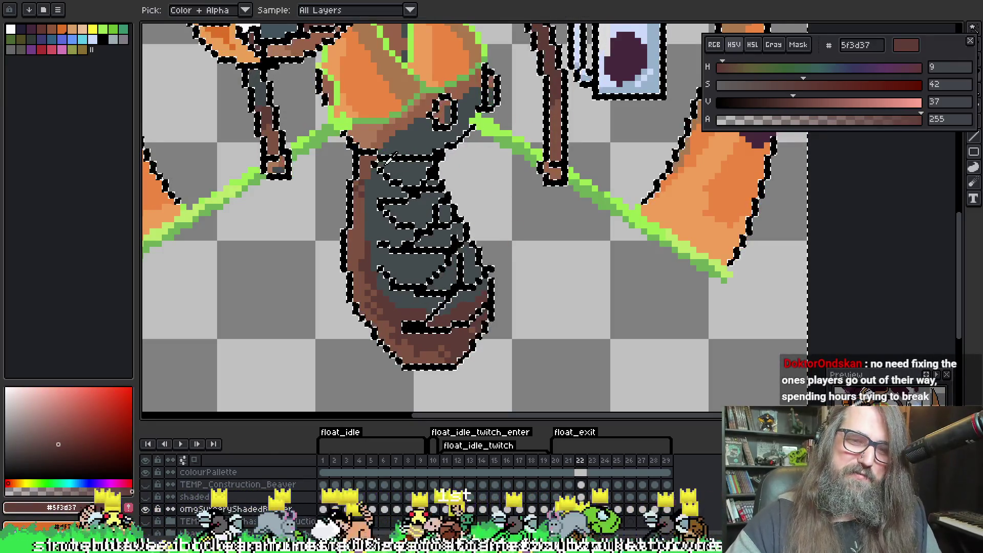
{"action": "key", "text": "alt"}
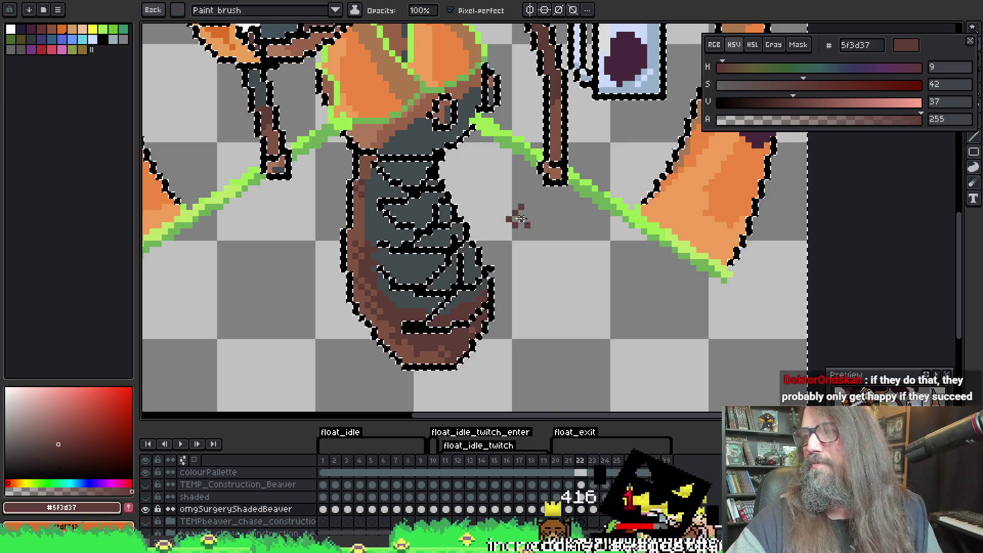
{"action": "left_click_drag", "start_coordinate": [498, 228], "coordinate": [558, 241]}
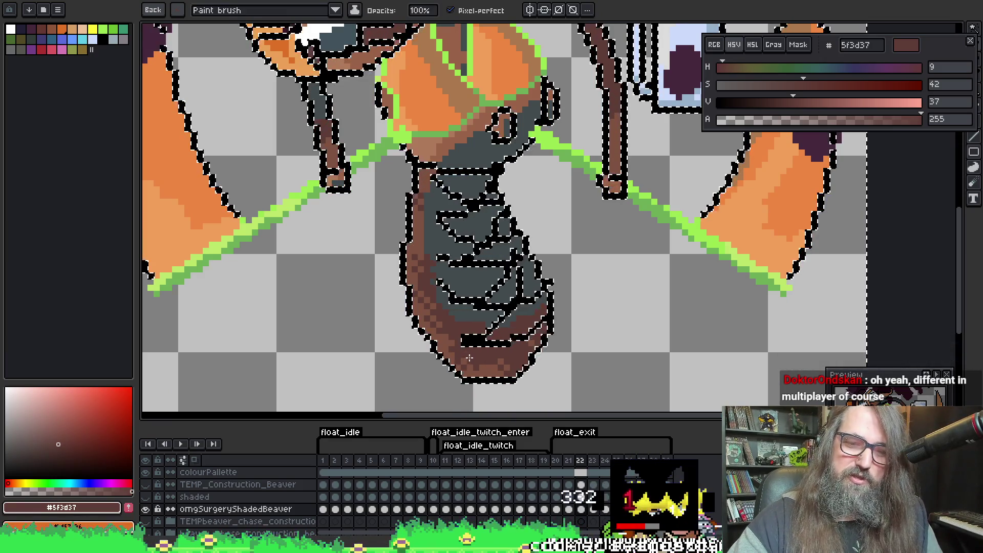
{"action": "mouse_move", "coordinate": [575, 189]}
{"action": "left_mouse_down"}
{"action": "mouse_move", "coordinate": [546, 249]}
{"action": "mouse_move", "coordinate": [654, 333]}
{"action": "mouse_move", "coordinate": [629, 331]}
{"action": "left_mouse_up"}
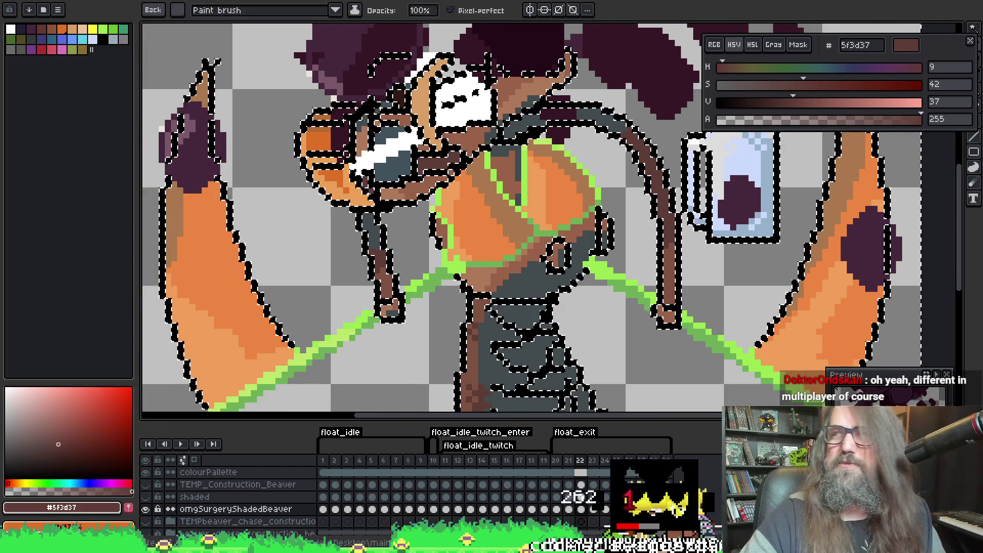
Dither medium brown 7e5341 down the lower body's left edge, undoing two stray pixels
{"action": "left_click_drag", "start_coordinate": [700, 302], "coordinate": [644, 146]}
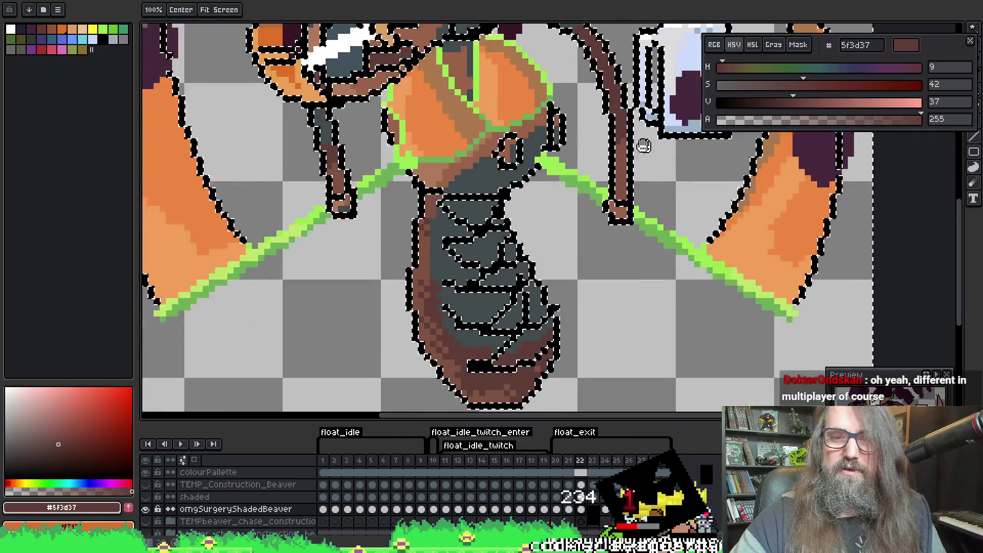
{"action": "scroll", "coordinate": [644, 145], "scroll_direction": "down", "scroll_amount": 3}
{"action": "left_click_drag", "start_coordinate": [509, 266], "coordinate": [411, 297]}
{"action": "key", "text": "alt"}
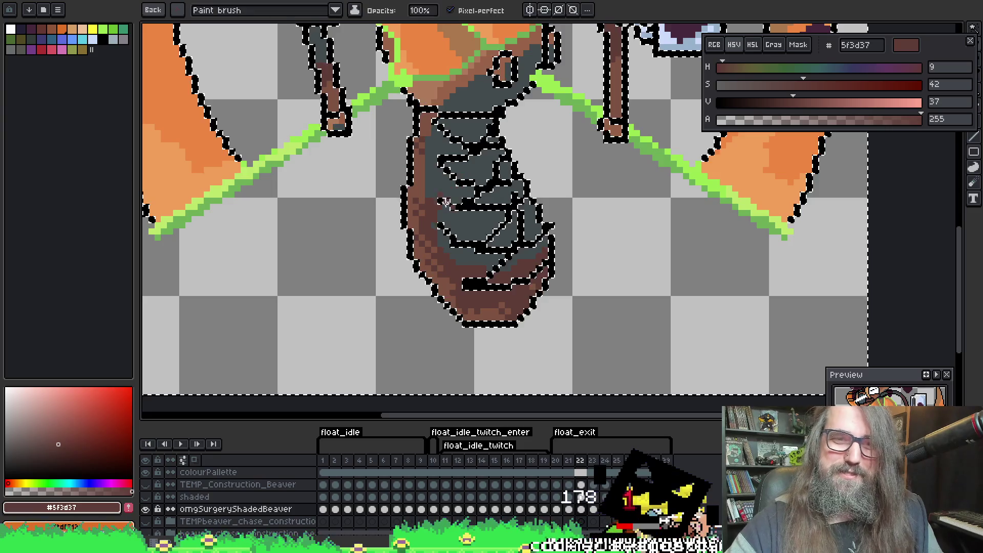
{"action": "left_click", "coordinate": [428, 193], "text": "alt"}
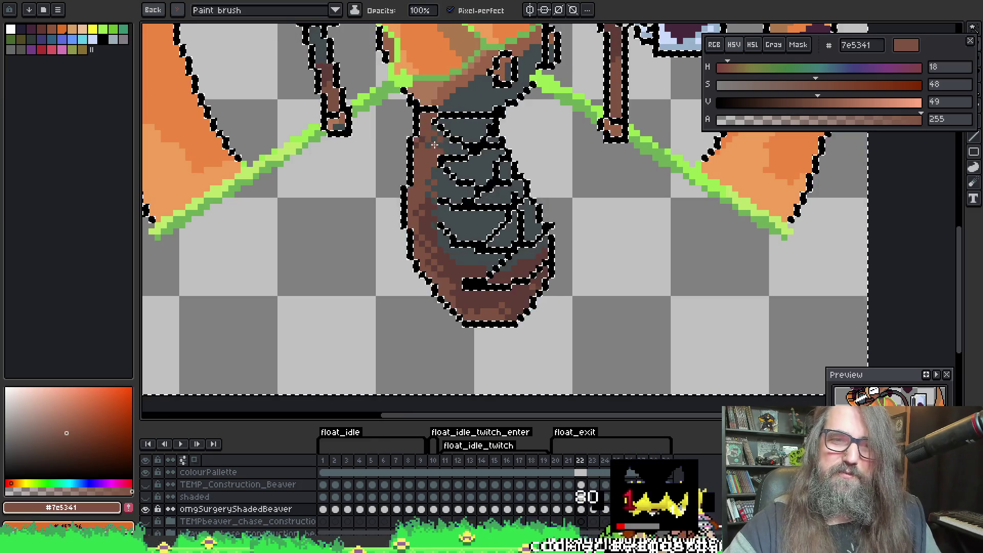
{"action": "key", "text": "alt"}
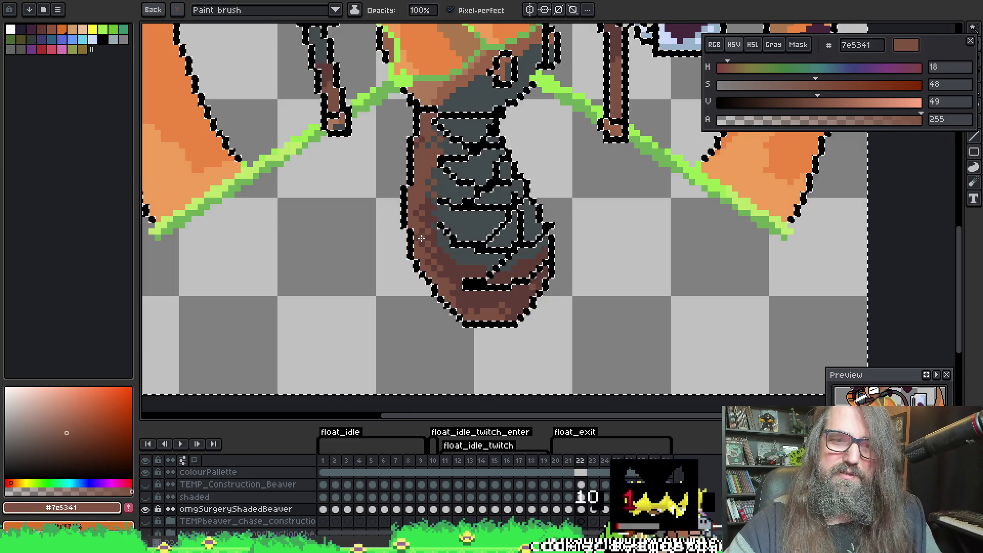
{"action": "key", "text": "ctrl+z"}
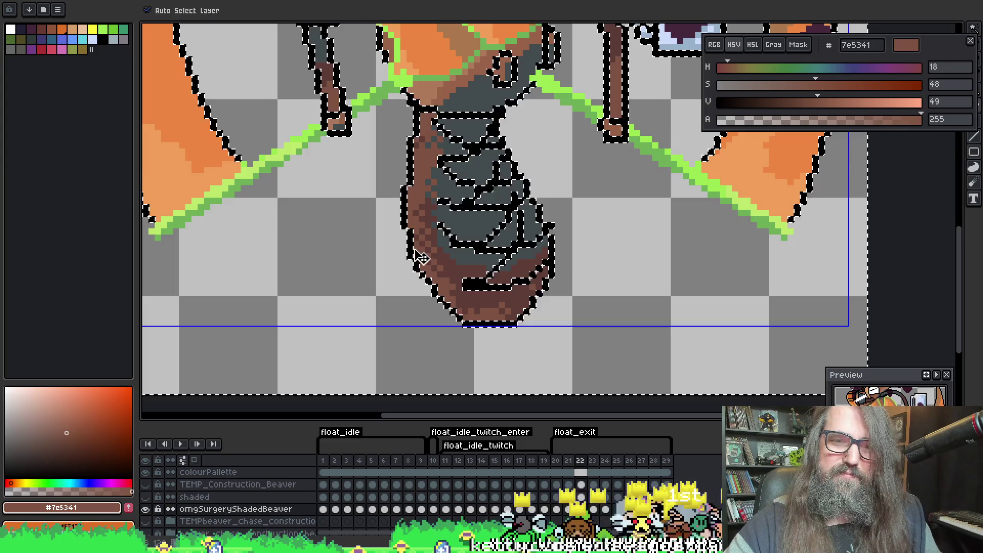
{"action": "key", "text": "ctrl+z"}
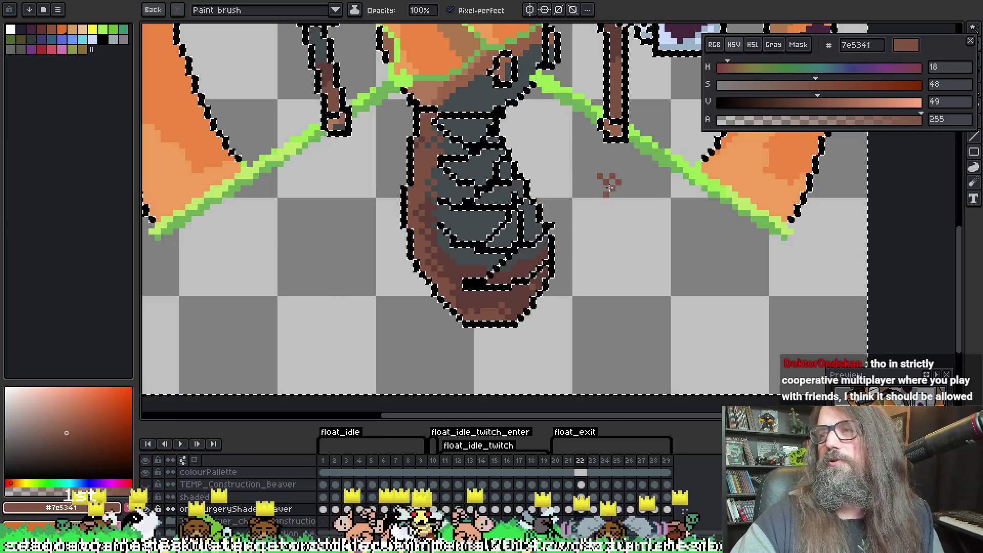
Resample dark brown, grey-blue and medium brown for the dither, then go to frame 20
{"action": "left_click_drag", "start_coordinate": [596, 208], "coordinate": [579, 206]}
{"action": "key", "text": "alt"}
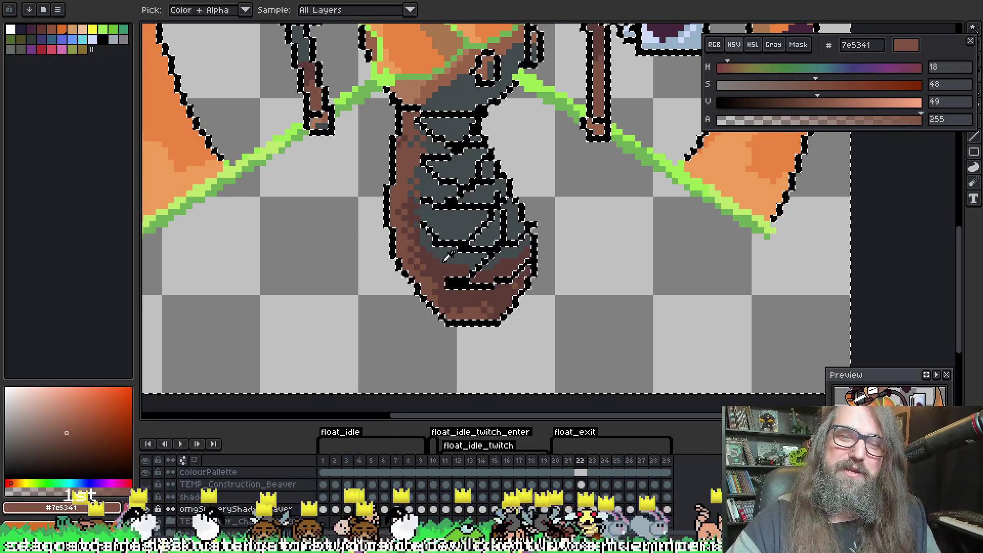
{"action": "left_click", "coordinate": [434, 290], "text": "alt"}
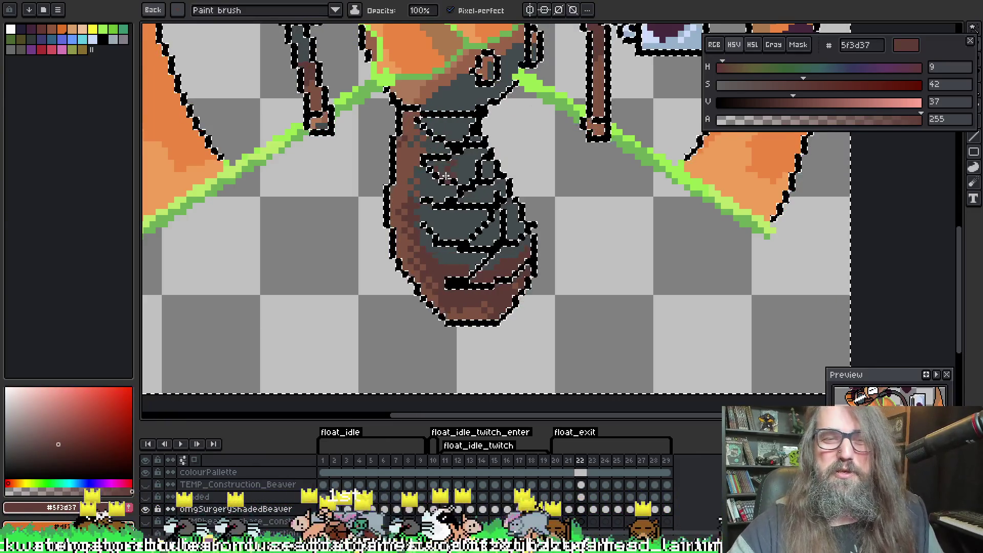
{"action": "left_click", "coordinate": [423, 209], "text": "alt"}
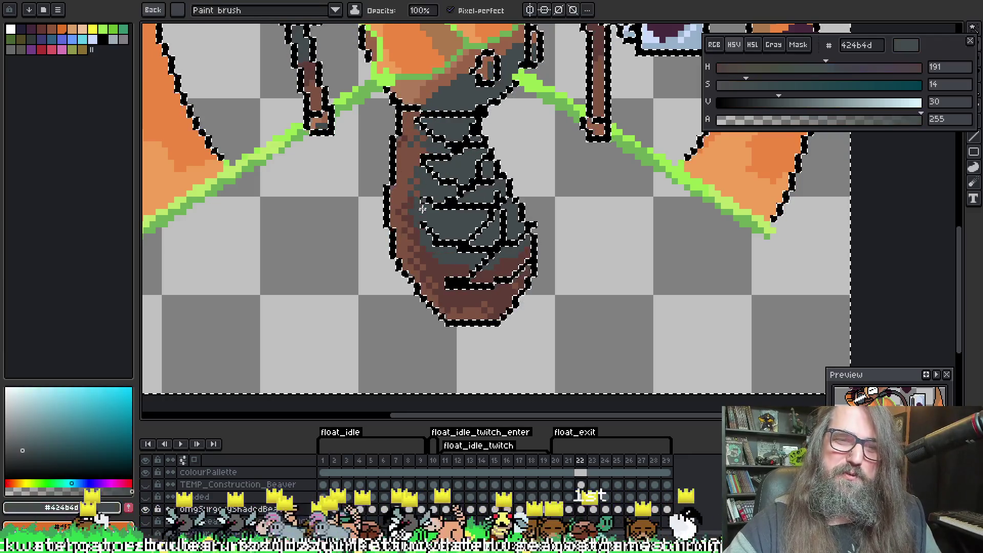
{"action": "key", "text": "alt"}
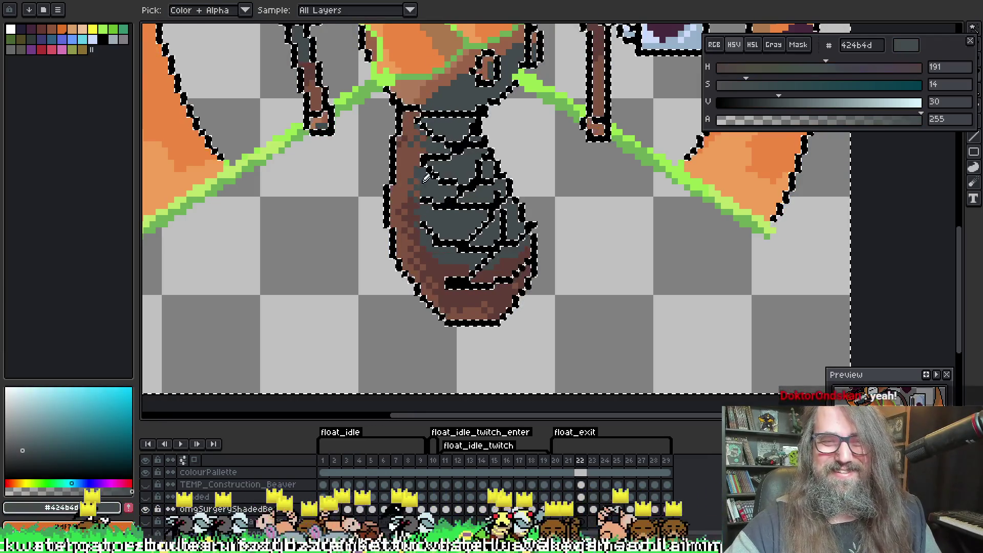
{"action": "left_click", "coordinate": [421, 131], "text": "alt"}
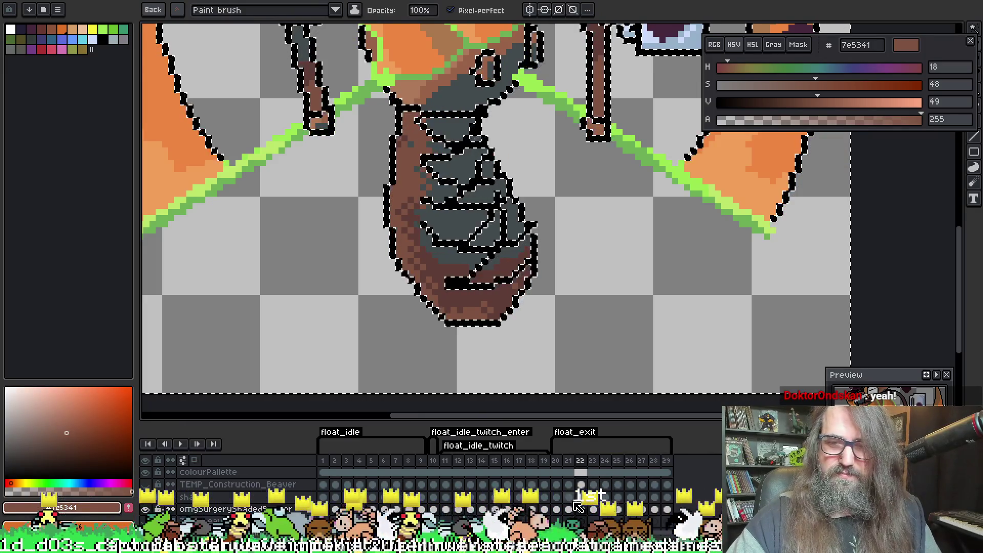
{"action": "left_click", "coordinate": [556, 497]}
On frame 20, magic-wand the sprite's pixels, pick dark brown 5f3d37, and undo a stray stroke
{"action": "scroll", "coordinate": [536, 231], "scroll_direction": "up", "scroll_amount": 3}
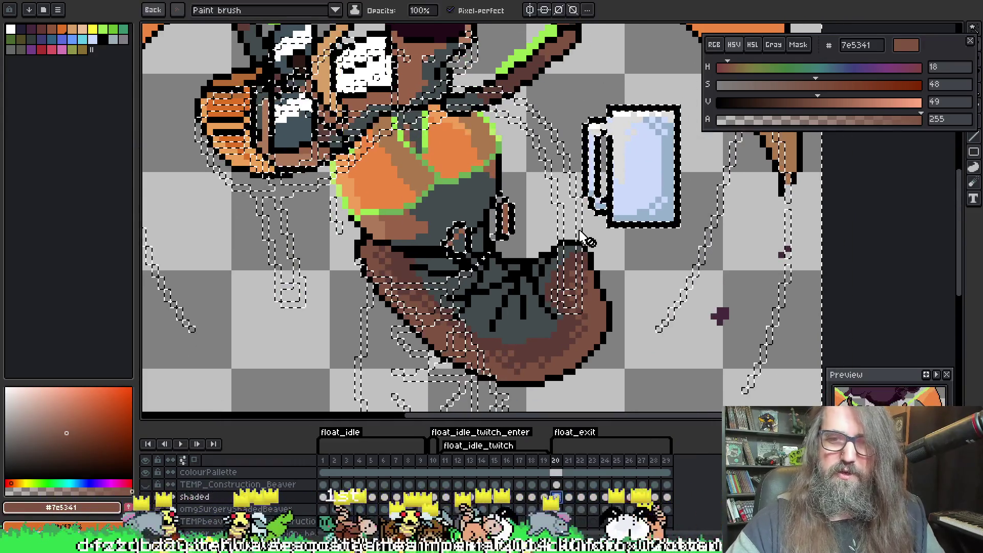
{"action": "key", "text": "w"}
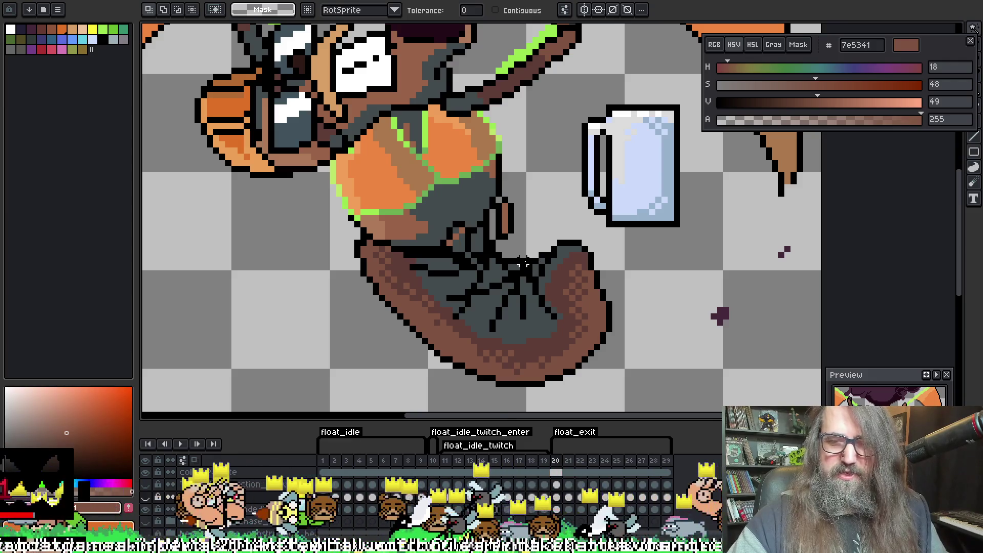
{"action": "left_click", "coordinate": [557, 508]}
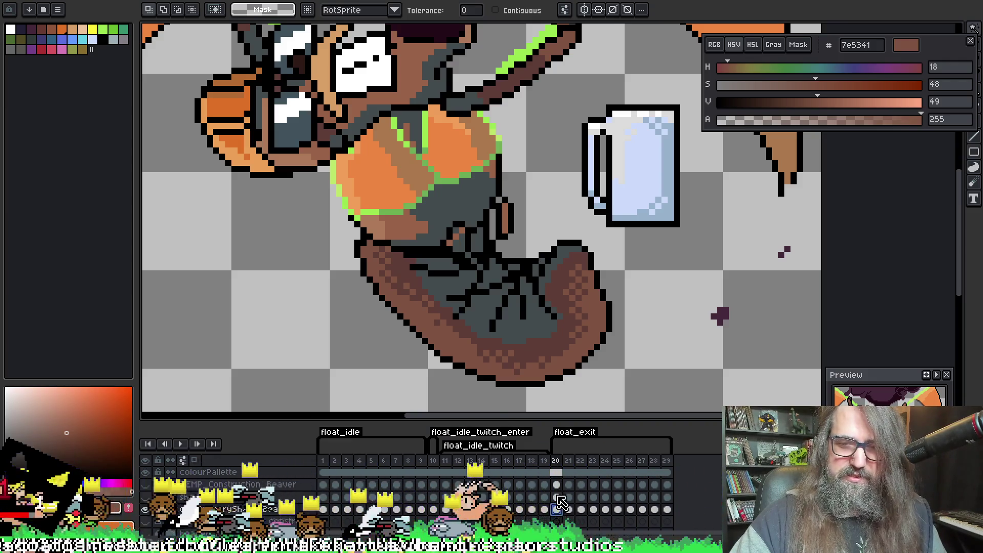
{"action": "left_click", "coordinate": [564, 245]}
{"action": "key", "text": "b"}
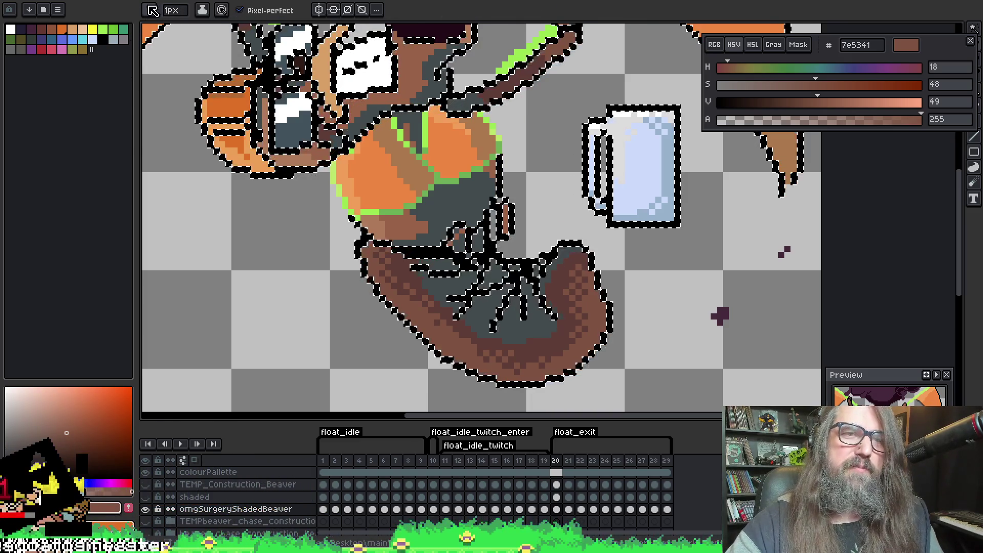
{"action": "left_click", "coordinate": [153, 11]}
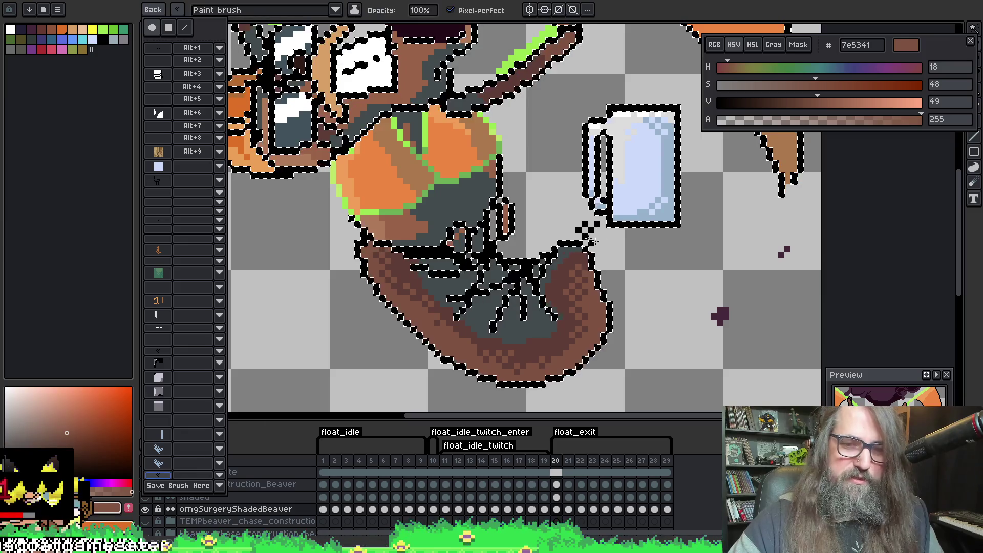
{"action": "key", "text": "i"}
{"action": "left_click", "coordinate": [526, 354], "text": "alt"}
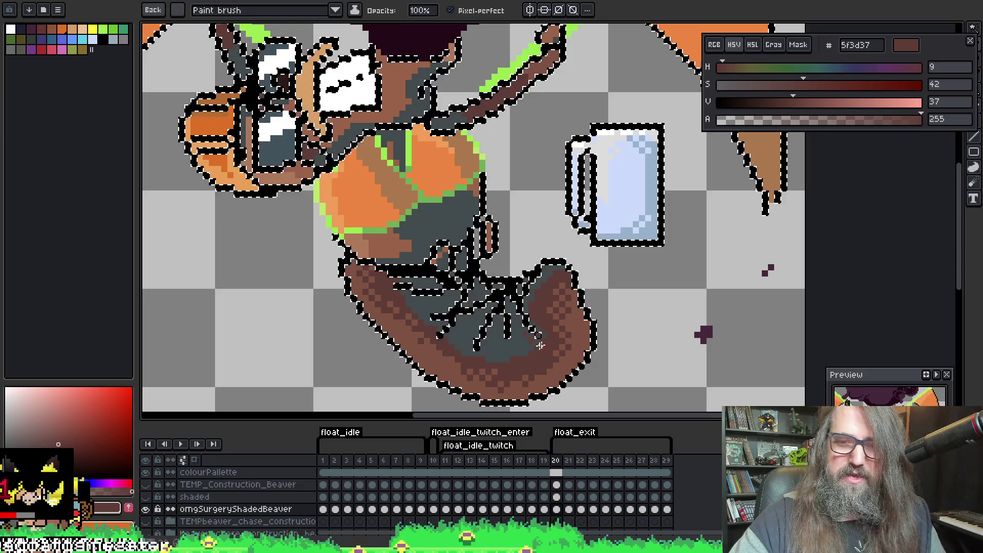
{"action": "left_click_drag", "start_coordinate": [655, 348], "coordinate": [665, 360]}
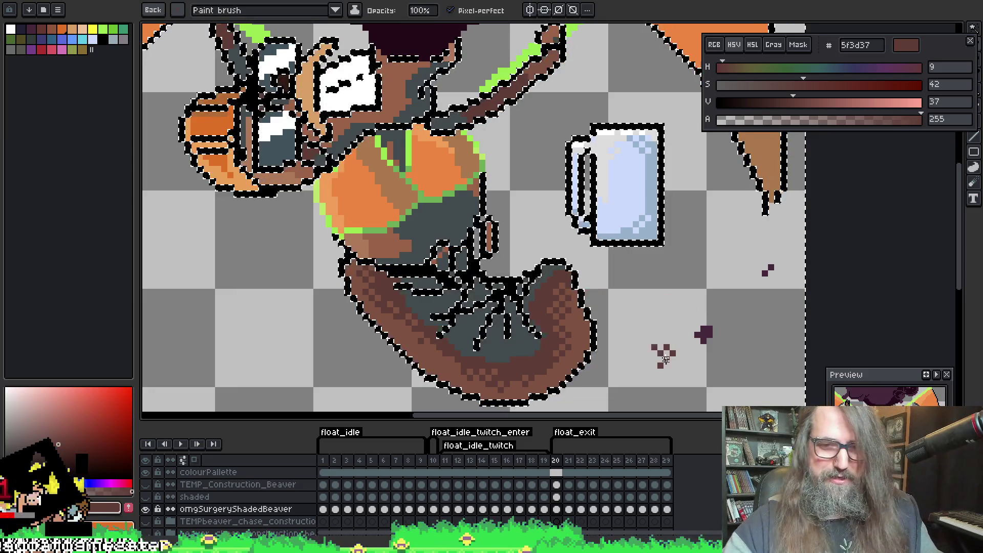
{"action": "key", "text": "ctrl+z"}
{"action": "key", "text": "v"}
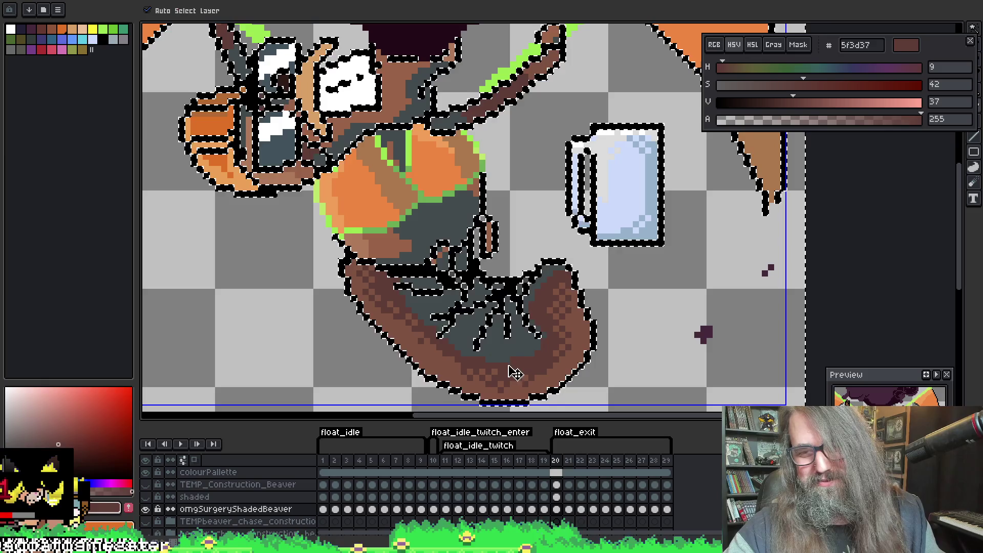
{"action": "key", "text": "b"}
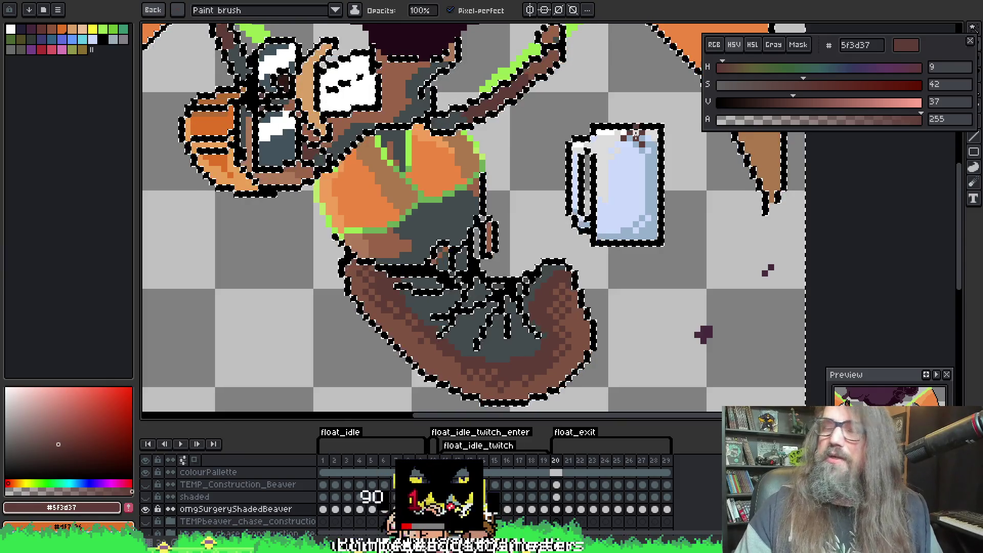
Centre the tail and start dithering it with dark grey 424b4d and dark brown 5f3d37
{"action": "left_click_drag", "start_coordinate": [477, 348], "coordinate": [487, 302]}
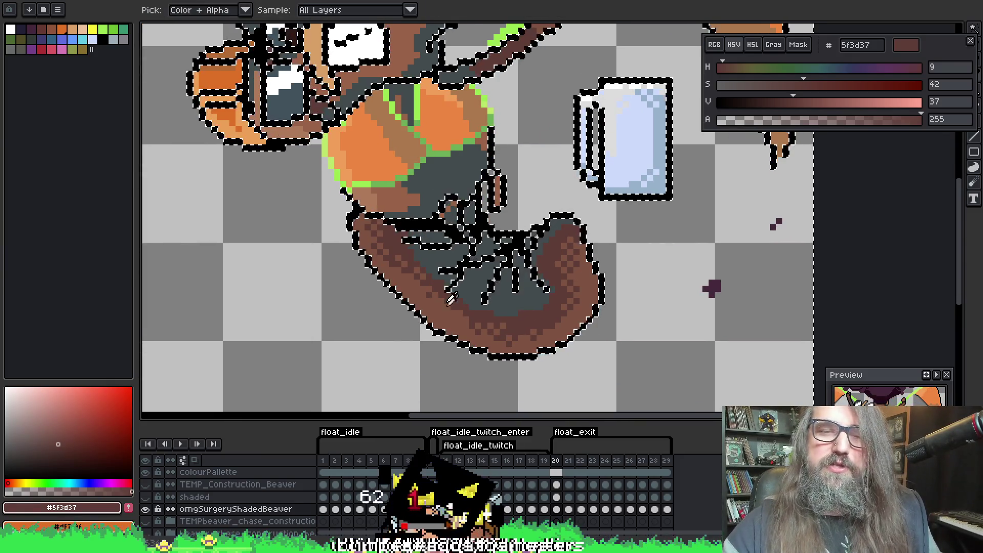
{"action": "key", "text": "b"}
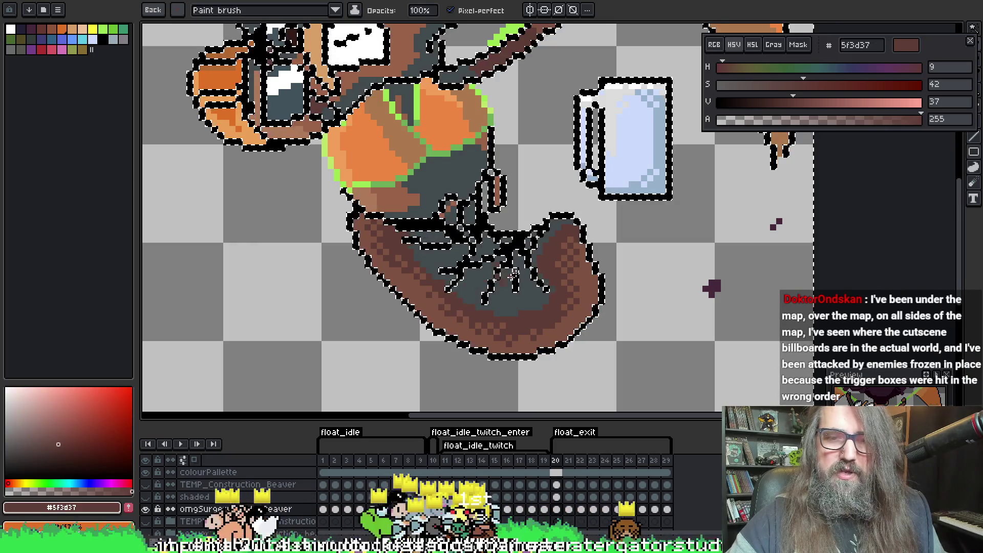
{"action": "key", "text": "space"}
{"action": "mouse_move", "coordinate": [537, 220]}
{"action": "left_mouse_down"}
{"action": "mouse_move", "coordinate": [530, 282]}
{"action": "mouse_move", "coordinate": [545, 258]}
{"action": "left_mouse_up"}
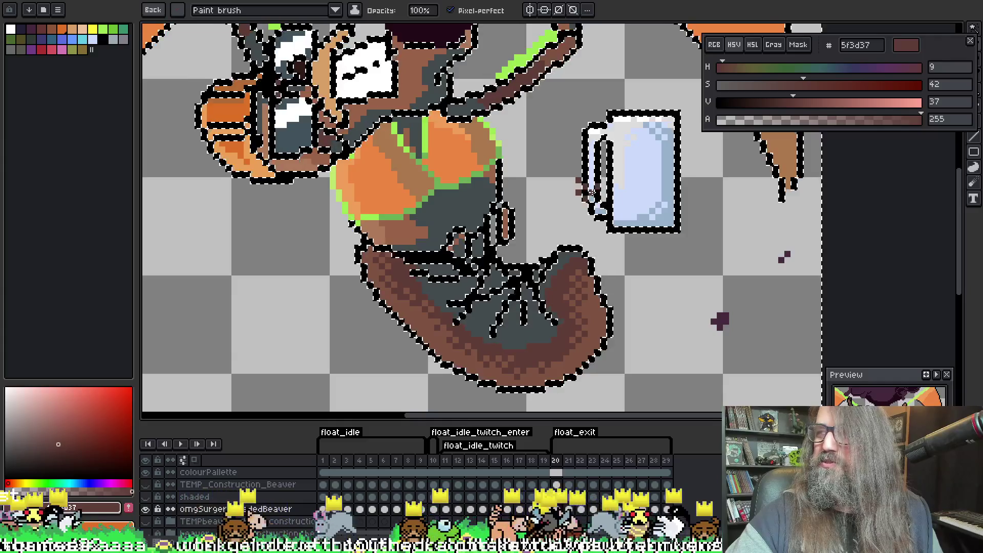
{"action": "scroll", "coordinate": [482, 195], "scroll_direction": "up", "scroll_amount": 1}
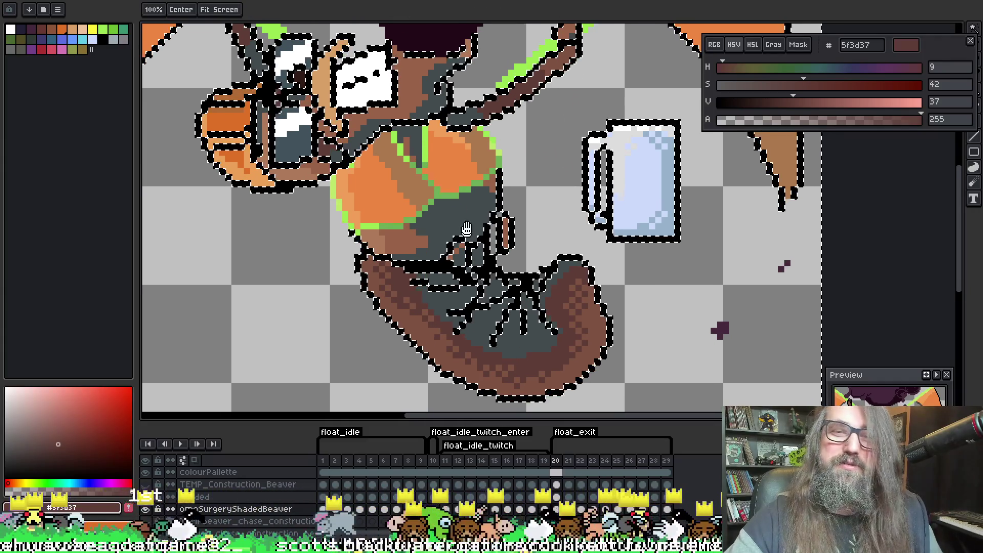
{"action": "key", "text": "alt"}
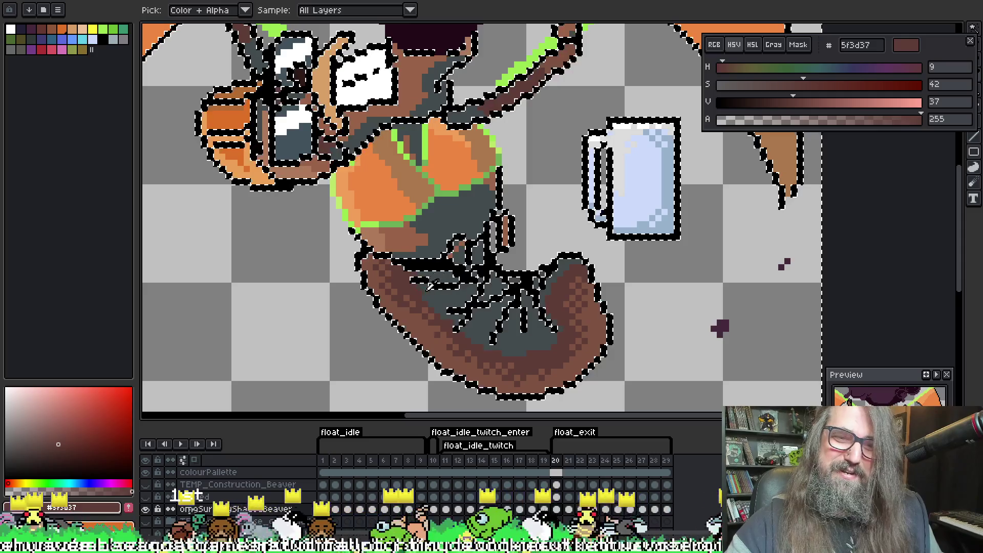
{"action": "left_click", "coordinate": [425, 292], "text": "alt"}
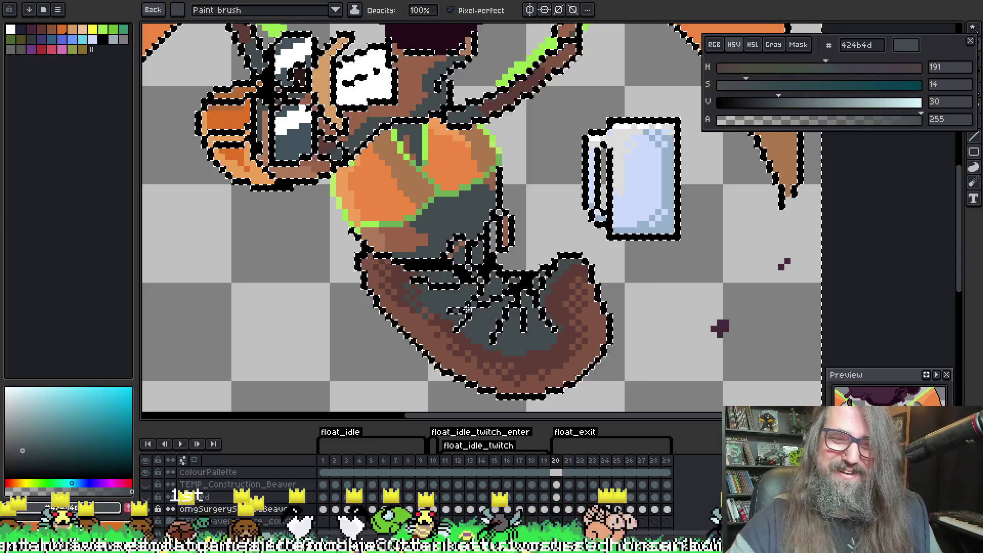
{"action": "left_click", "coordinate": [451, 320], "text": "alt"}
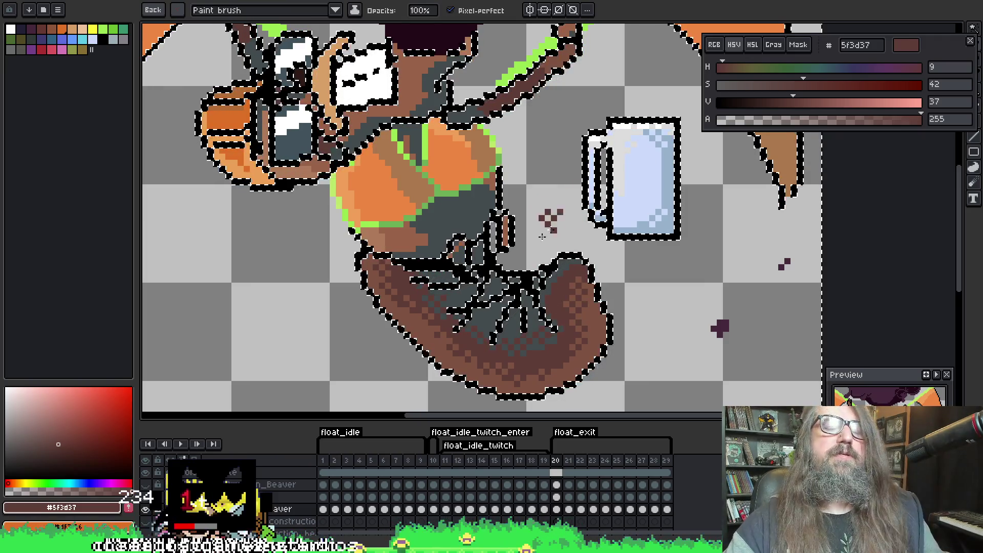
Continue dithering the tail, alternating dark grey 424b4d and dark brown 5f3d37
{"action": "scroll", "coordinate": [446, 246], "scroll_direction": "up", "scroll_amount": 1}
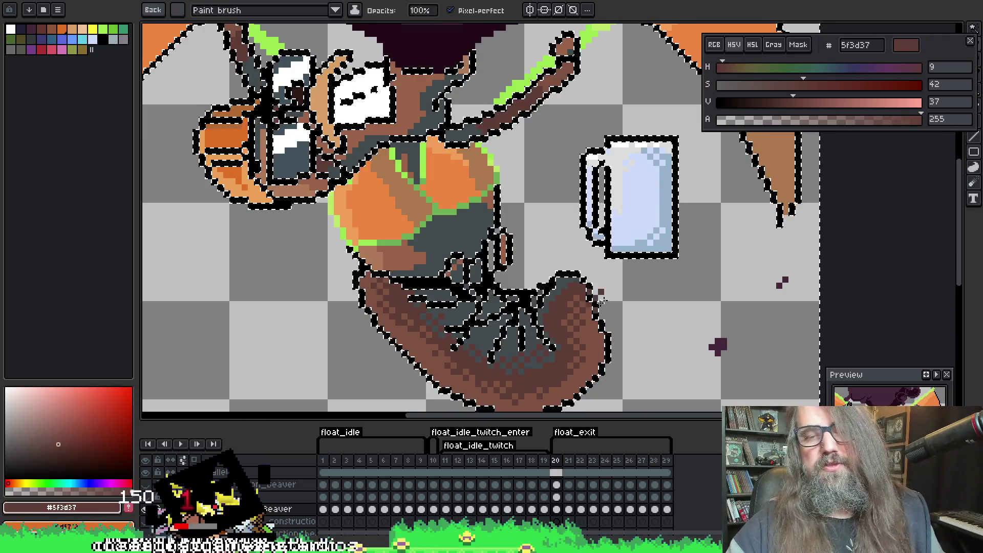
{"action": "key", "text": "alt"}
{"action": "left_click", "coordinate": [545, 309], "text": "alt"}
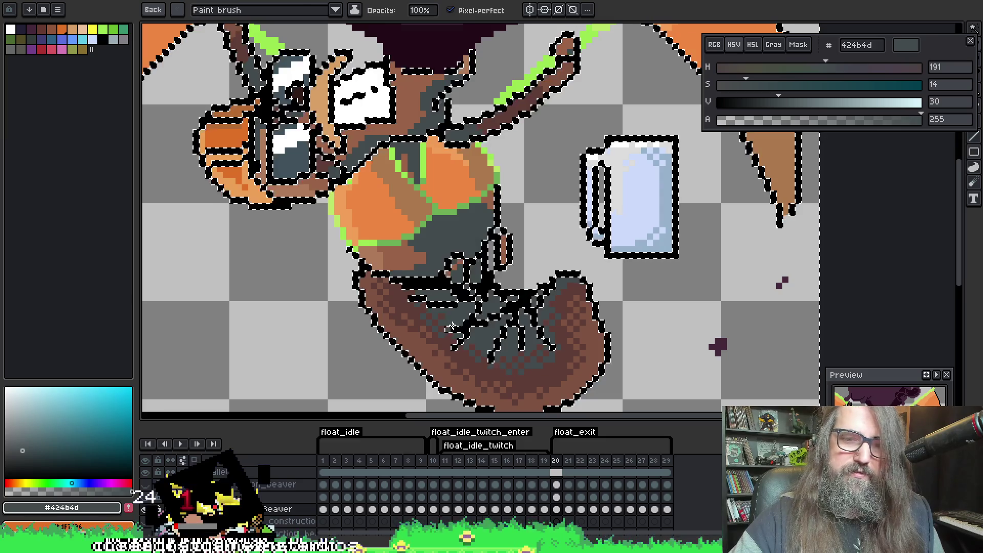
{"action": "key", "text": "alt"}
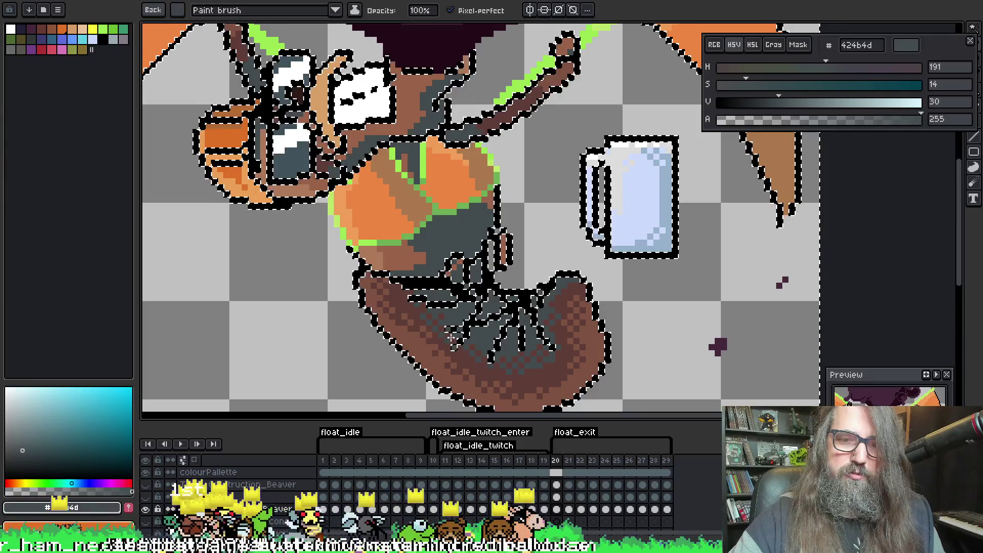
{"action": "key", "text": "ctrl"}
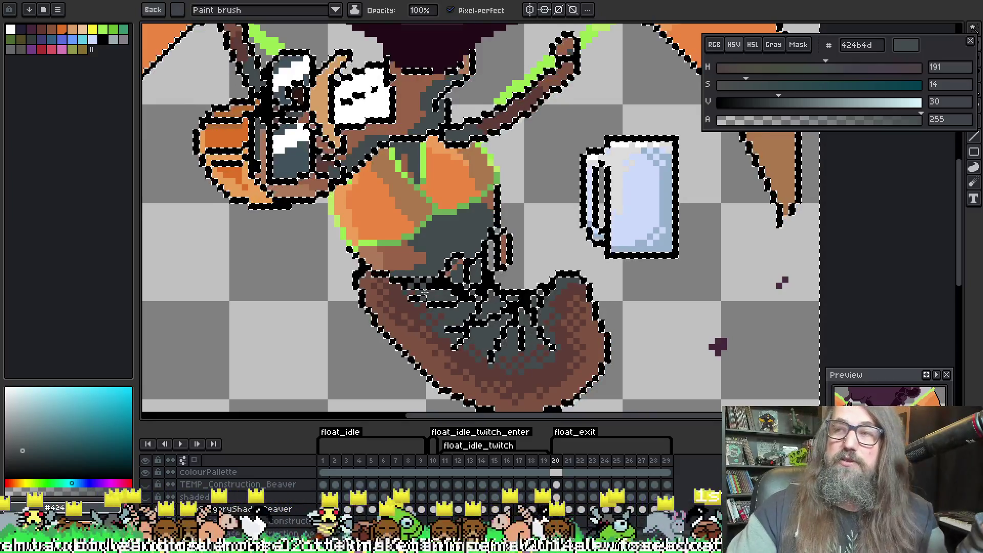
{"action": "key", "text": "alt"}
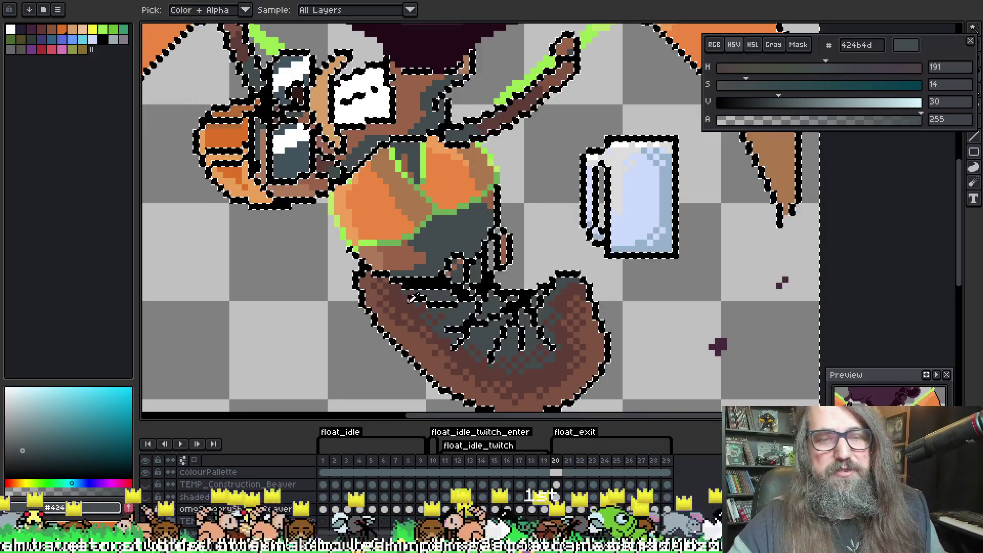
{"action": "left_click", "coordinate": [415, 333], "text": "alt"}
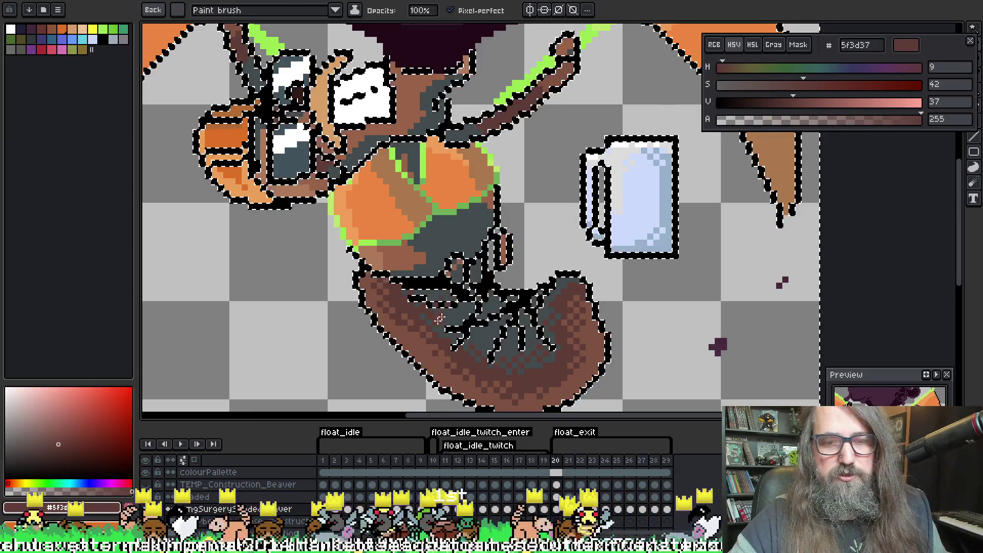
{"action": "scroll", "coordinate": [453, 221], "scroll_direction": "up", "scroll_amount": 1}
{"action": "key", "text": "alt"}
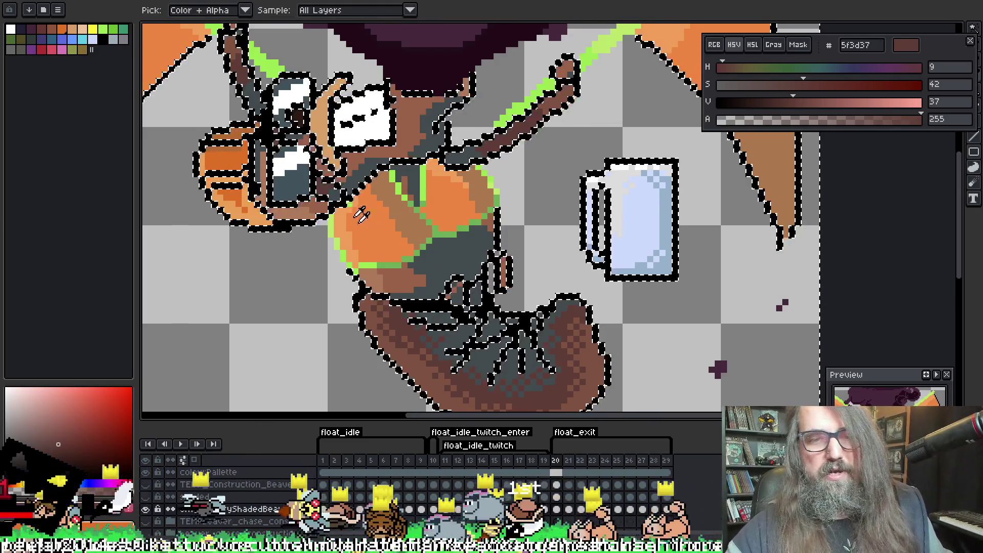
Dither light orange f19f5a highlights across the torso
{"action": "left_click", "coordinate": [387, 283], "text": "alt"}
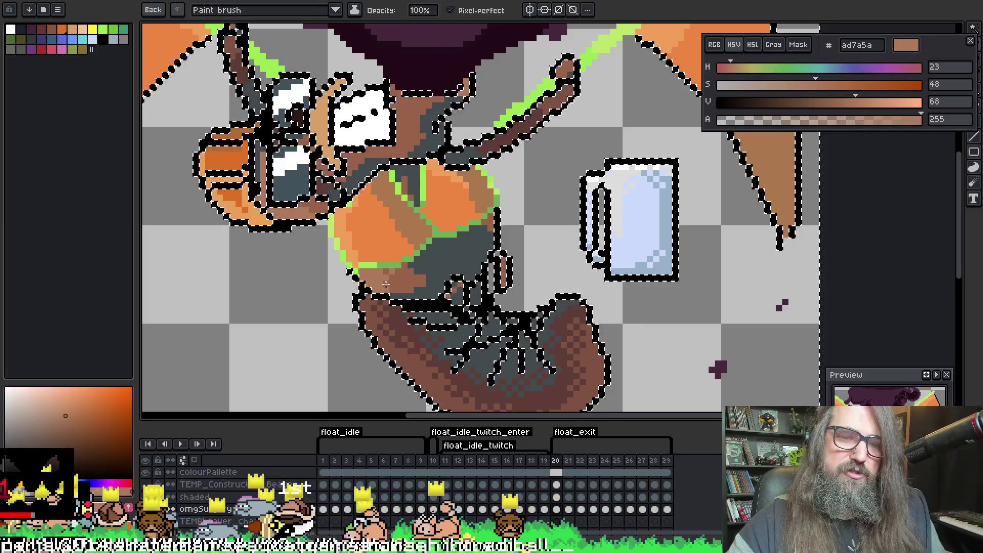
{"action": "left_click", "coordinate": [421, 277], "text": "alt"}
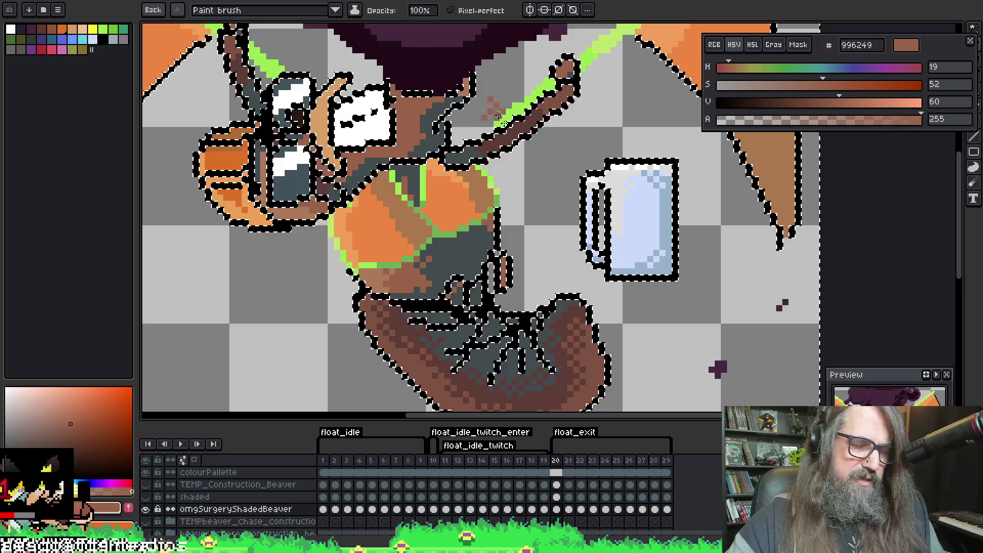
{"action": "scroll", "coordinate": [481, 241], "scroll_direction": "down", "scroll_amount": 1}
{"action": "key", "text": "i"}
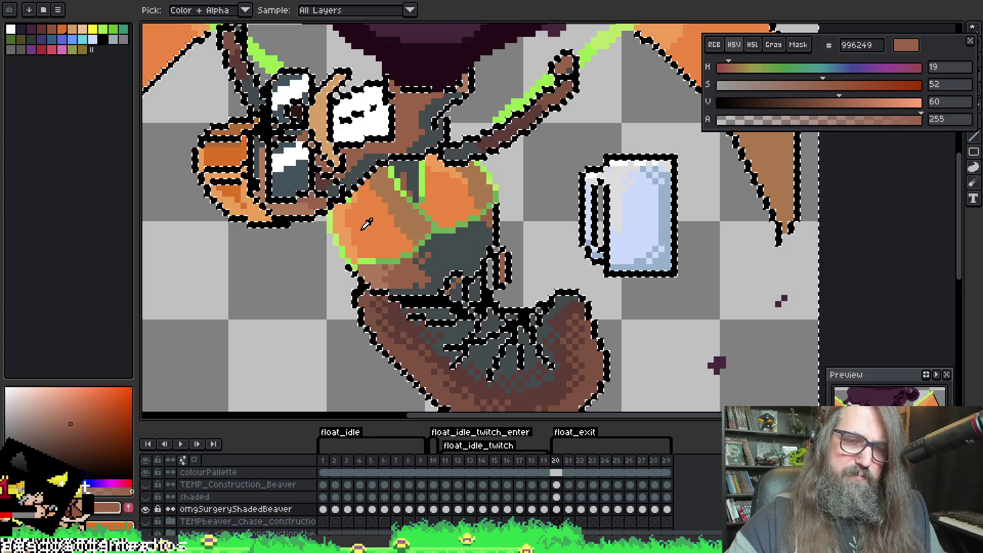
{"action": "left_click", "coordinate": [351, 218], "text": "alt"}
{"action": "left_click_drag", "start_coordinate": [350, 216], "coordinate": [355, 233]}
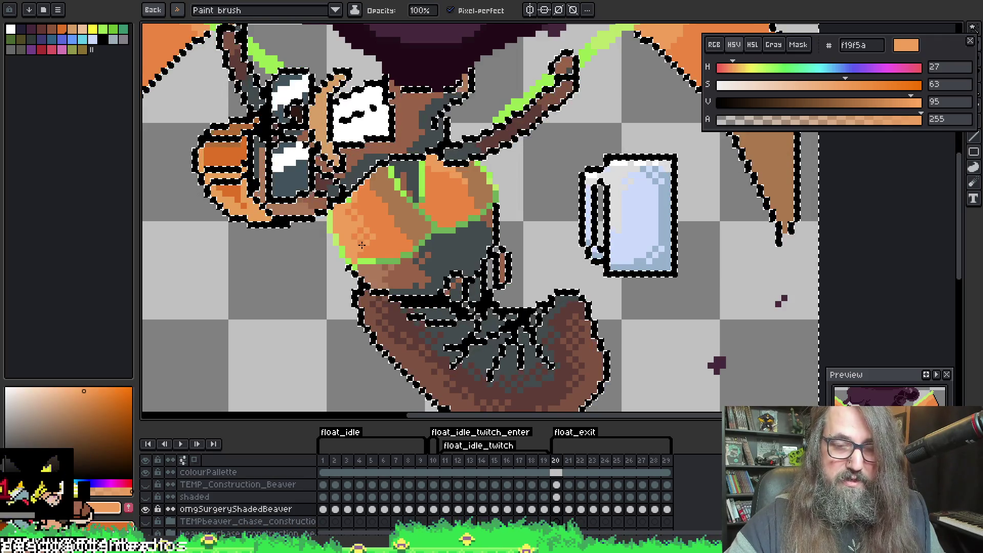
{"action": "left_click_drag", "start_coordinate": [361, 245], "coordinate": [378, 206]}
Sample mid orange ed8742 and continue painting the torso with it
{"action": "scroll", "coordinate": [409, 202], "scroll_direction": "up", "scroll_amount": 1}
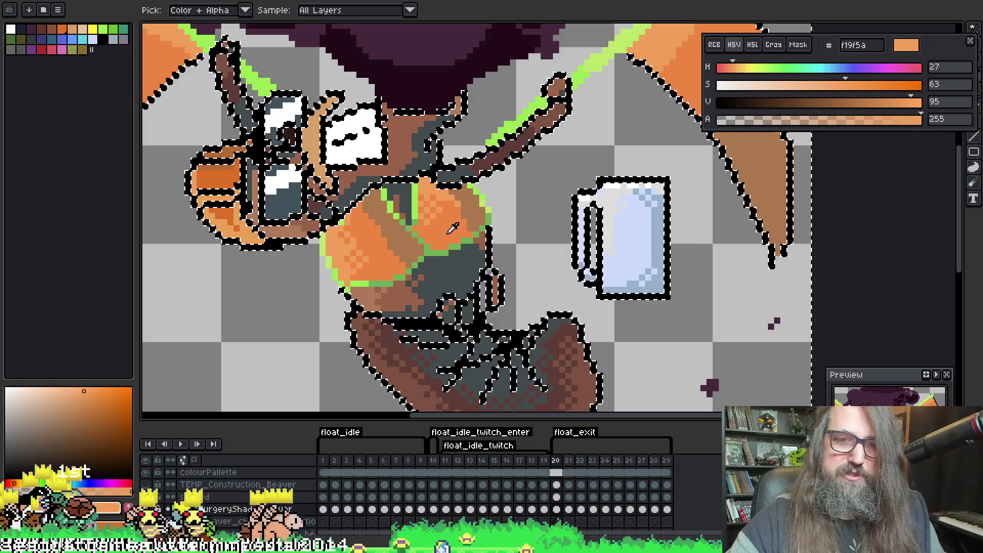
{"action": "left_click", "coordinate": [441, 215], "text": "alt"}
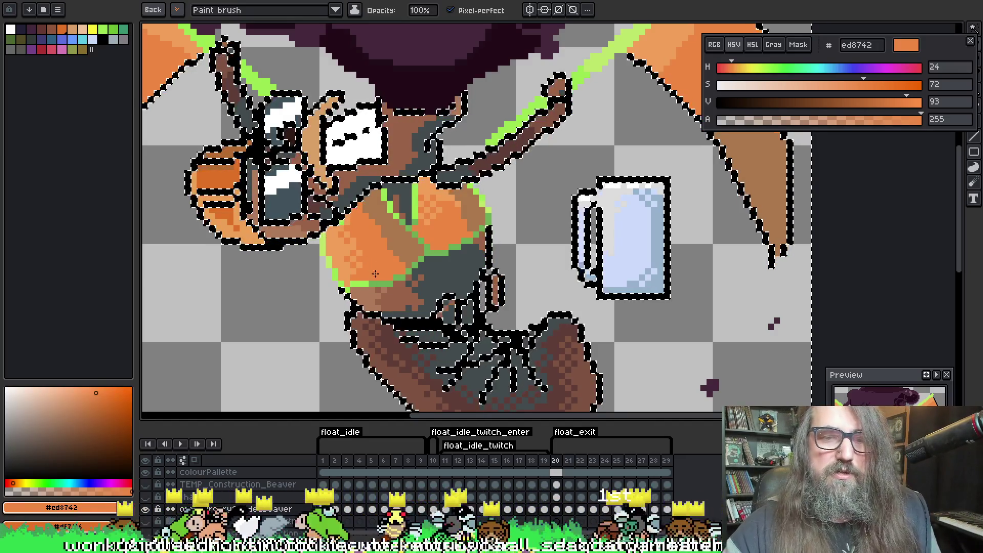
{"action": "key", "text": "i"}
{"action": "key", "text": "b"}
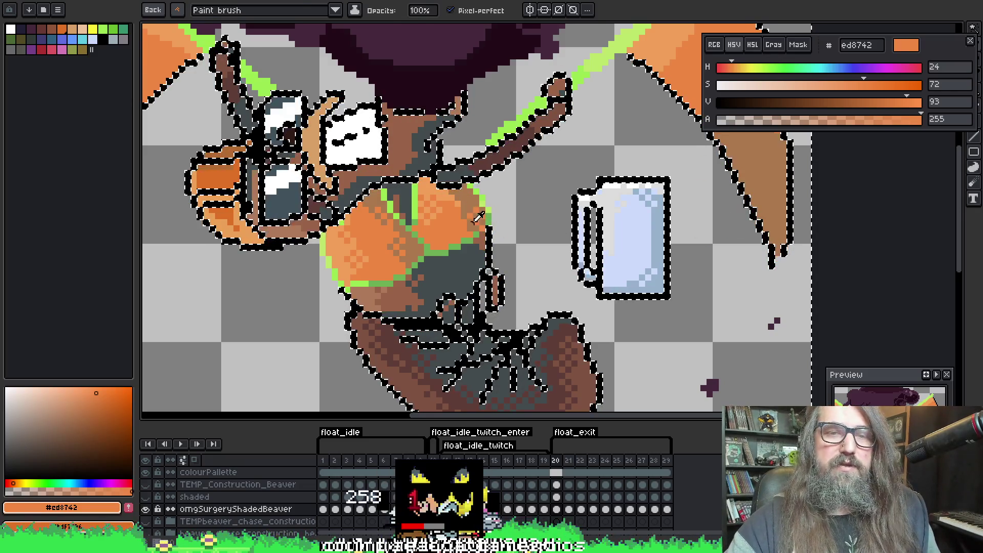
{"action": "left_click", "coordinate": [462, 219], "text": "alt"}
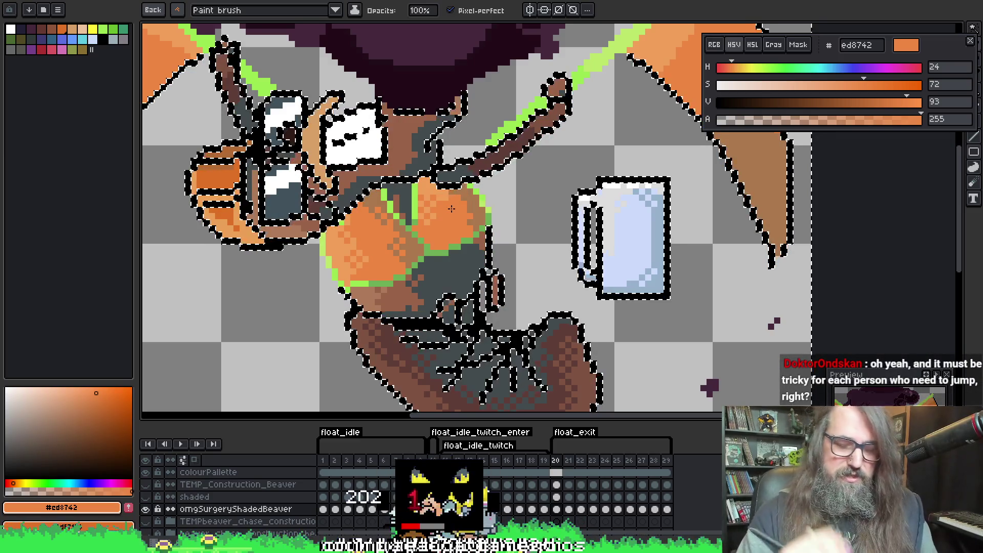
Dither ed8742 orange pixels onto the torso near the belt, then resample light orange f19f5a
{"action": "left_click_drag", "start_coordinate": [484, 290], "coordinate": [495, 305]}
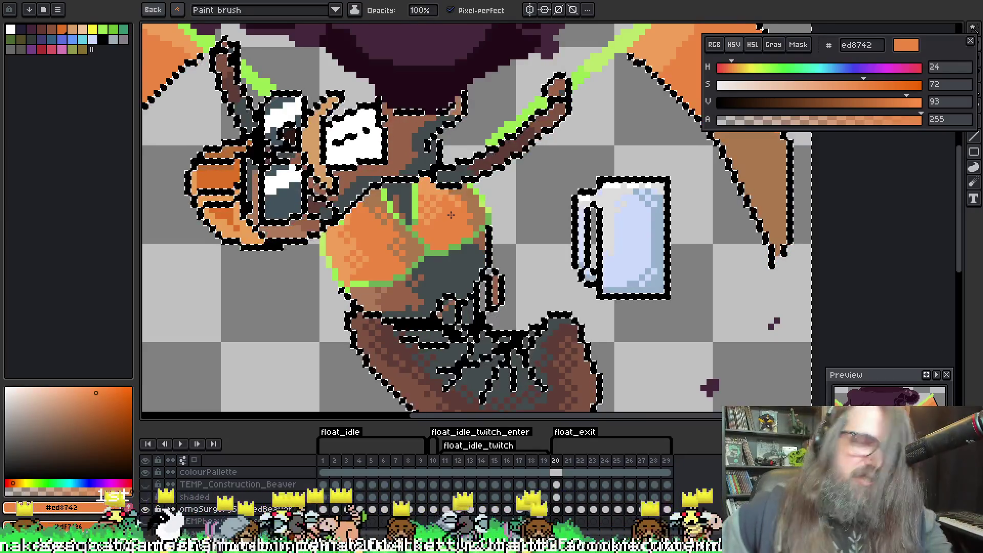
{"action": "key", "text": "i"}
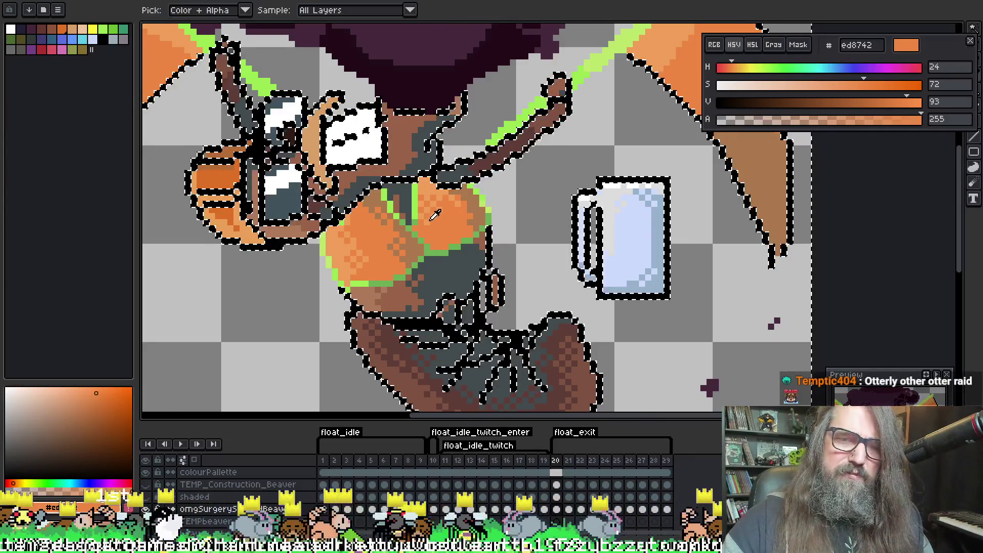
{"action": "left_click", "coordinate": [431, 220]}
{"action": "key", "text": "b"}
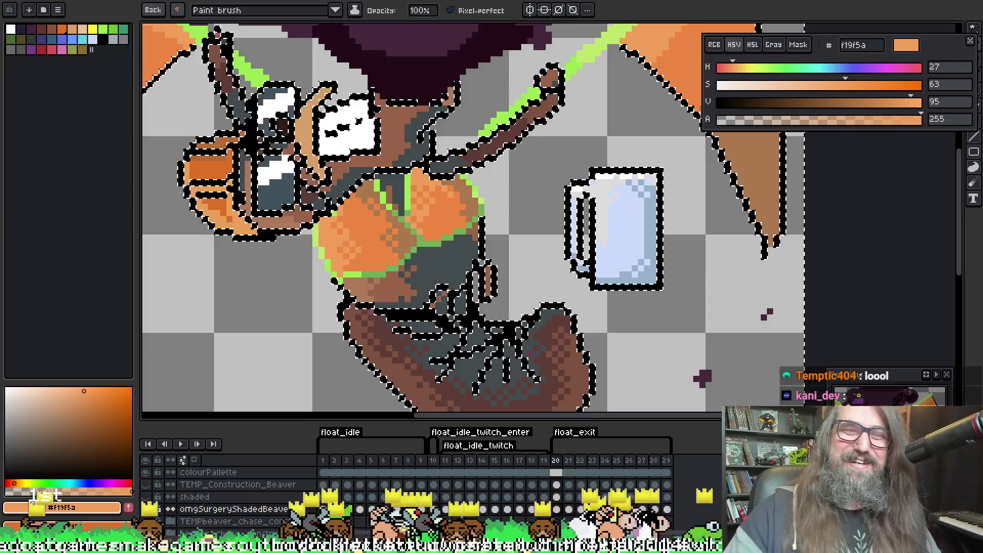
{"action": "mouse_move", "coordinate": [547, 272]}
{"action": "left_mouse_down"}
{"action": "mouse_move", "coordinate": [542, 213]}
{"action": "mouse_move", "coordinate": [577, 237]}
{"action": "left_mouse_up"}
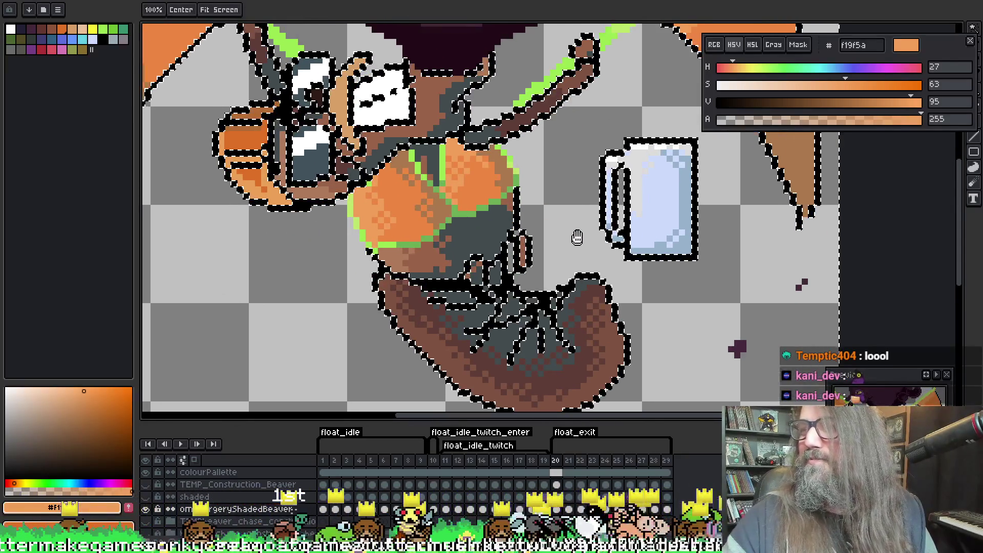
{"action": "key", "text": "b"}
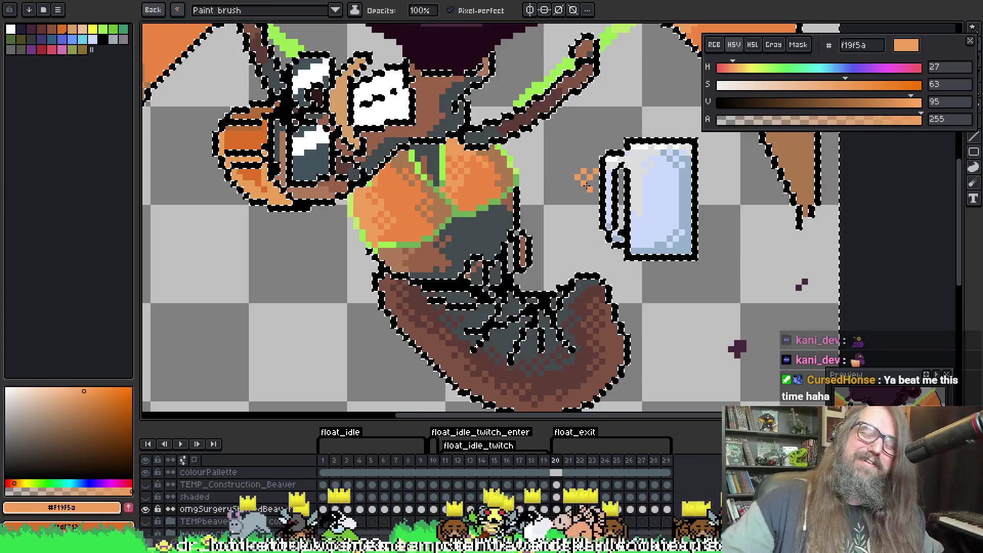
Pick the mid-brown 996249 from the canvas as the drawing colour
{"action": "key", "text": "i"}
{"action": "left_click", "coordinate": [322, 189]}
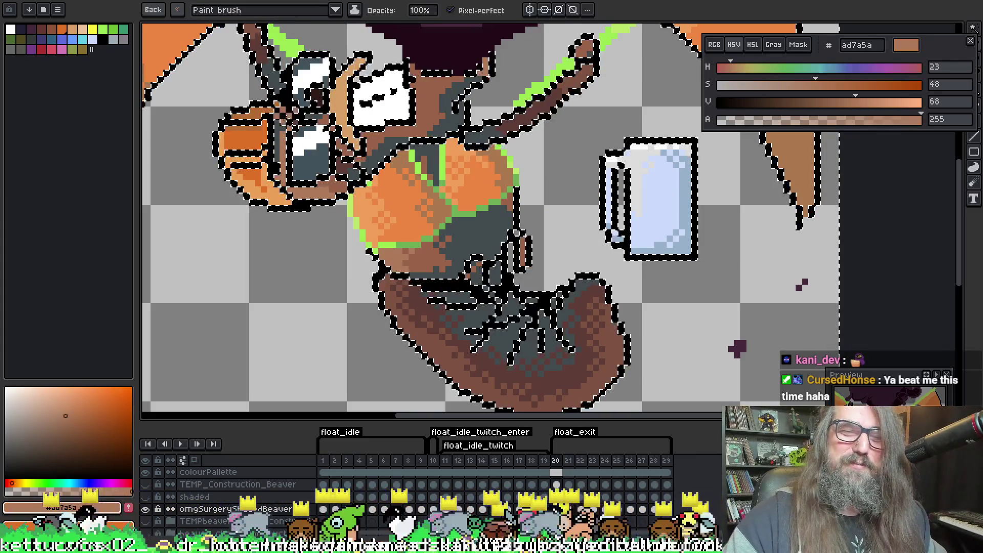
{"action": "key", "text": "b"}
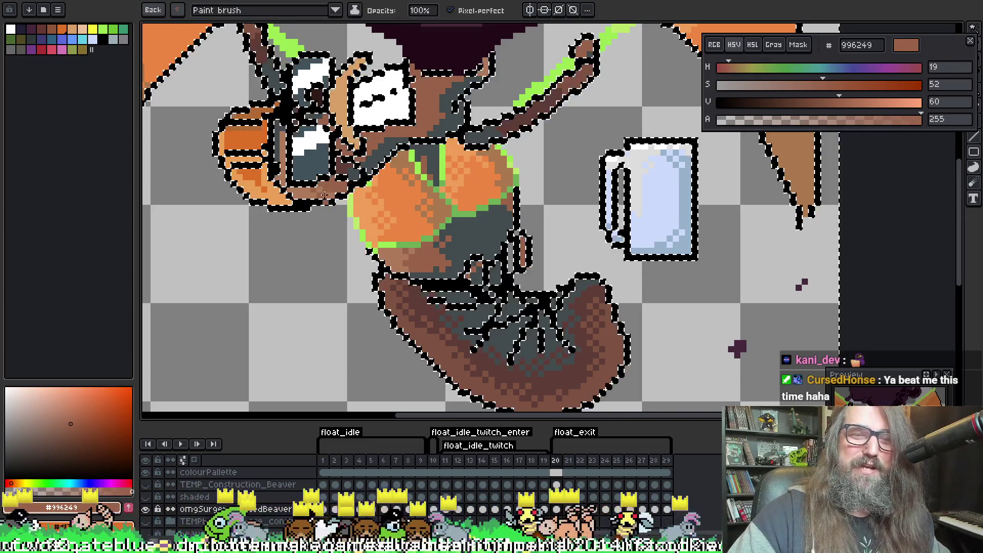
{"action": "left_click_drag", "start_coordinate": [512, 65], "coordinate": [505, 89]}
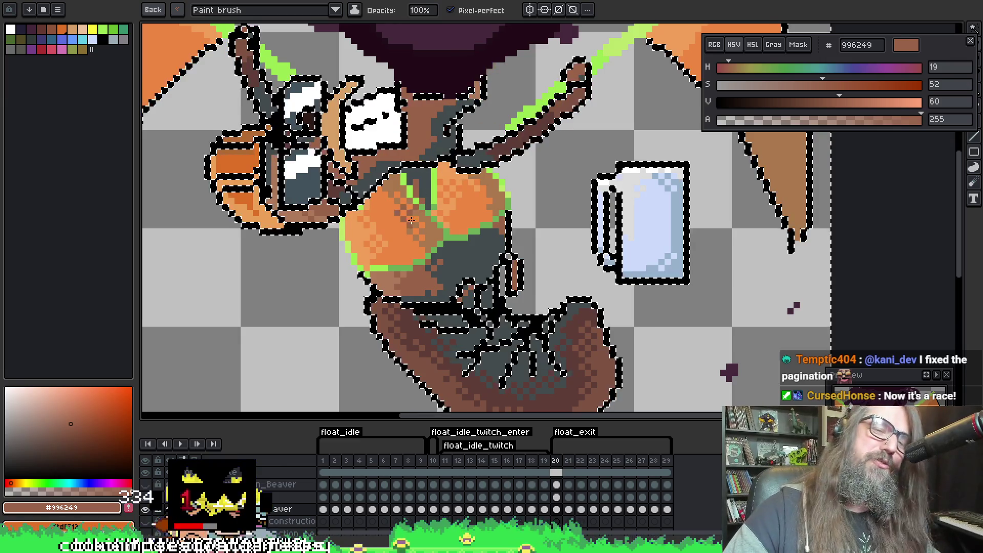
Sample the chest orange, add a few chest shading pixels, then undo the stray stroke
{"action": "key", "text": "alt"}
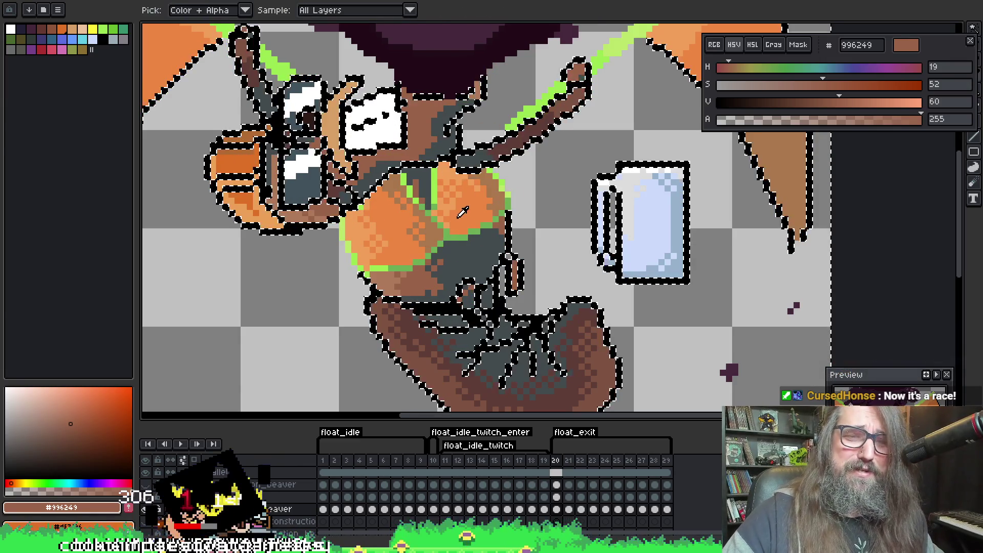
{"action": "left_click", "coordinate": [450, 212], "text": "alt"}
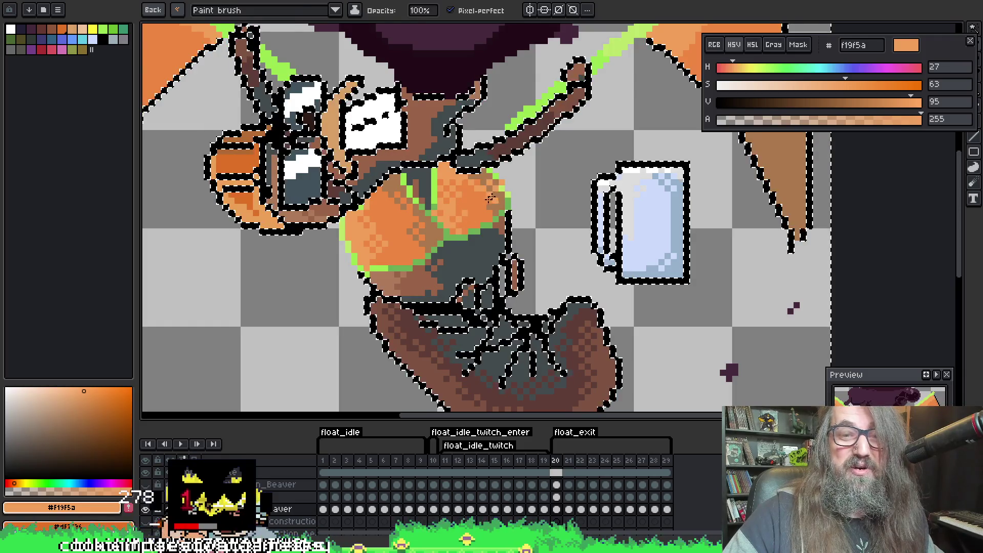
{"action": "left_click", "coordinate": [465, 212], "text": "alt"}
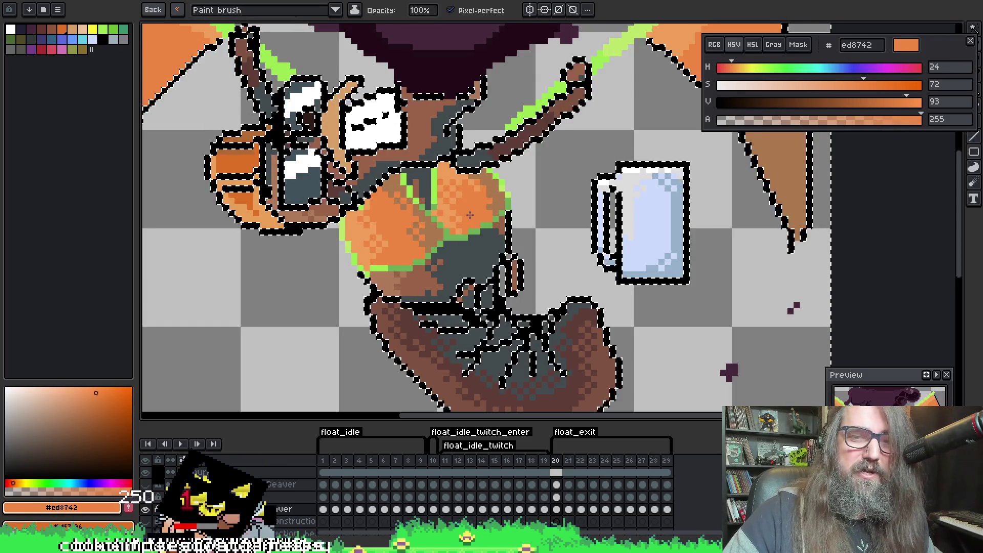
{"action": "left_click_drag", "start_coordinate": [494, 195], "coordinate": [505, 240]}
{"action": "key", "text": "ctrl+z"}
{"action": "left_click_drag", "start_coordinate": [334, 130], "coordinate": [323, 155]}
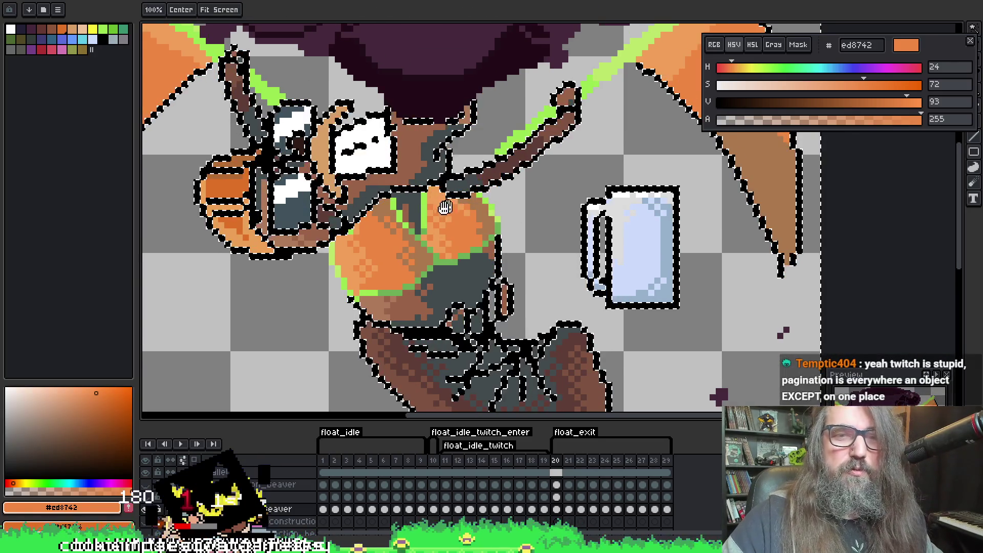
Sample the dark grey 424b4d from the beaver's body near the raised arm for painting
{"action": "left_click_drag", "start_coordinate": [434, 168], "coordinate": [468, 186]}
{"action": "left_click", "coordinate": [468, 187], "text": "alt"}
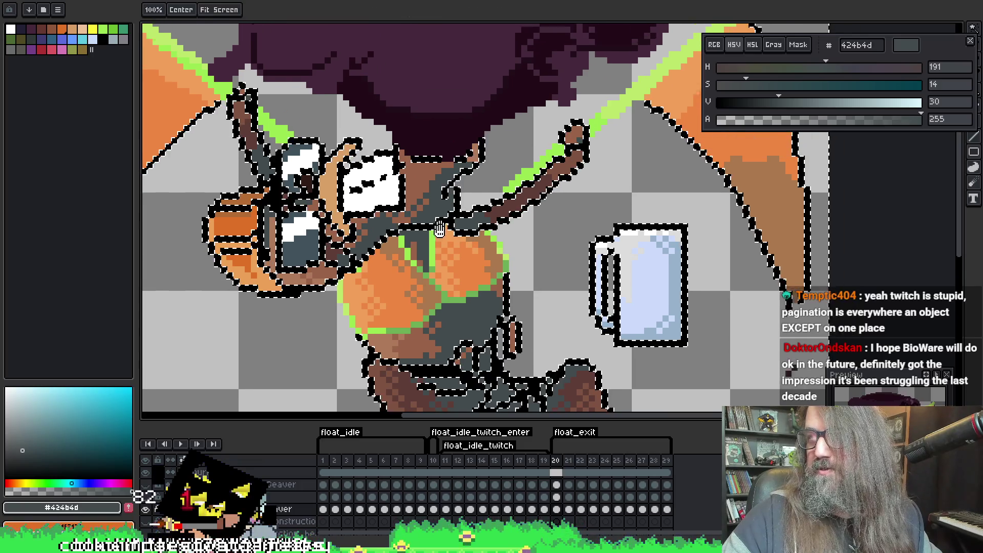
{"action": "left_click_drag", "start_coordinate": [537, 159], "coordinate": [511, 181]}
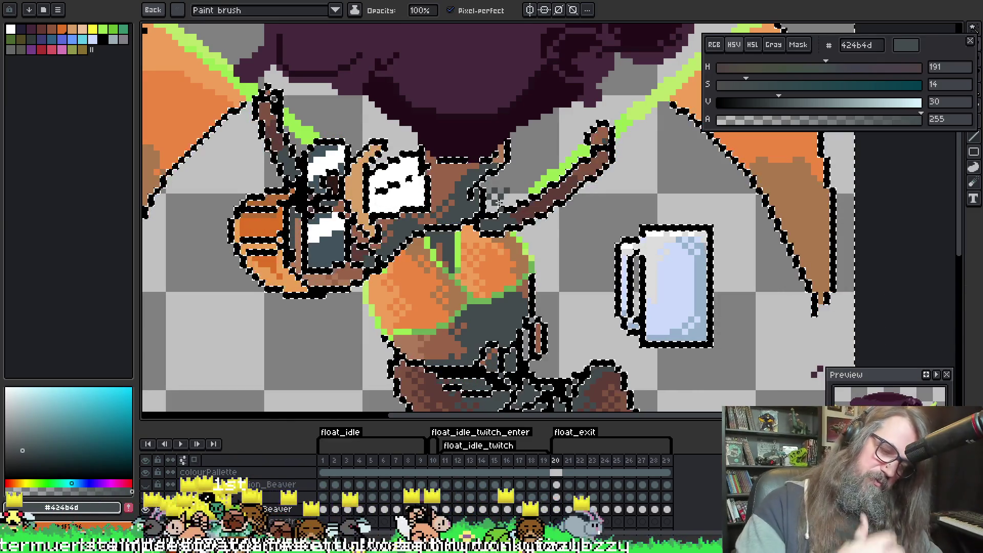
{"action": "mouse_move", "coordinate": [537, 208]}
{"action": "left_mouse_down"}
{"action": "mouse_move", "coordinate": [544, 213]}
{"action": "mouse_move", "coordinate": [510, 208]}
{"action": "mouse_move", "coordinate": [532, 218]}
{"action": "mouse_move", "coordinate": [532, 178]}
{"action": "left_mouse_up"}
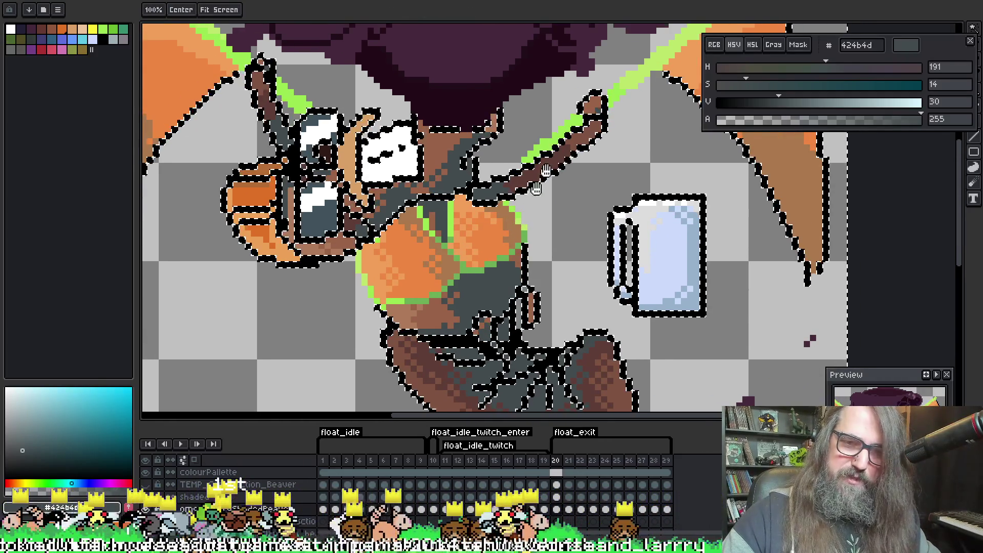
{"action": "key", "text": "b"}
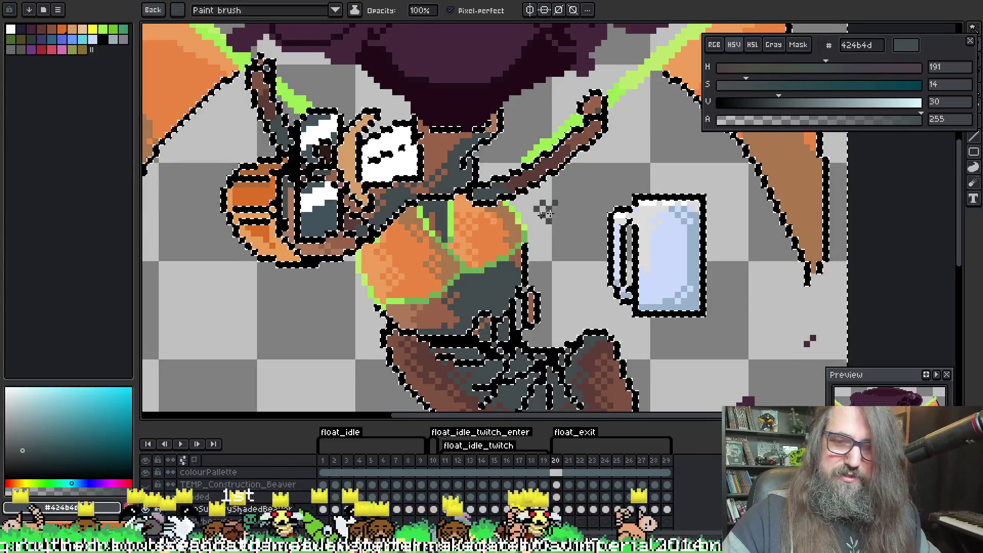
{"action": "mouse_move", "coordinate": [562, 84]}
{"action": "left_mouse_down"}
{"action": "mouse_move", "coordinate": [562, 54]}
{"action": "mouse_move", "coordinate": [577, 74]}
{"action": "left_mouse_up"}
Undo the last dark grey edits to the beaver's arm and face, panning to check the result
{"action": "key", "text": "i"}
{"action": "key", "text": "b"}
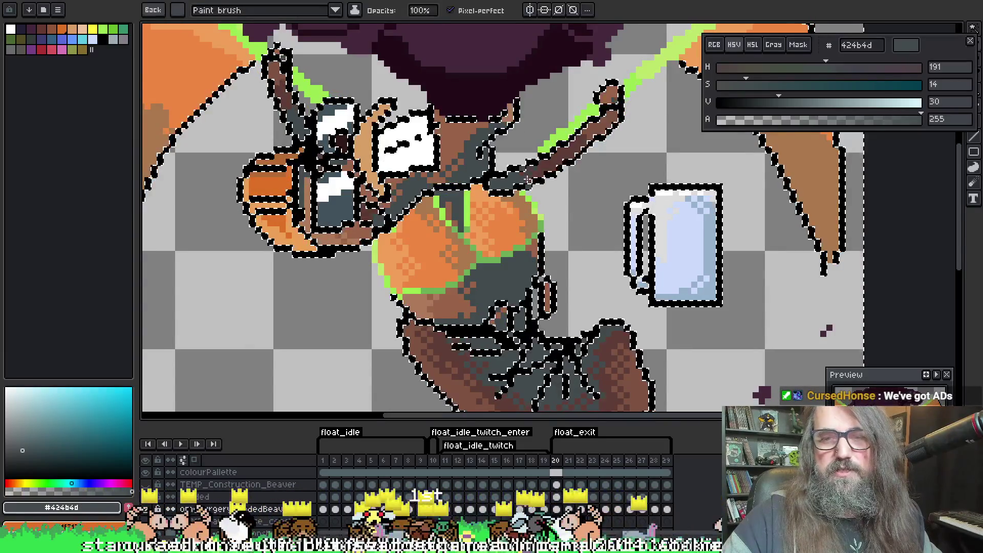
{"action": "key", "text": "v"}
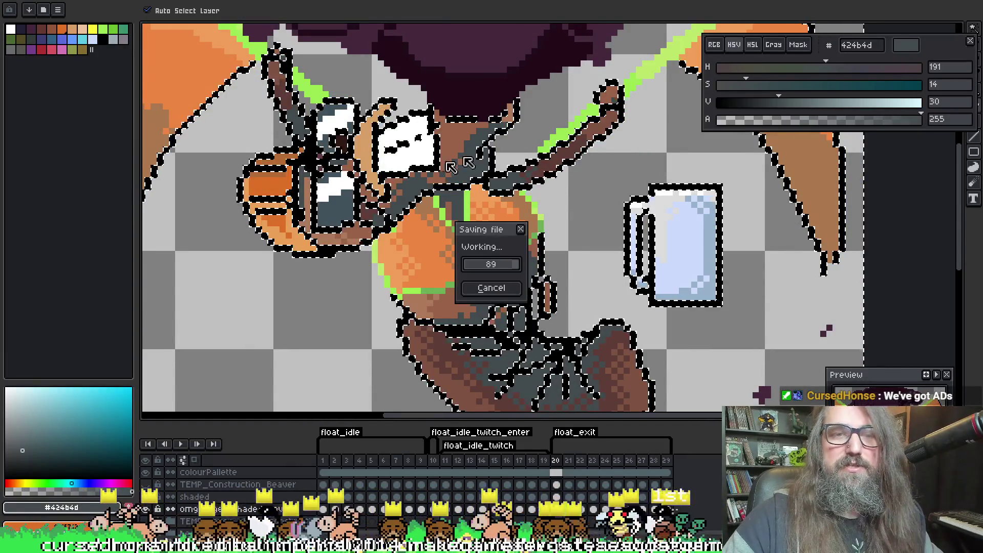
{"action": "key", "text": "b"}
{"action": "key", "text": "i"}
{"action": "key", "text": "b"}
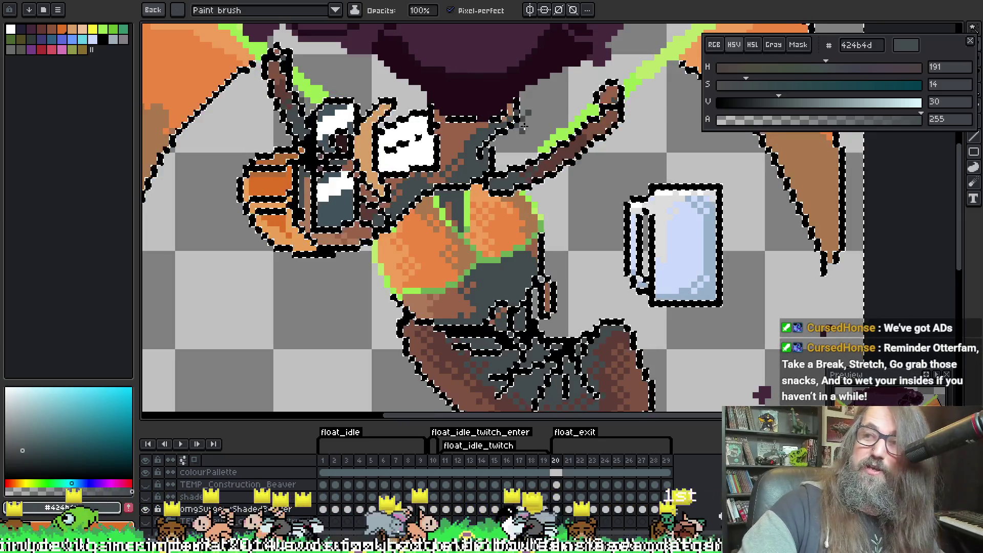
{"action": "left_click_drag", "start_coordinate": [461, 135], "coordinate": [444, 131]}
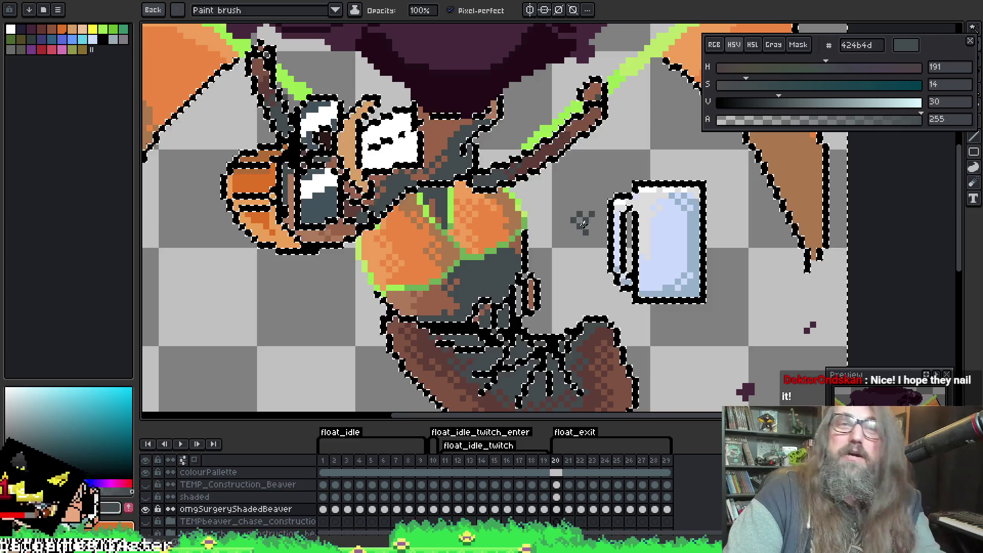
{"action": "key", "text": "ctrl+z"}
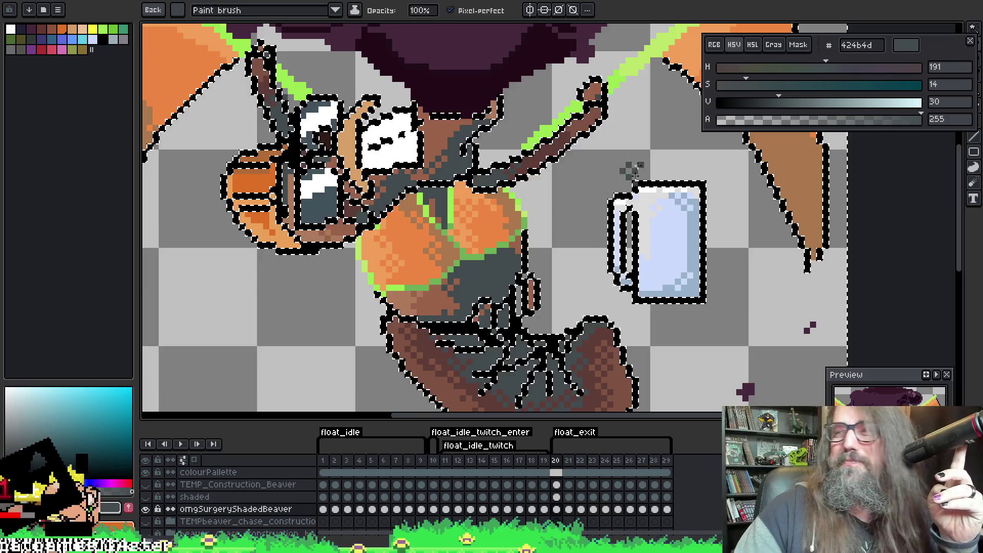
{"action": "mouse_move", "coordinate": [506, 214]}
{"action": "left_mouse_down"}
{"action": "mouse_move", "coordinate": [479, 169]}
{"action": "mouse_move", "coordinate": [454, 251]}
{"action": "mouse_move", "coordinate": [589, 211]}
{"action": "mouse_move", "coordinate": [499, 223]}
{"action": "left_mouse_up"}
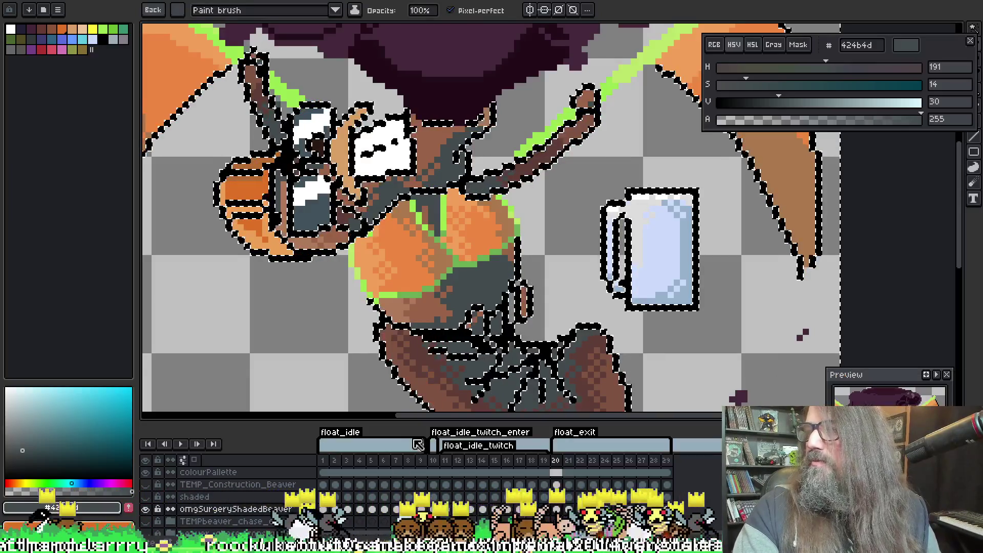
{"action": "key", "text": "ctrl+z"}
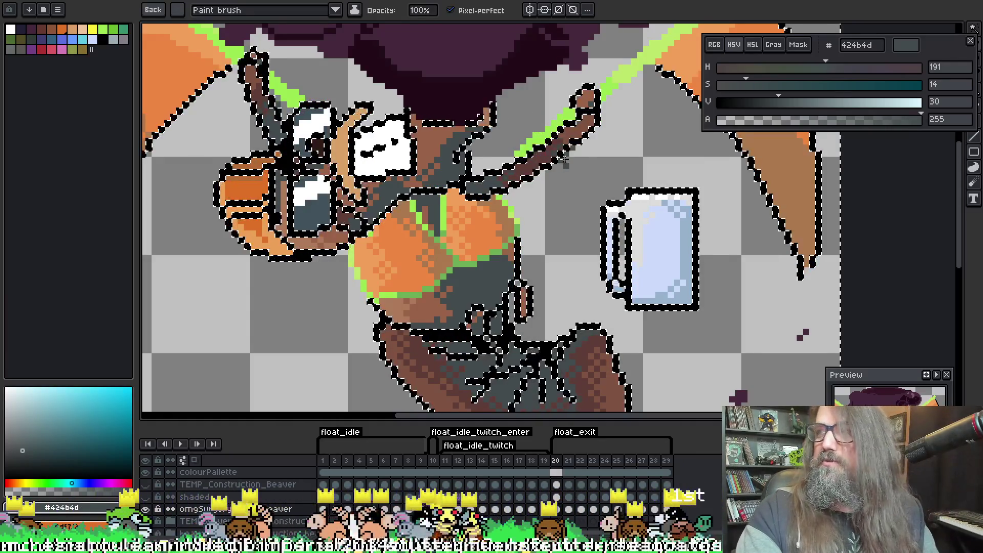
Deselect, fit the whole winged beaver in view, and sample the wing's tan brown aa784d
{"action": "scroll", "coordinate": [555, 157], "scroll_direction": "down", "scroll_amount": 1}
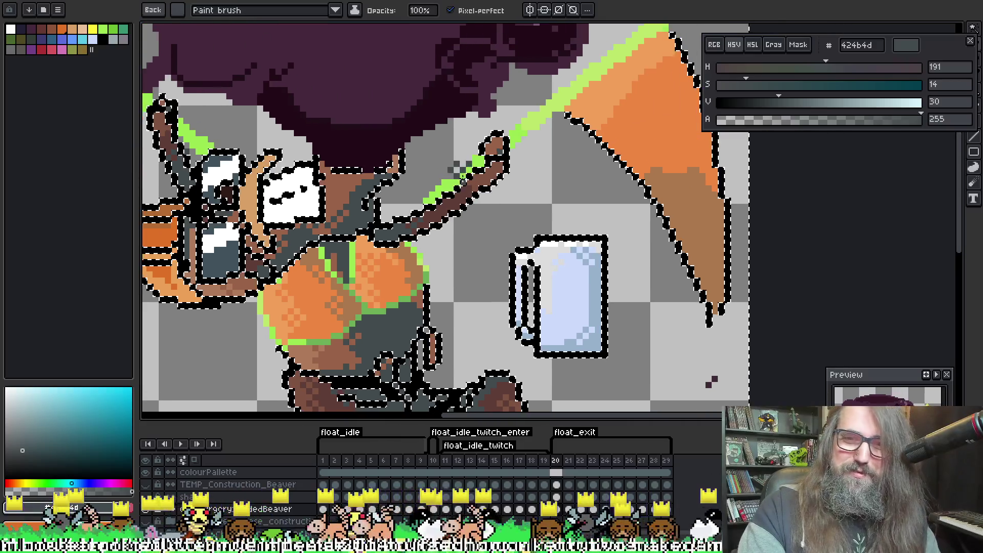
{"action": "key", "text": "ctrl+d"}
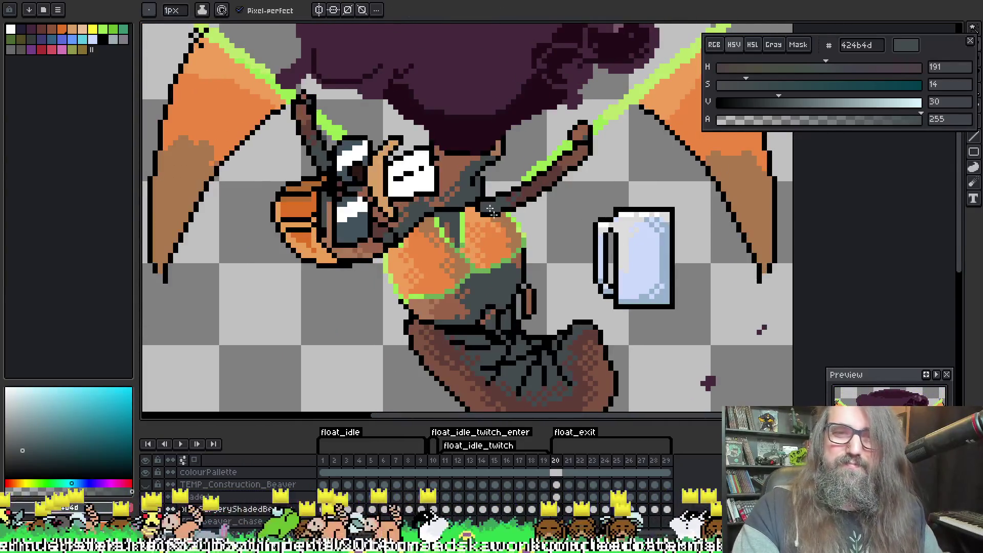
{"action": "scroll", "coordinate": [442, 204], "scroll_direction": "down", "scroll_amount": 2}
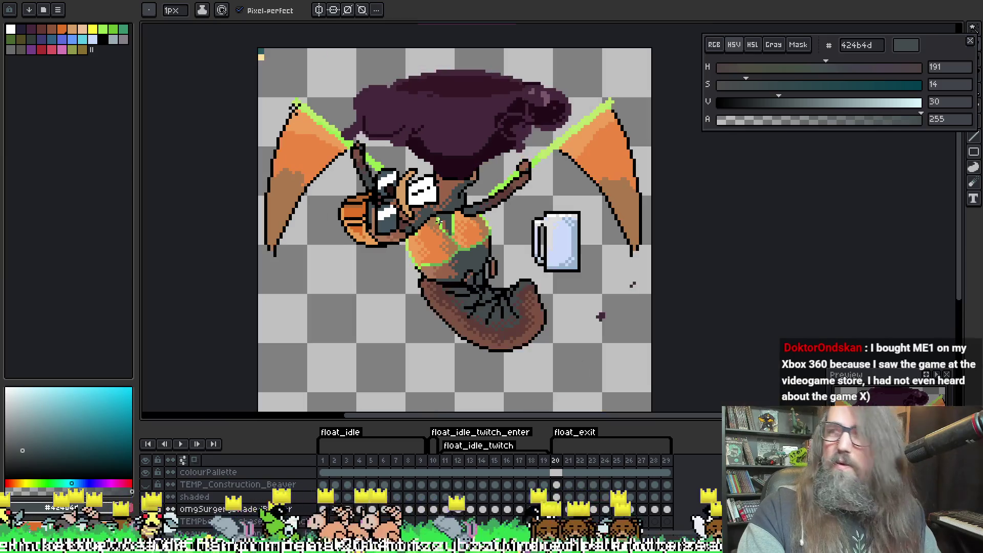
{"action": "mouse_move", "coordinate": [525, 261]}
{"action": "left_mouse_down"}
{"action": "mouse_move", "coordinate": [584, 307]}
{"action": "mouse_move", "coordinate": [472, 241]}
{"action": "mouse_move", "coordinate": [443, 208]}
{"action": "left_mouse_up"}
{"action": "scroll", "coordinate": [560, 285], "scroll_direction": "up", "scroll_amount": 1}
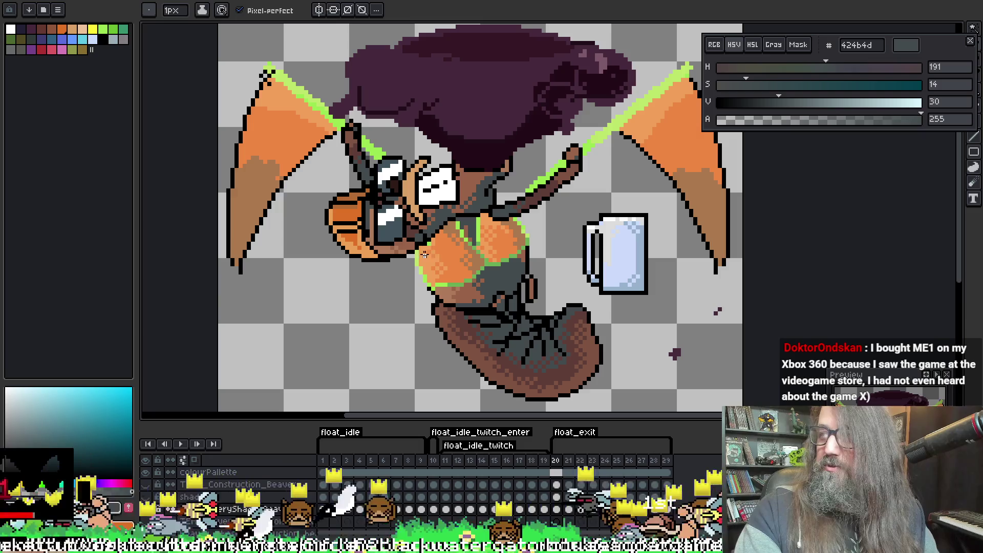
{"action": "left_click_drag", "start_coordinate": [375, 282], "coordinate": [461, 332]}
{"action": "left_click", "coordinate": [338, 221], "text": "alt"}
{"action": "key", "text": "w"}
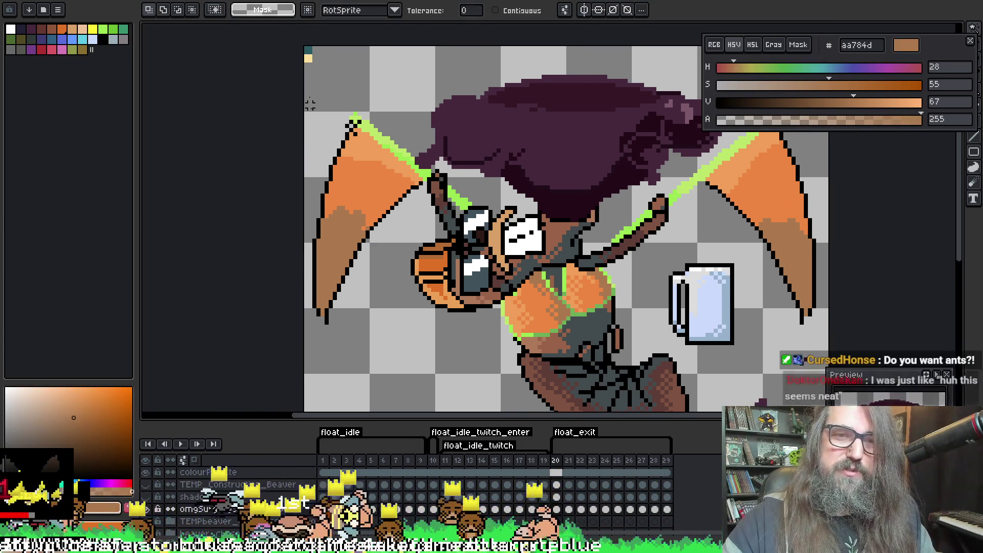
Magic-wand select the beaver's silhouette and resample the wing's orange-brown aa784d for painting
{"action": "left_click", "coordinate": [354, 127]}
{"action": "key", "text": "b"}
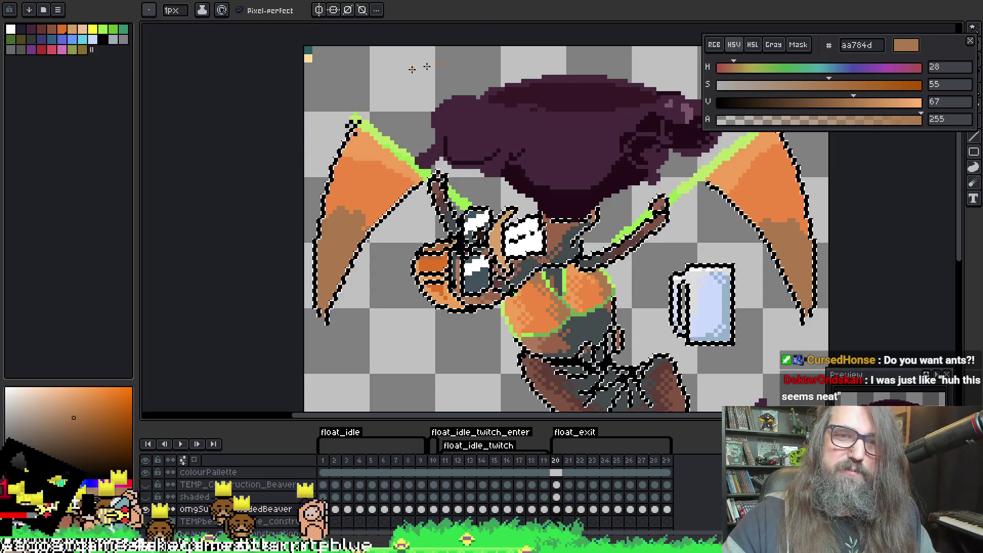
{"action": "left_click", "coordinate": [340, 212], "text": "alt"}
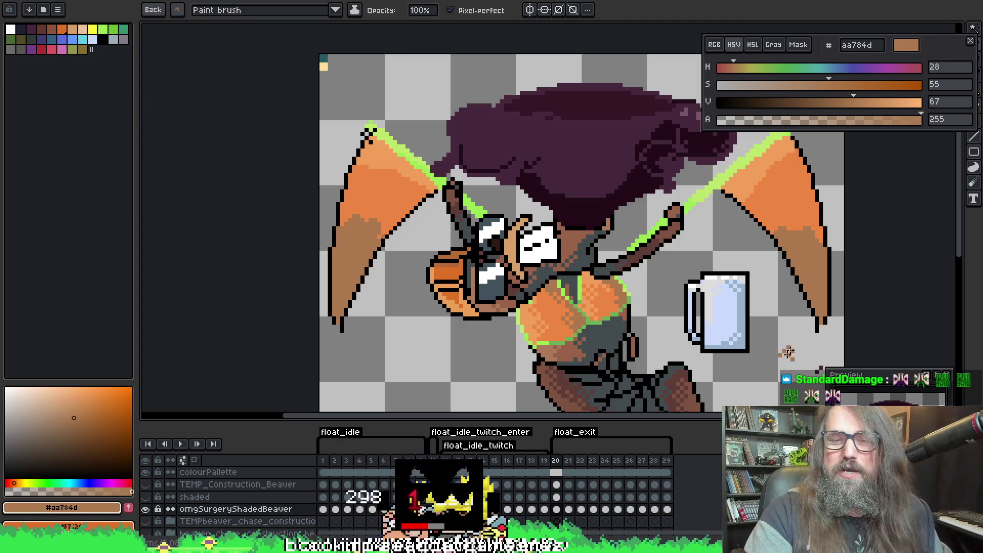
{"action": "key", "text": "Return"}
{"action": "scroll", "coordinate": [593, 238], "scroll_direction": "down", "scroll_amount": 1}
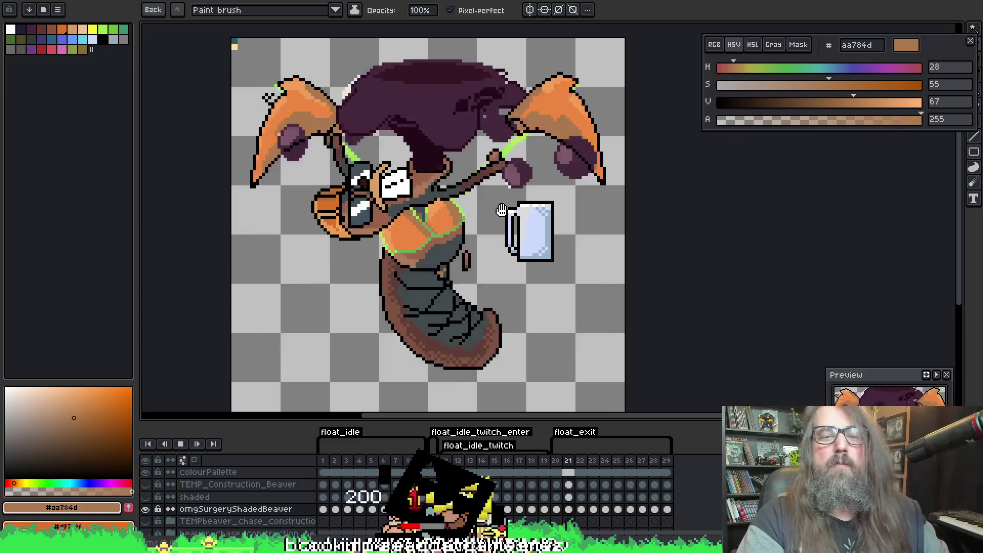
{"action": "key", "text": "Return"}
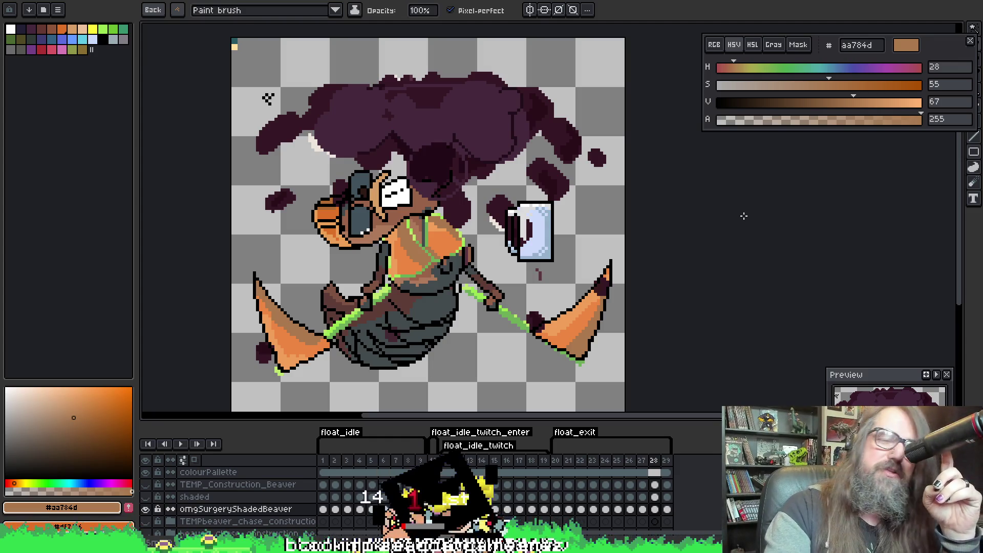
{"action": "left_click", "coordinate": [557, 510]}
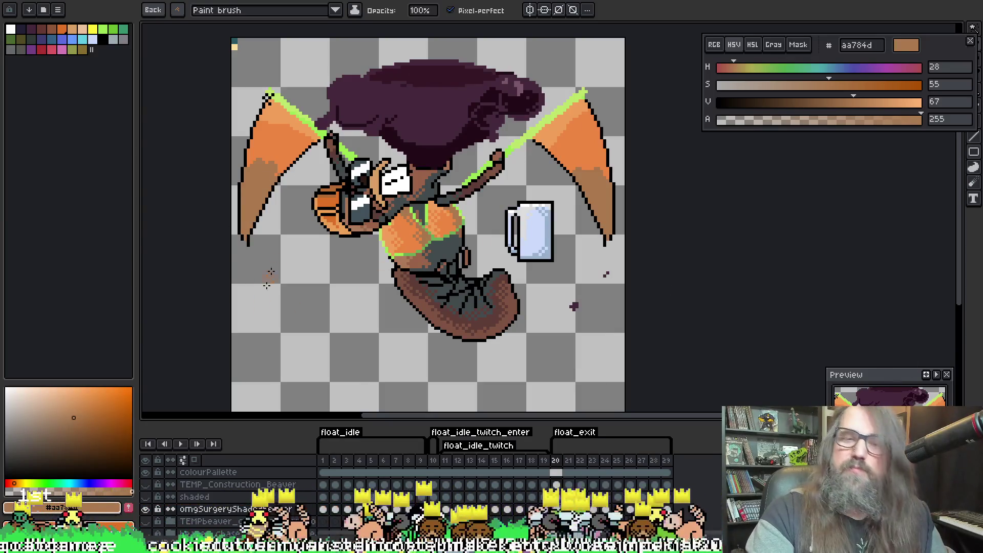
{"action": "left_click_drag", "start_coordinate": [443, 243], "coordinate": [470, 247]}
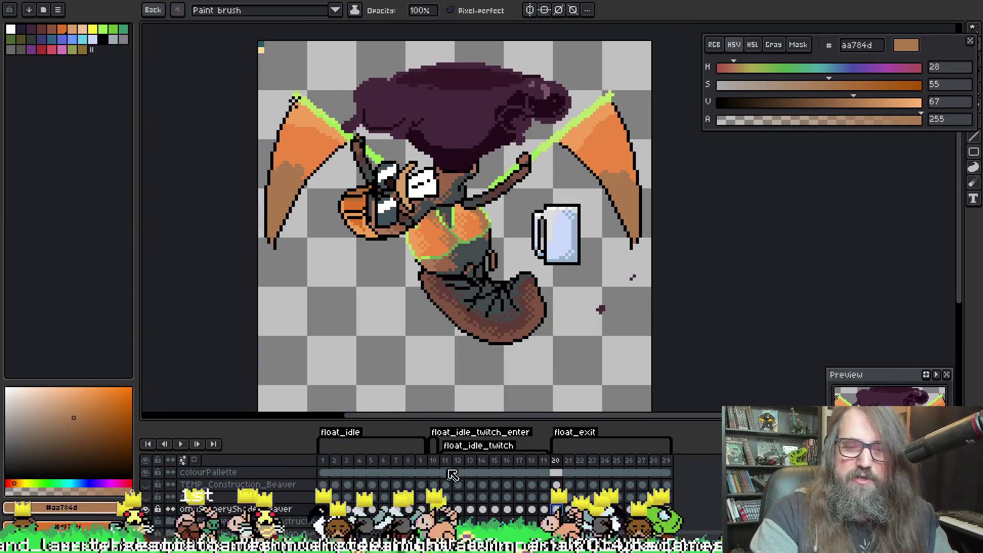
{"action": "key", "text": "Return"}
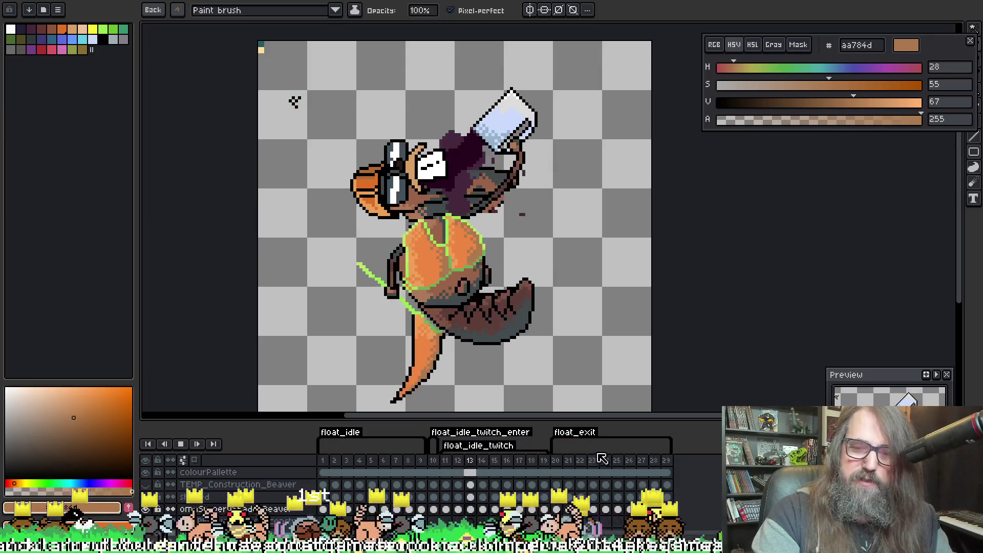
{"action": "left_click", "coordinate": [556, 460]}
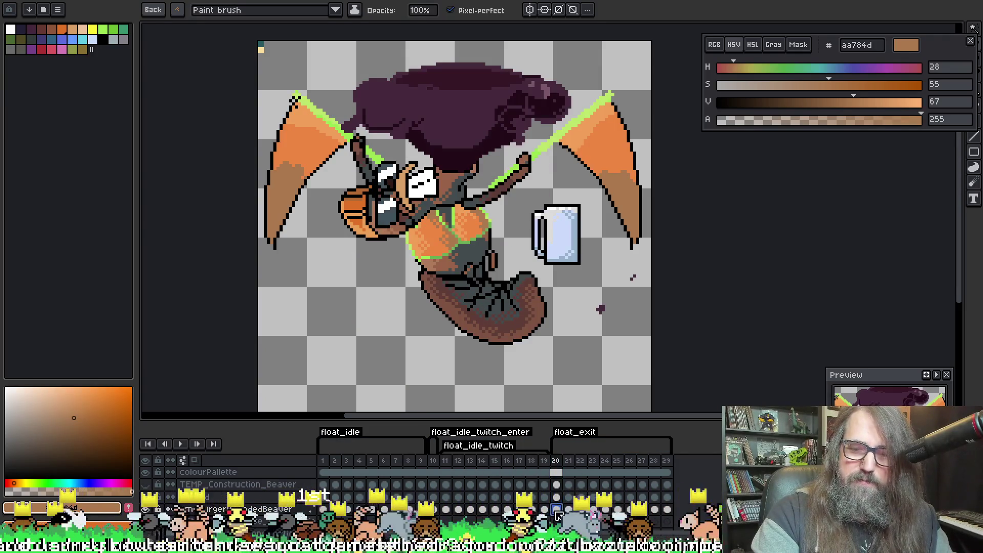
{"action": "key", "text": "Right"}
{"action": "key", "text": "Right"}
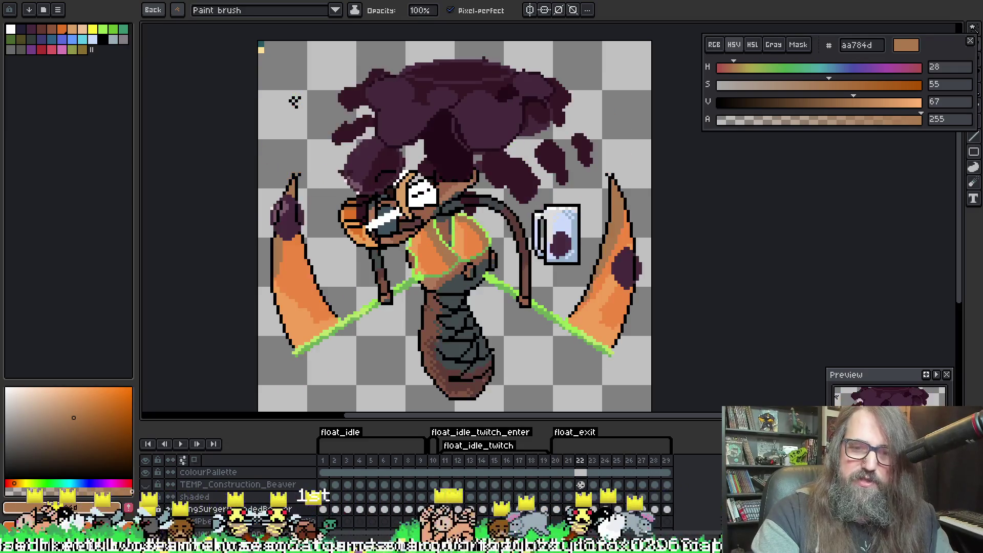
{"action": "key", "text": "Return"}
{"action": "key", "text": "Return"}
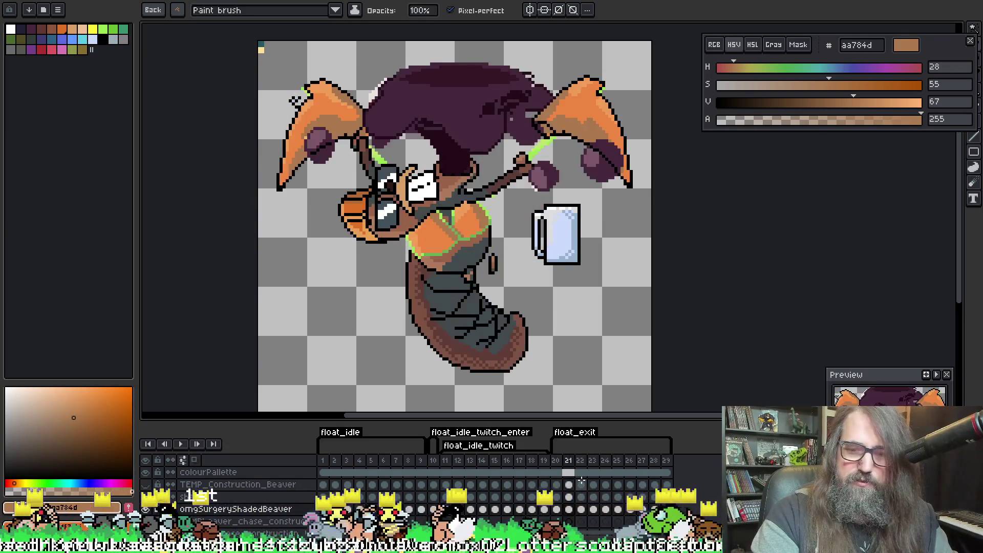
{"action": "key", "text": "Left"}
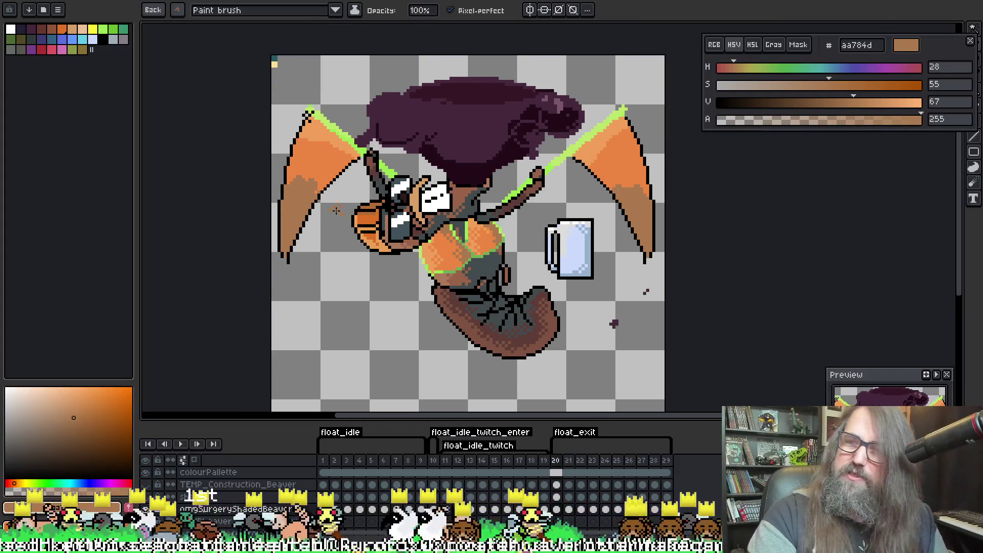
{"action": "scroll", "coordinate": [336, 210], "scroll_direction": "up", "scroll_amount": 2}
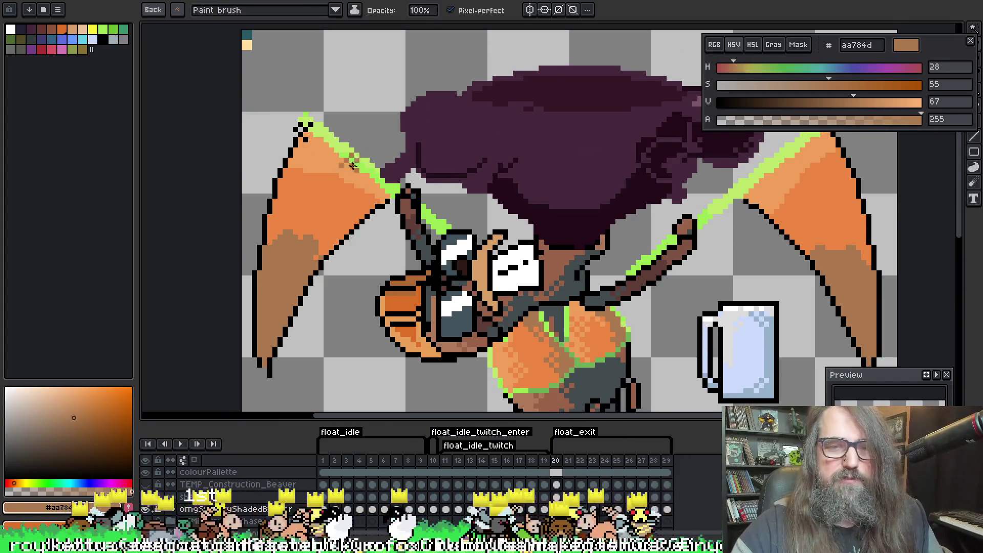
Set a one-pixel brush and pick the light wing orange f19f5a as the drawing colour
{"action": "key", "text": "w"}
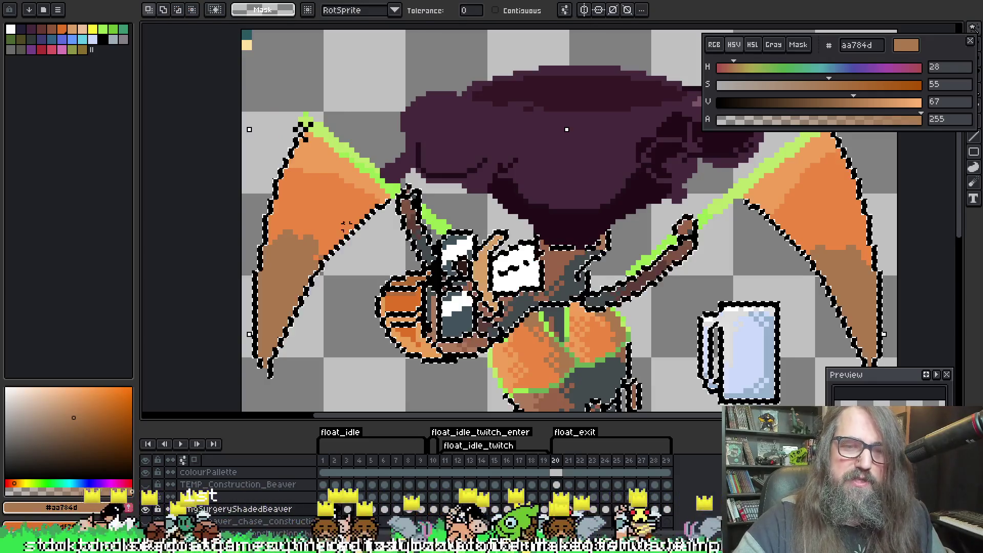
{"action": "key", "text": "b"}
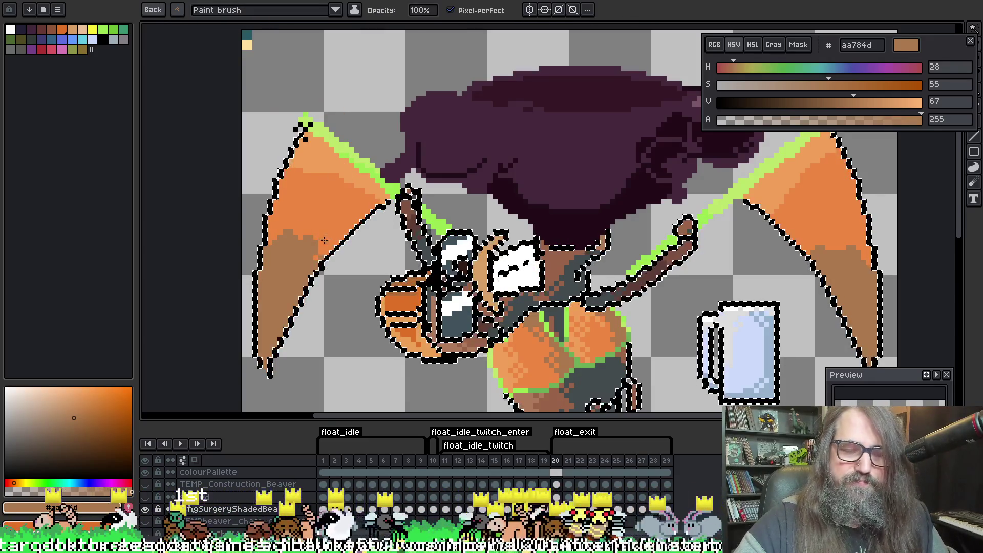
{"action": "key", "text": "ctrl+shift+i"}
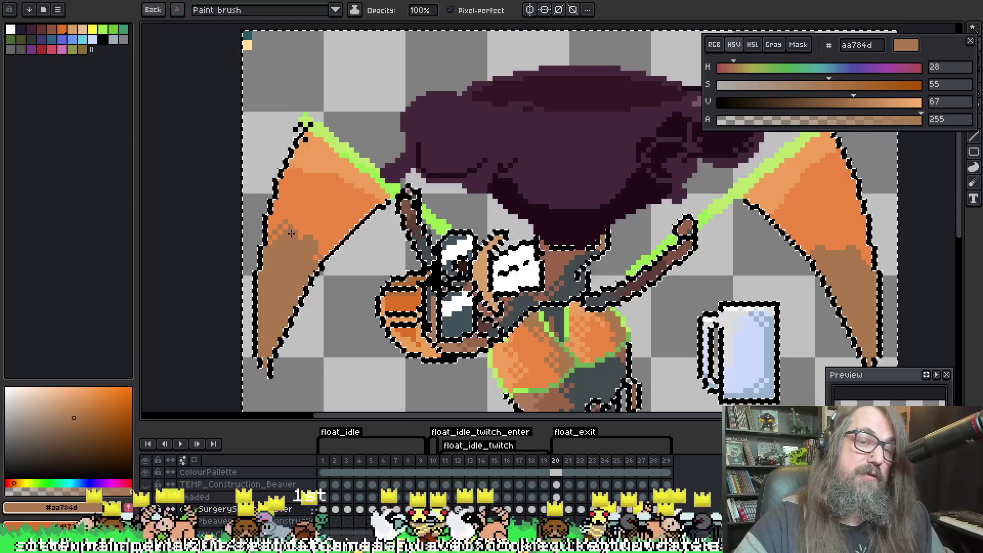
{"action": "key", "text": "plus"}
{"action": "key", "text": "plus"}
{"action": "key", "text": "plus"}
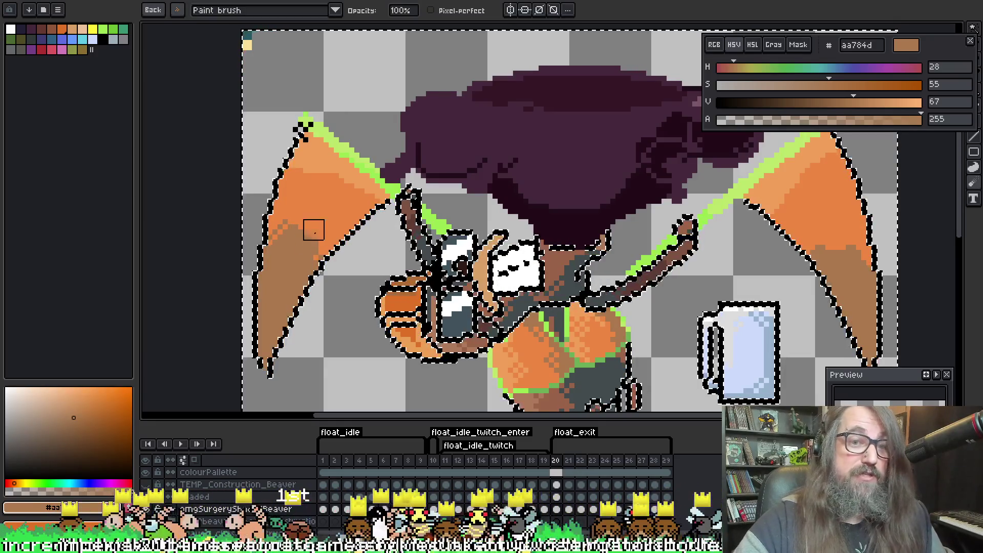
{"action": "key", "text": "minus"}
{"action": "key", "text": "minus"}
{"action": "key", "text": "minus"}
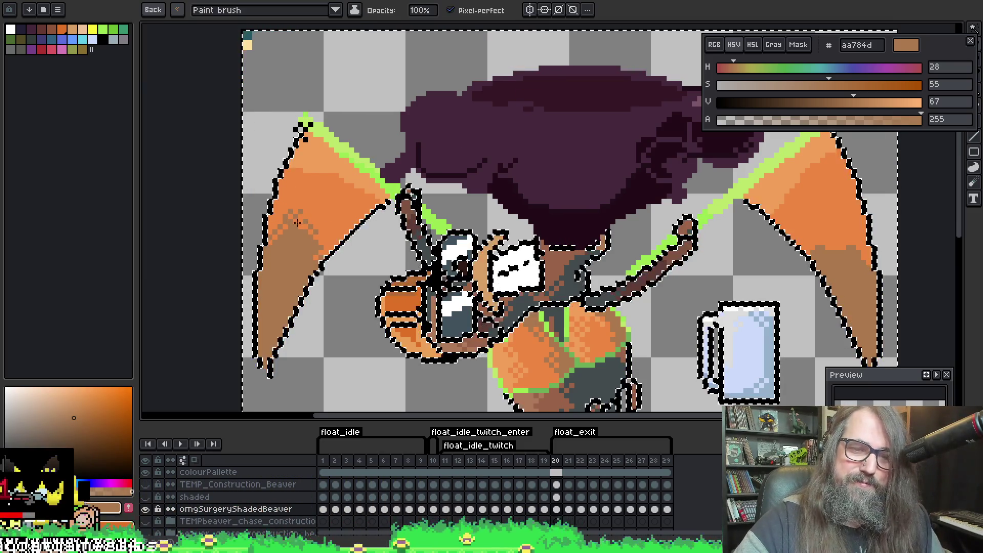
{"action": "left_click", "coordinate": [308, 184], "text": "alt"}
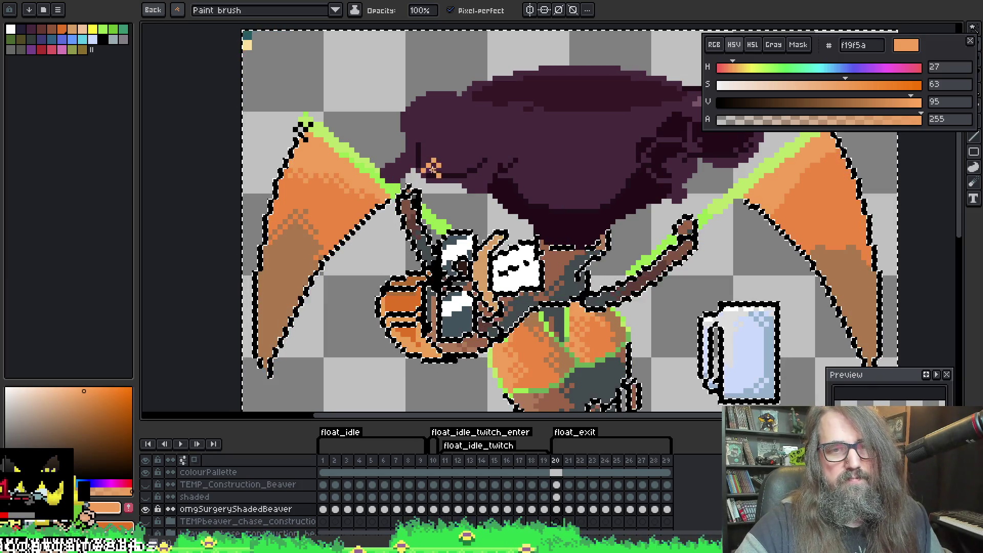
Pan over to the right wing, undoing and redoing the stroke near the face
{"action": "left_click_drag", "start_coordinate": [433, 167], "coordinate": [343, 162]}
{"action": "mouse_move", "coordinate": [404, 202]}
{"action": "left_mouse_down"}
{"action": "mouse_move", "coordinate": [390, 136]}
{"action": "mouse_move", "coordinate": [251, 164]}
{"action": "mouse_move", "coordinate": [243, 147]}
{"action": "left_mouse_up"}
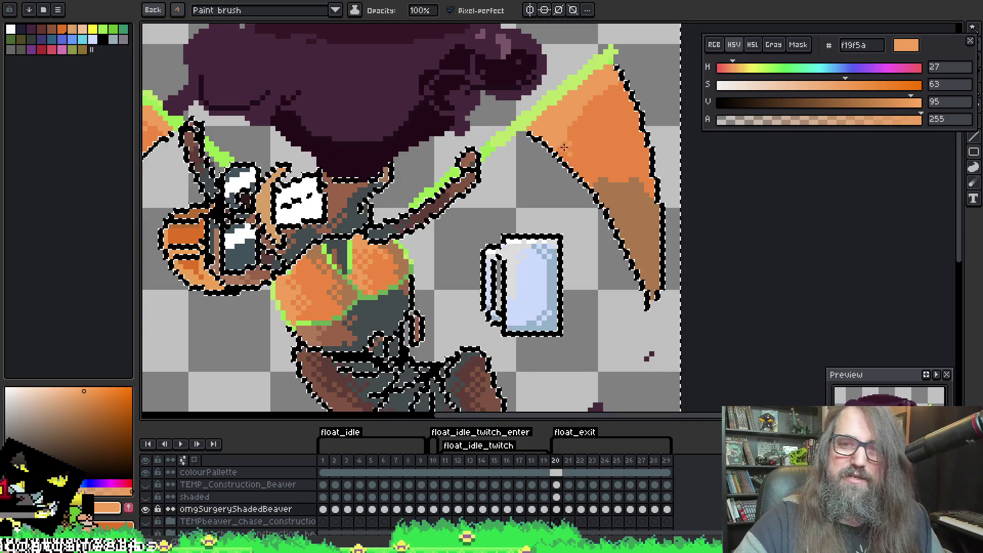
{"action": "key", "text": "ctrl+z"}
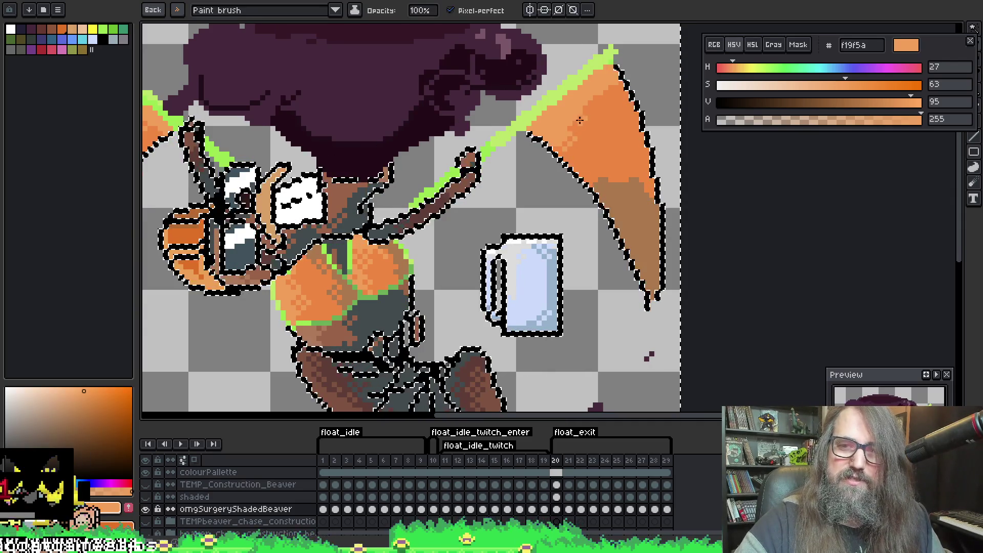
{"action": "key", "text": "ctrl+y"}
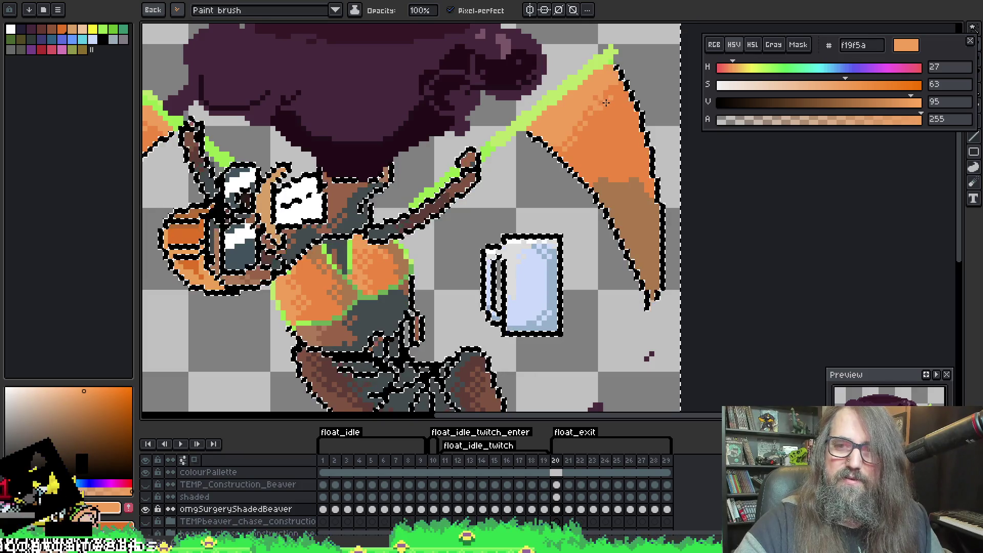
Pick the brown wing shade aa784d and pan back to view both wings
{"action": "left_click_drag", "start_coordinate": [617, 92], "coordinate": [594, 81]}
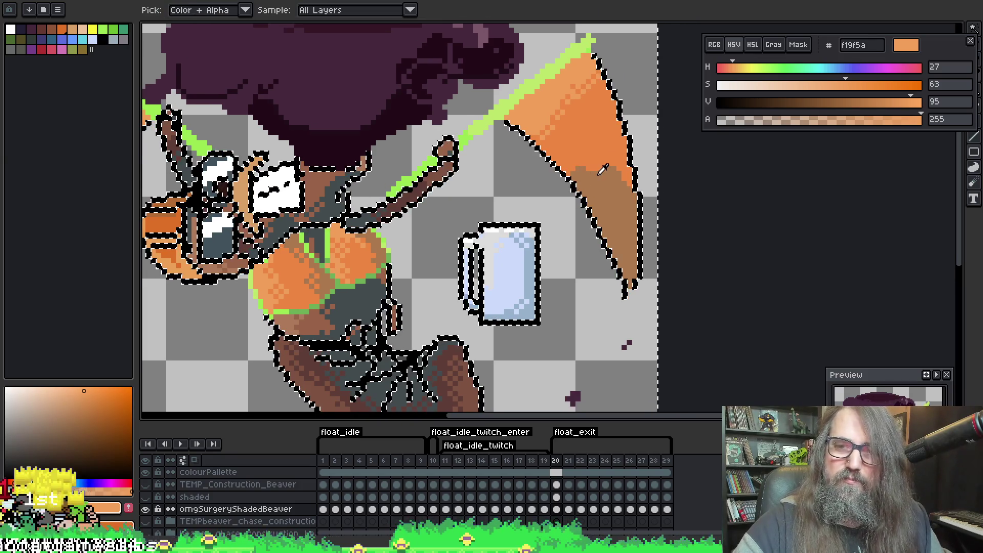
{"action": "left_click", "coordinate": [580, 167], "text": "alt"}
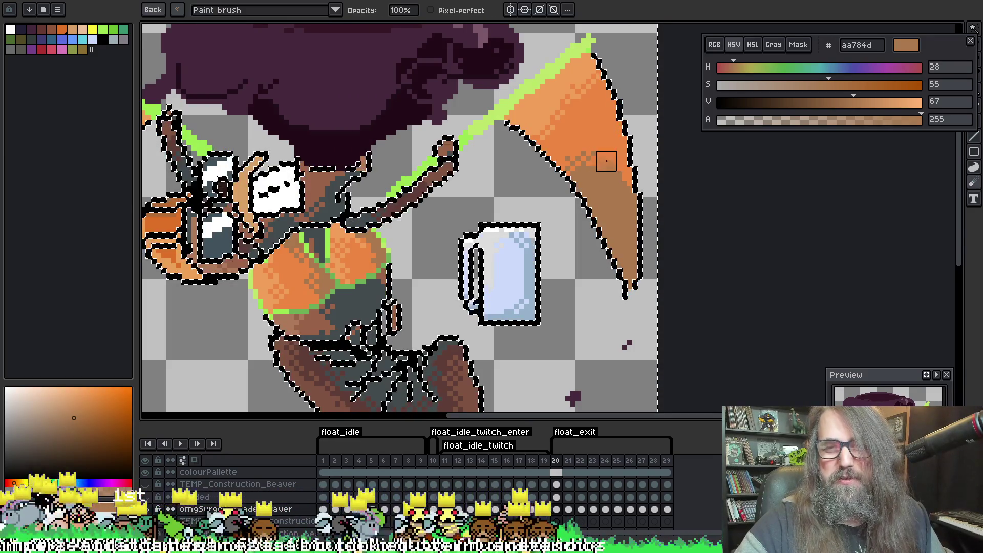
{"action": "key", "text": "ctrl"}
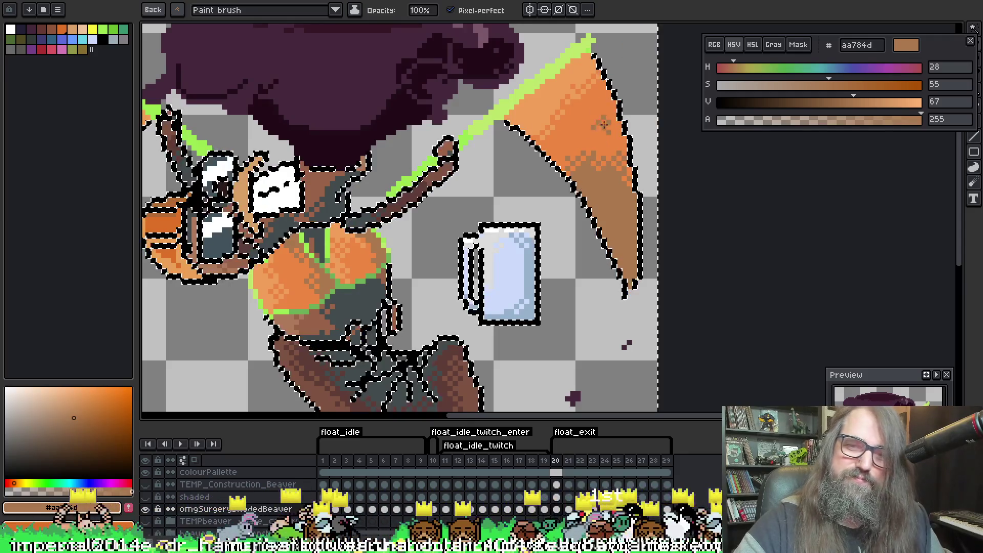
{"action": "scroll", "coordinate": [586, 145], "scroll_direction": "up", "scroll_amount": 3}
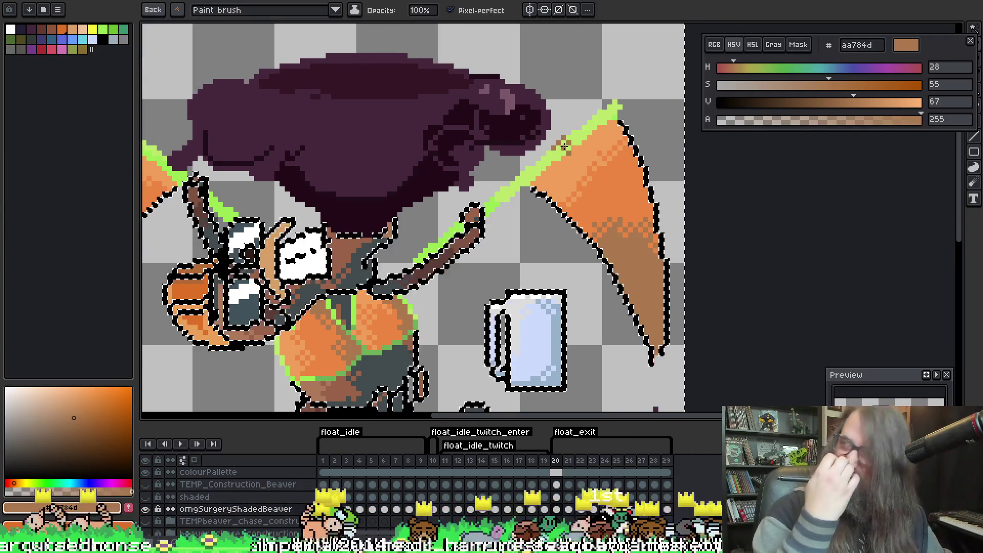
{"action": "mouse_move", "coordinate": [494, 256]}
{"action": "left_mouse_down"}
{"action": "mouse_move", "coordinate": [670, 231]}
{"action": "mouse_move", "coordinate": [483, 279]}
{"action": "mouse_move", "coordinate": [608, 255]}
{"action": "mouse_move", "coordinate": [615, 240]}
{"action": "mouse_move", "coordinate": [575, 211]}
{"action": "mouse_move", "coordinate": [557, 153]}
{"action": "mouse_move", "coordinate": [522, 303]}
{"action": "mouse_move", "coordinate": [561, 361]}
{"action": "left_mouse_up"}
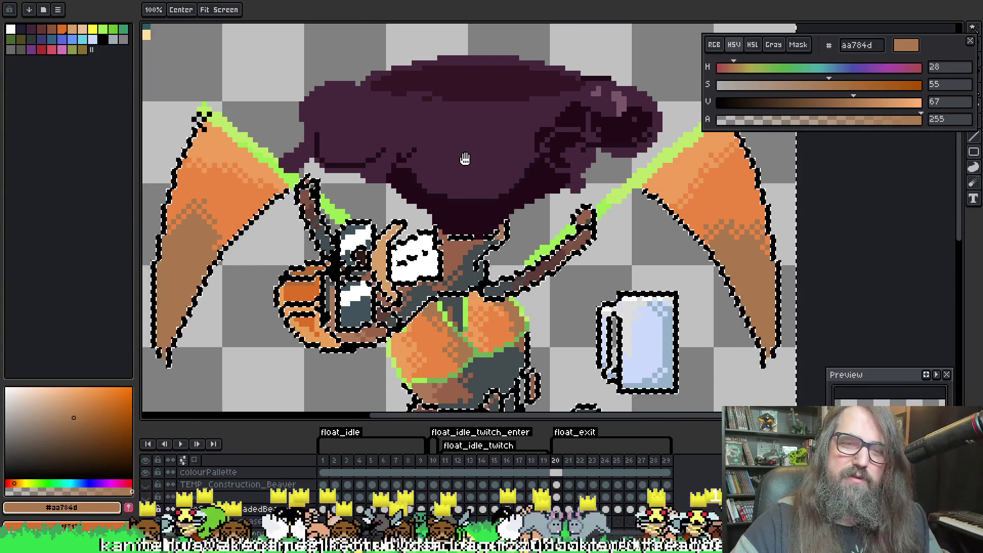
Play the animation from frame 1, zooming and panning to watch the flying beaver
{"action": "key", "text": "b"}
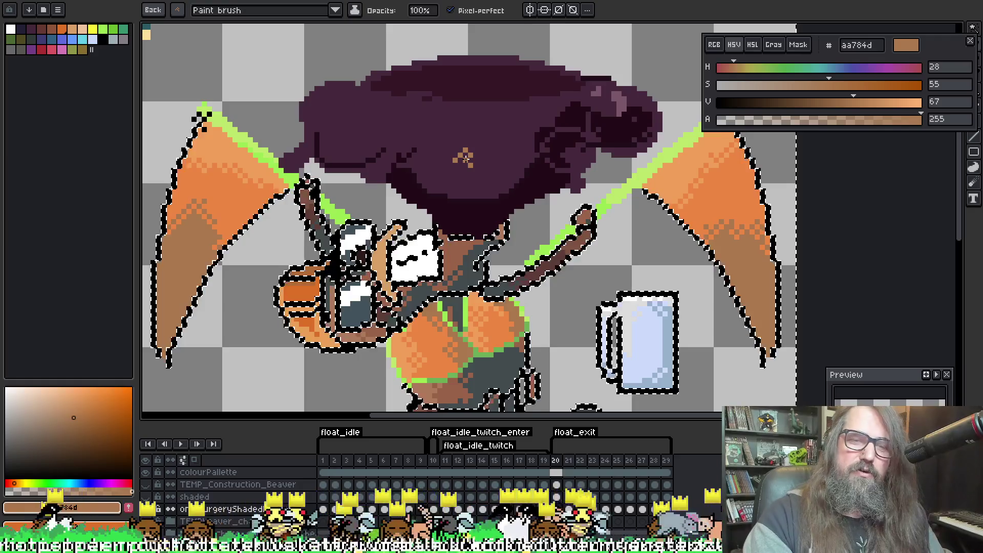
{"action": "scroll", "coordinate": [465, 158], "scroll_direction": "down", "scroll_amount": 2}
{"action": "scroll", "coordinate": [622, 134], "scroll_direction": "up", "scroll_amount": 1}
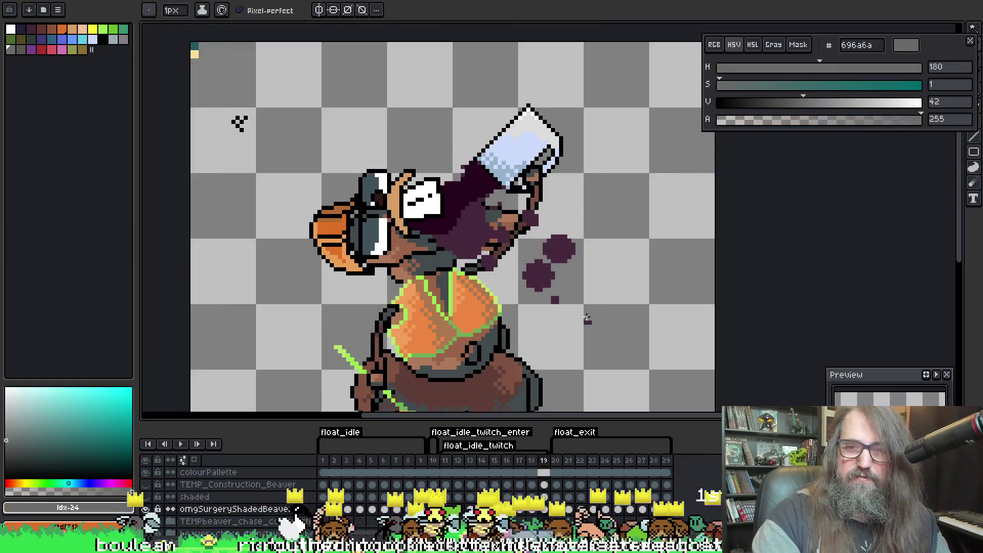
{"action": "scroll", "coordinate": [637, 323], "scroll_direction": "down", "scroll_amount": 1}
{"action": "left_click_drag", "start_coordinate": [621, 248], "coordinate": [556, 185]}
{"action": "scroll", "coordinate": [556, 185], "scroll_direction": "up", "scroll_amount": 1}
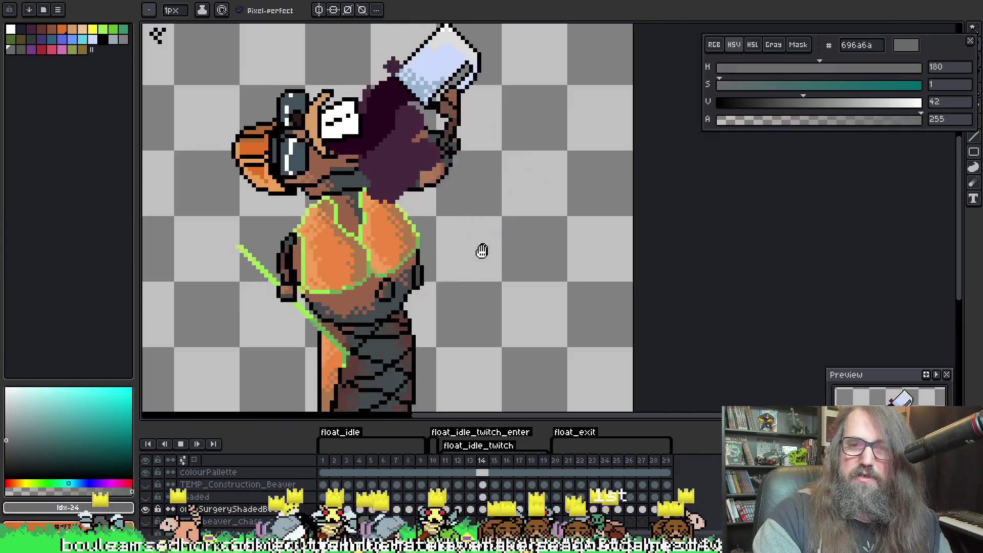
{"action": "scroll", "coordinate": [481, 251], "scroll_direction": "down", "scroll_amount": 1}
{"action": "left_click", "coordinate": [321, 462]}
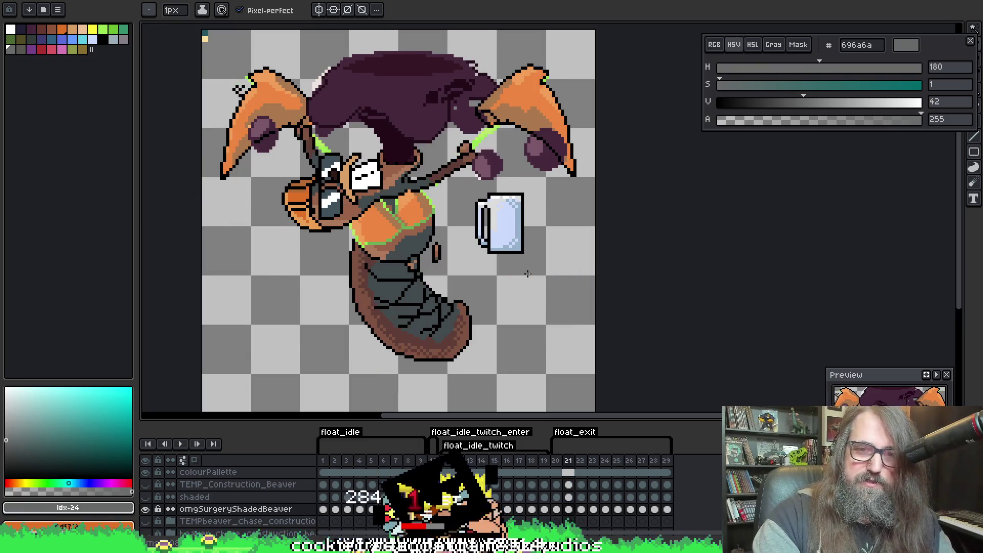
{"action": "scroll", "coordinate": [507, 139], "scroll_direction": "up", "scroll_amount": 1}
{"action": "scroll", "coordinate": [435, 89], "scroll_direction": "down", "scroll_amount": 2}
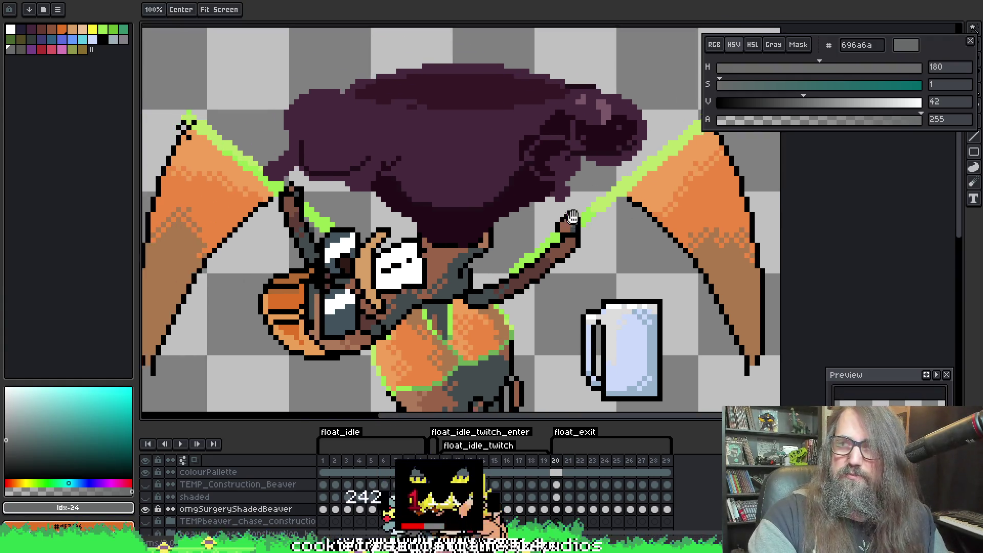
{"action": "scroll", "coordinate": [568, 217], "scroll_direction": "up", "scroll_amount": 2}
Pan to the beaver's lower body and tail and pick the dark brown 5f3d37
{"action": "mouse_move", "coordinate": [568, 218]}
{"action": "left_mouse_down"}
{"action": "mouse_move", "coordinate": [568, 123]}
{"action": "mouse_move", "coordinate": [516, 149]}
{"action": "left_mouse_up"}
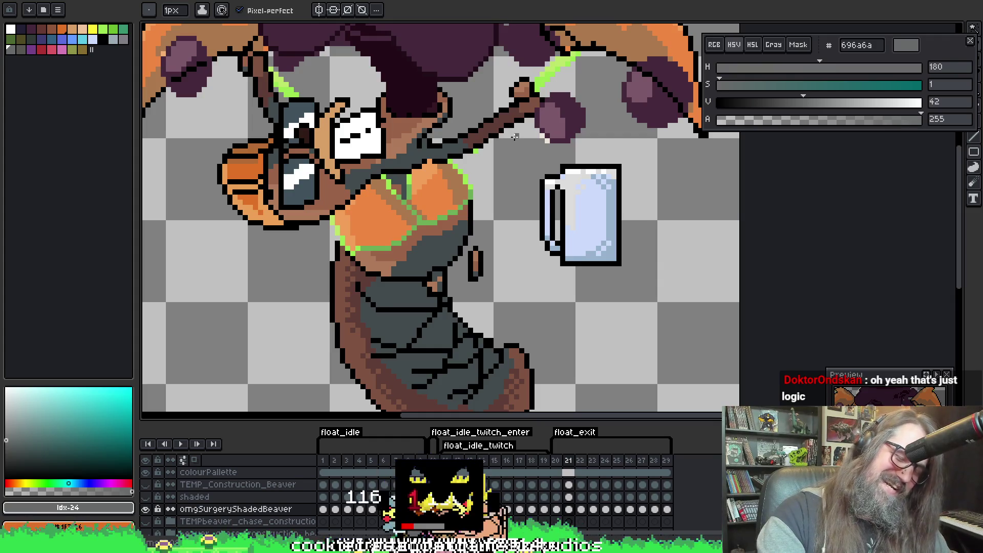
{"action": "mouse_move", "coordinate": [429, 197]}
{"action": "left_mouse_down"}
{"action": "mouse_move", "coordinate": [515, 276]}
{"action": "mouse_move", "coordinate": [486, 234]}
{"action": "mouse_move", "coordinate": [354, 201]}
{"action": "mouse_move", "coordinate": [384, 234]}
{"action": "left_mouse_up"}
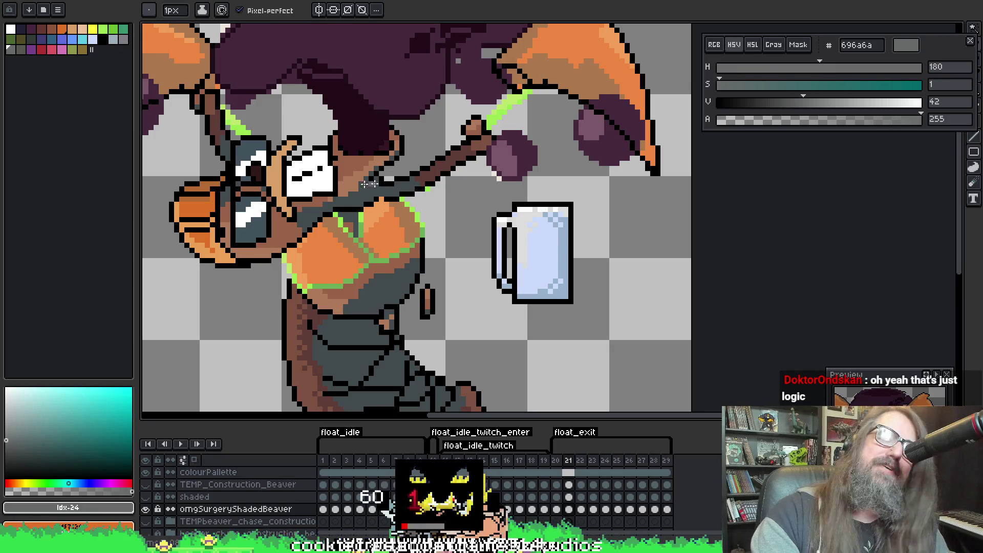
{"action": "scroll", "coordinate": [423, 245], "scroll_direction": "down", "scroll_amount": 1}
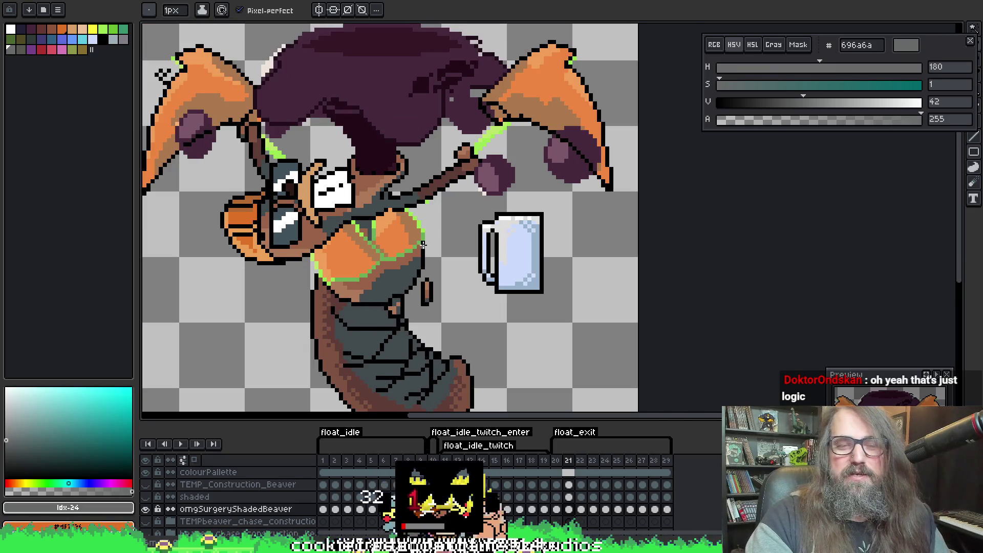
{"action": "scroll", "coordinate": [424, 245], "scroll_direction": "up", "scroll_amount": 1}
{"action": "left_click_drag", "start_coordinate": [369, 399], "coordinate": [359, 281]}
{"action": "left_click", "coordinate": [357, 289], "text": "alt"}
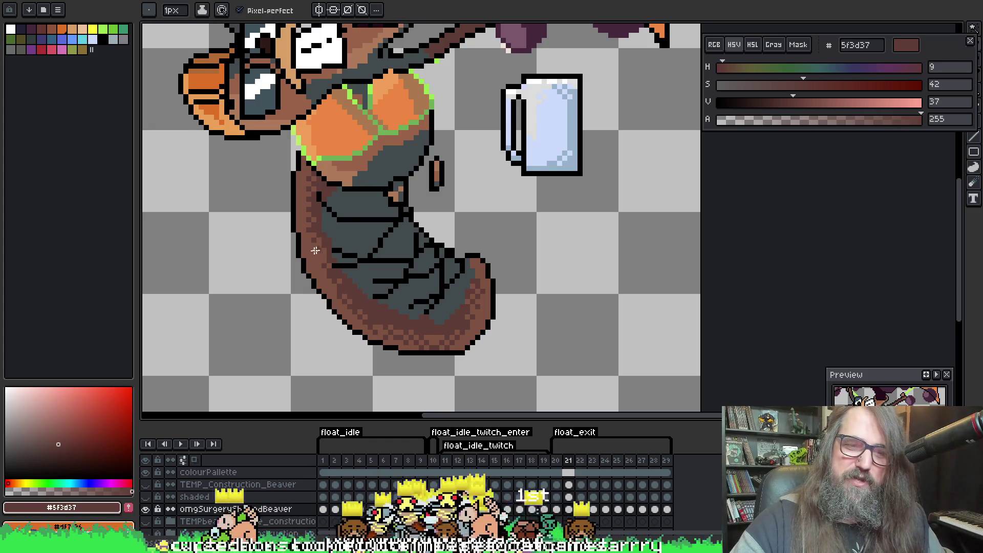
{"action": "mouse_move", "coordinate": [340, 226]}
{"action": "left_mouse_down"}
{"action": "mouse_move", "coordinate": [342, 267]}
{"action": "mouse_move", "coordinate": [324, 256]}
{"action": "left_mouse_up"}
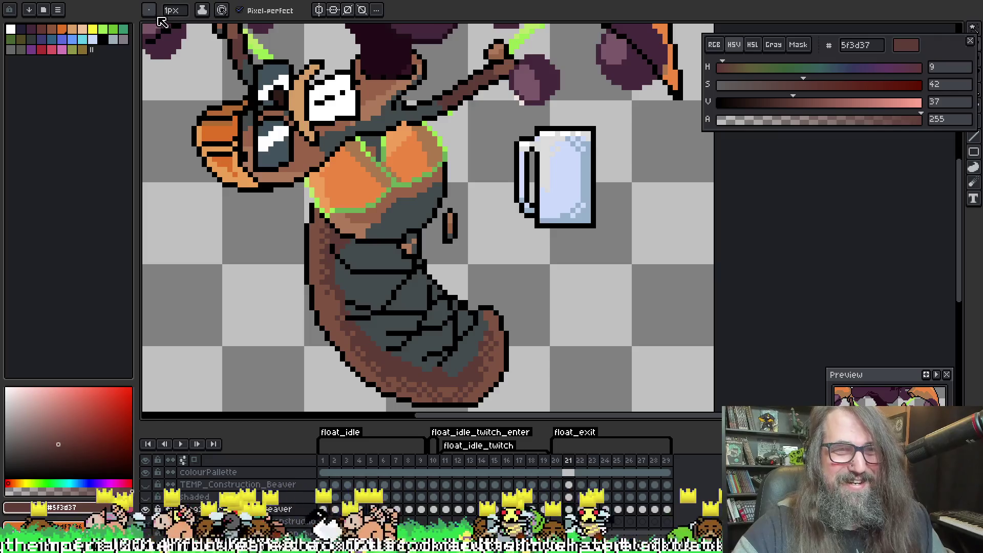
Check the brush presets and magic-wand select all the black outline pixels
{"action": "left_click", "coordinate": [148, 10]}
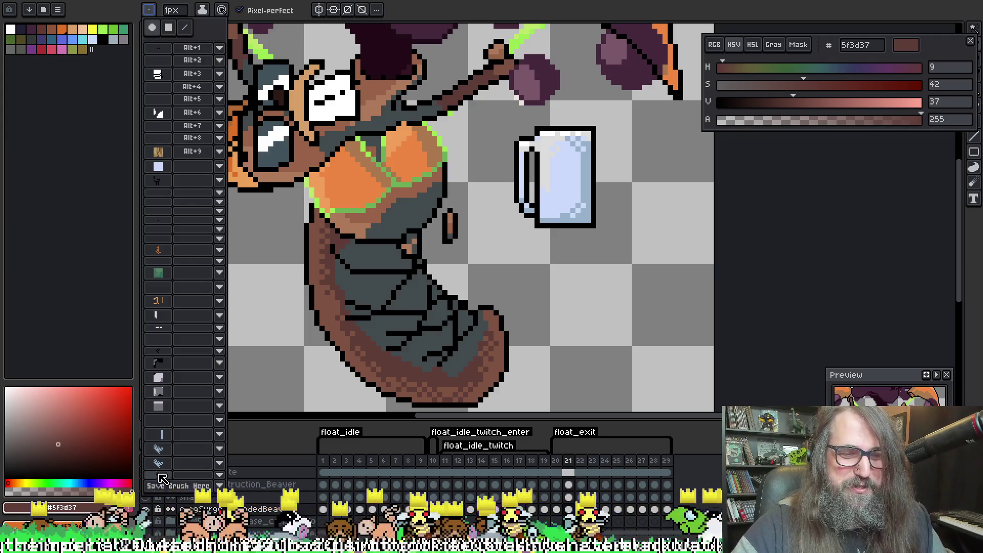
{"action": "left_click_drag", "start_coordinate": [412, 168], "coordinate": [429, 179]}
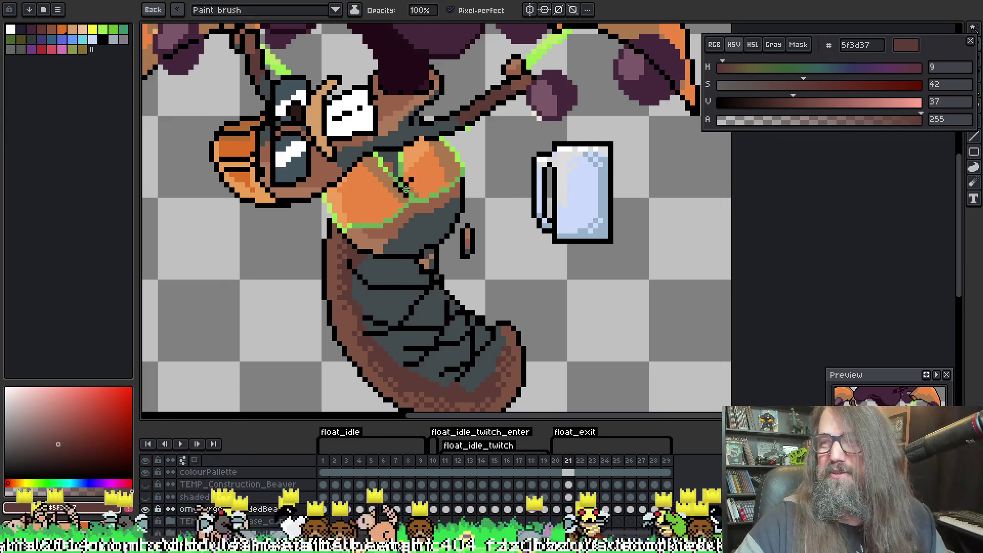
{"action": "left_click", "coordinate": [405, 257]}
{"action": "key", "text": "b"}
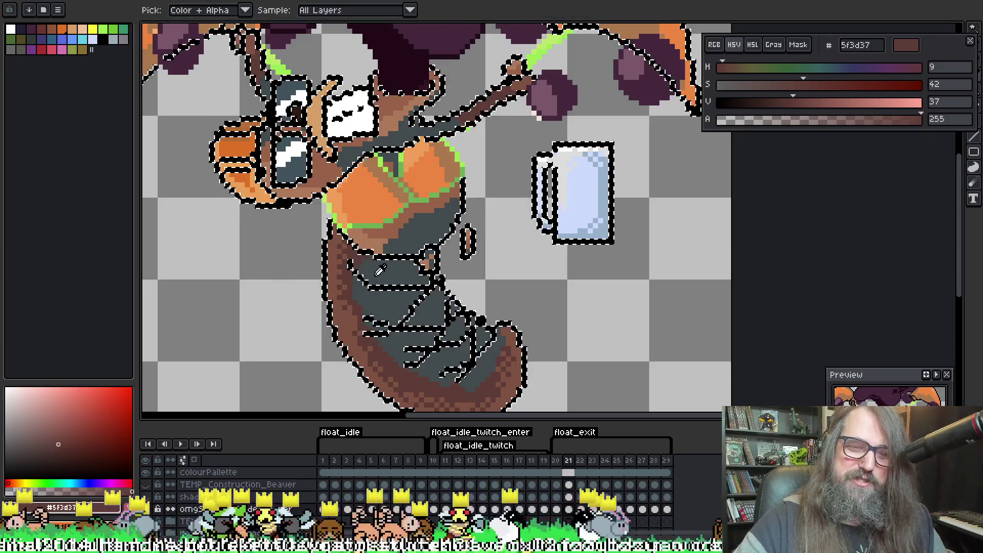
Sample dark grey, orange and the brown body colour, and add a vertical guide near the canvas edge
{"action": "left_click", "coordinate": [369, 244], "text": "alt"}
{"action": "left_click", "coordinate": [400, 190], "text": "alt"}
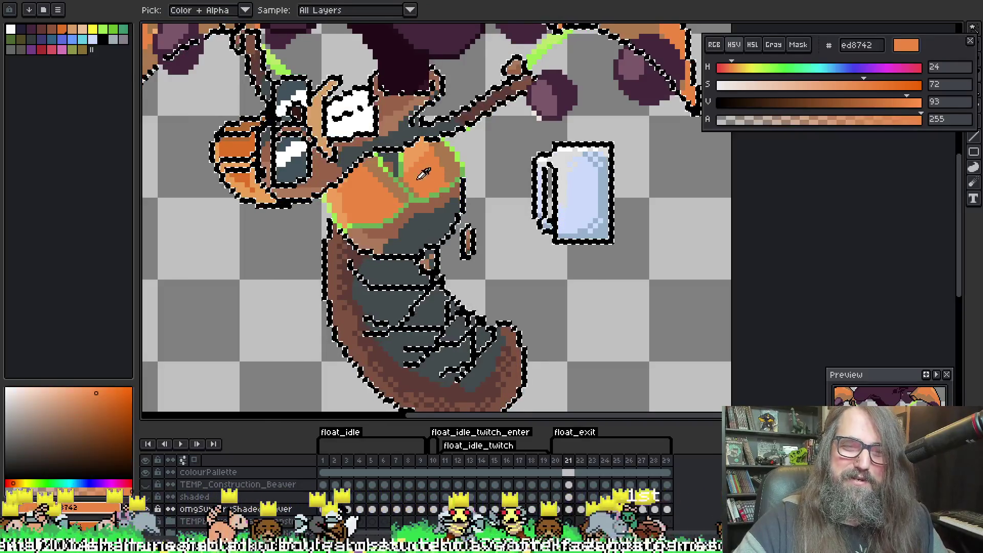
{"action": "left_click", "coordinate": [404, 228], "text": "alt"}
{"action": "left_click", "coordinate": [405, 175], "text": "alt"}
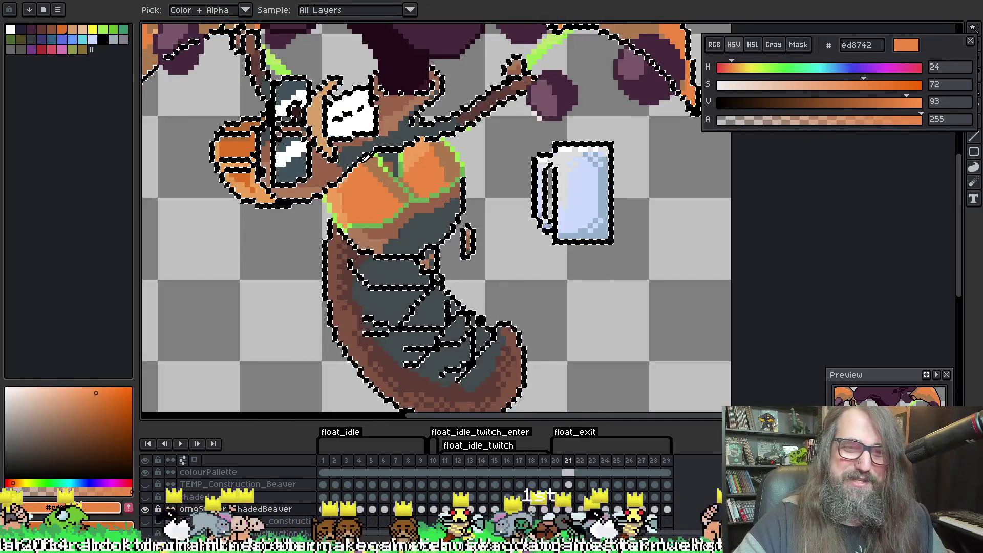
{"action": "left_click", "coordinate": [397, 144], "text": "alt"}
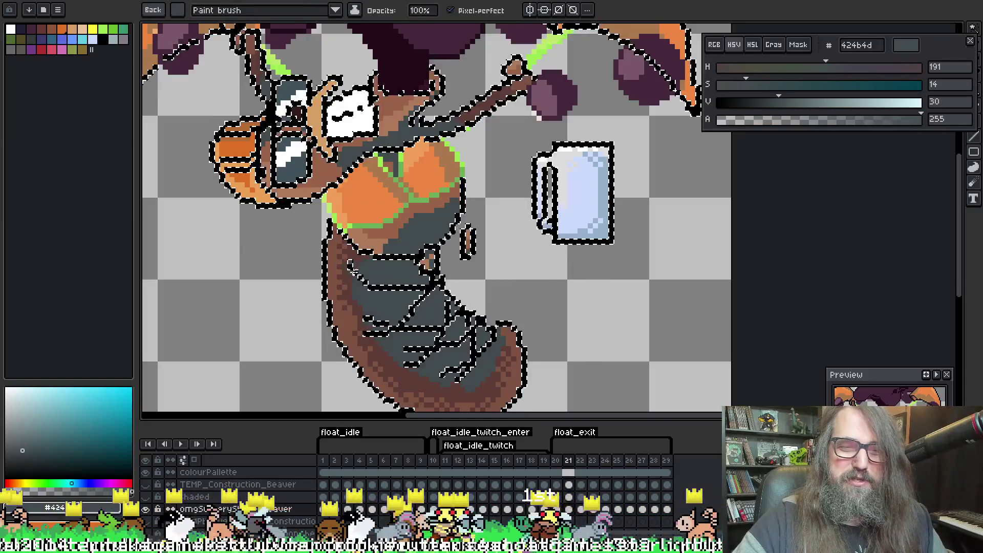
{"action": "left_click", "coordinate": [362, 268], "text": "alt"}
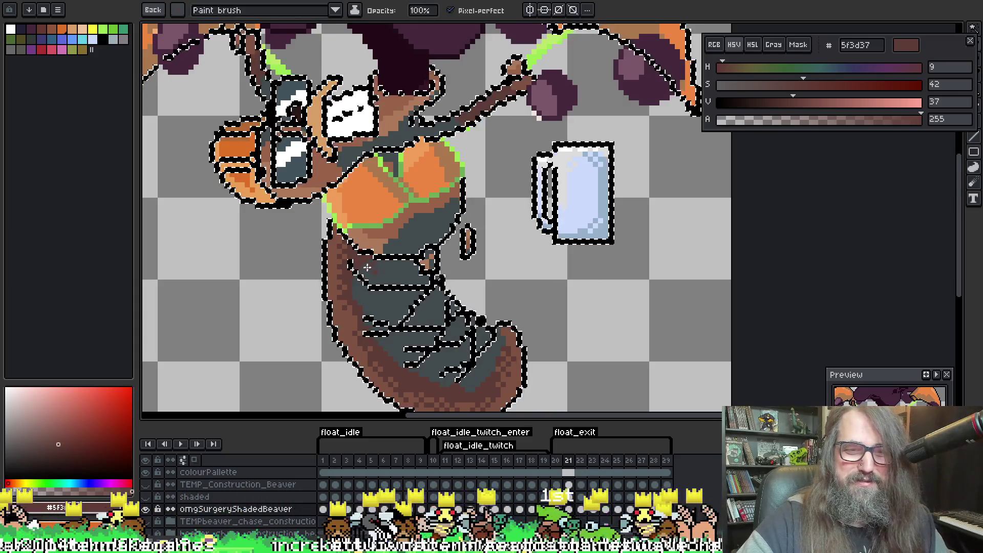
{"action": "left_click_drag", "start_coordinate": [731, 160], "coordinate": [700, 160]}
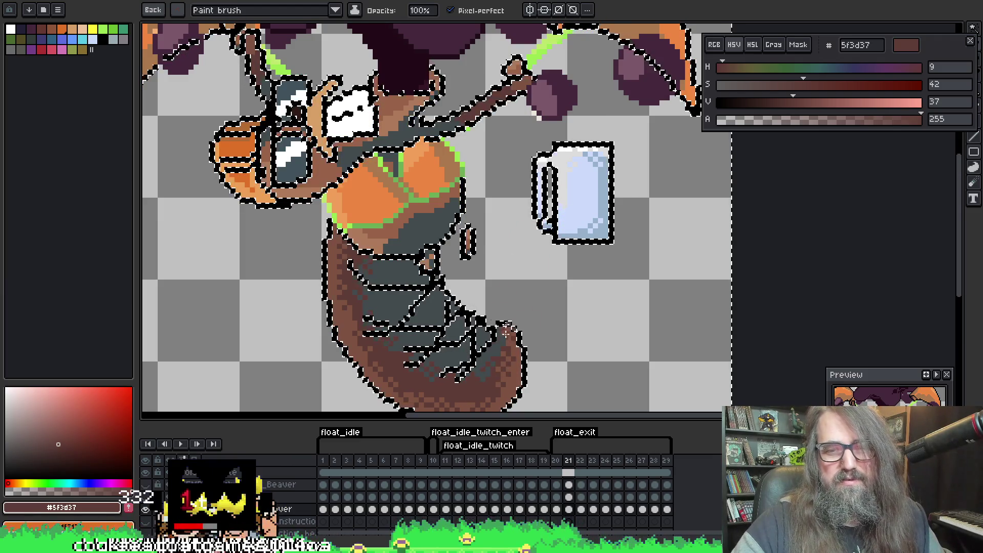
Sample the belly's light orange f19f5a, then its mid orange ed8742
{"action": "scroll", "coordinate": [400, 200], "scroll_direction": "up", "scroll_amount": 2}
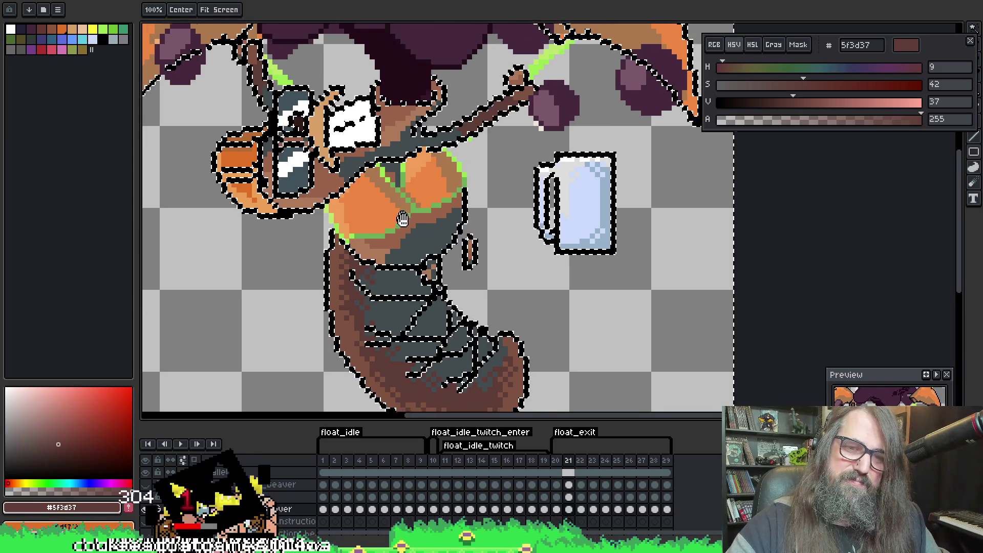
{"action": "key", "text": "alt"}
{"action": "left_click", "coordinate": [367, 241], "text": "alt"}
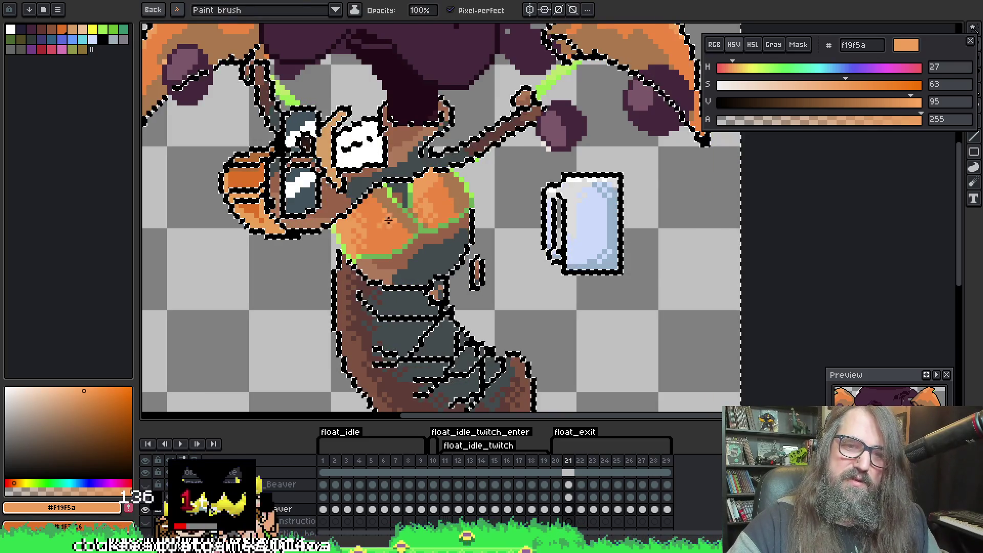
{"action": "left_click", "coordinate": [382, 194], "text": "alt"}
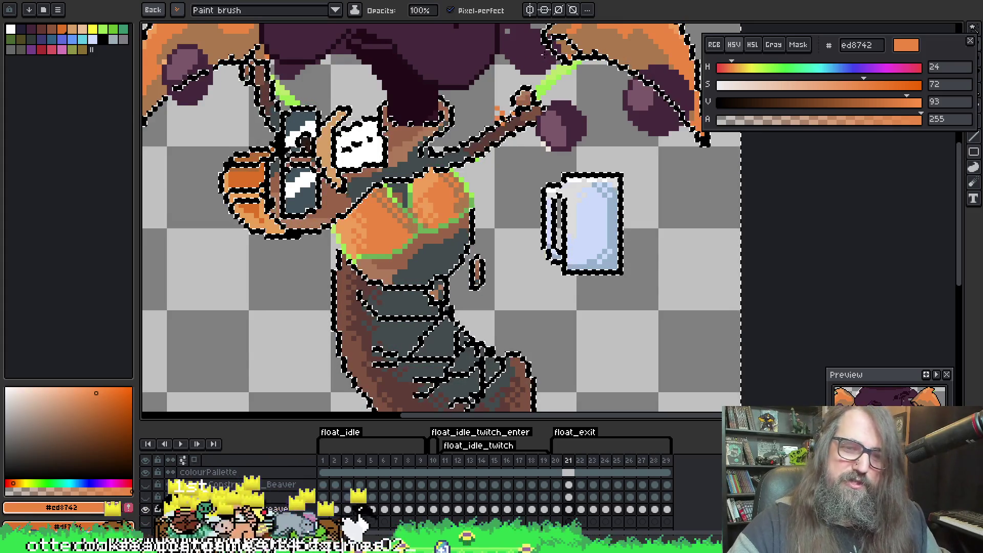
Pick the body brown ad7a5a, then switch to the darker brown 996249
{"action": "key", "text": "alt"}
{"action": "left_click", "coordinate": [353, 242], "text": "alt"}
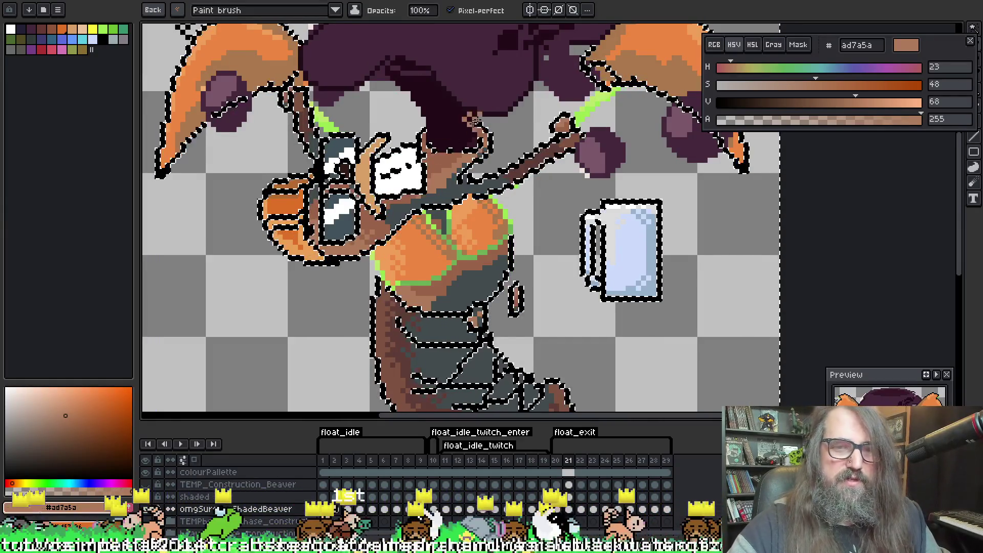
{"action": "left_click", "coordinate": [396, 205], "text": "alt"}
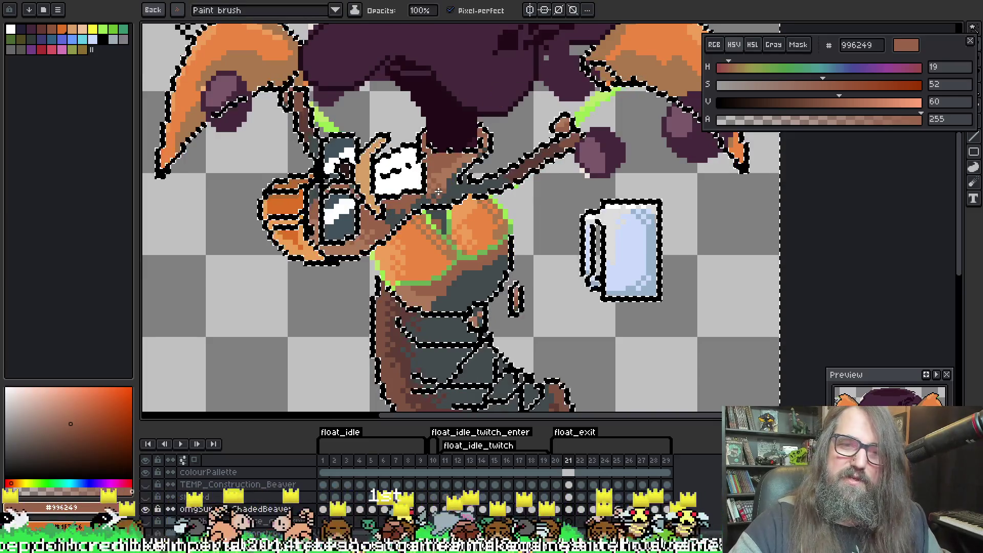
{"action": "left_click", "coordinate": [450, 173], "text": "alt"}
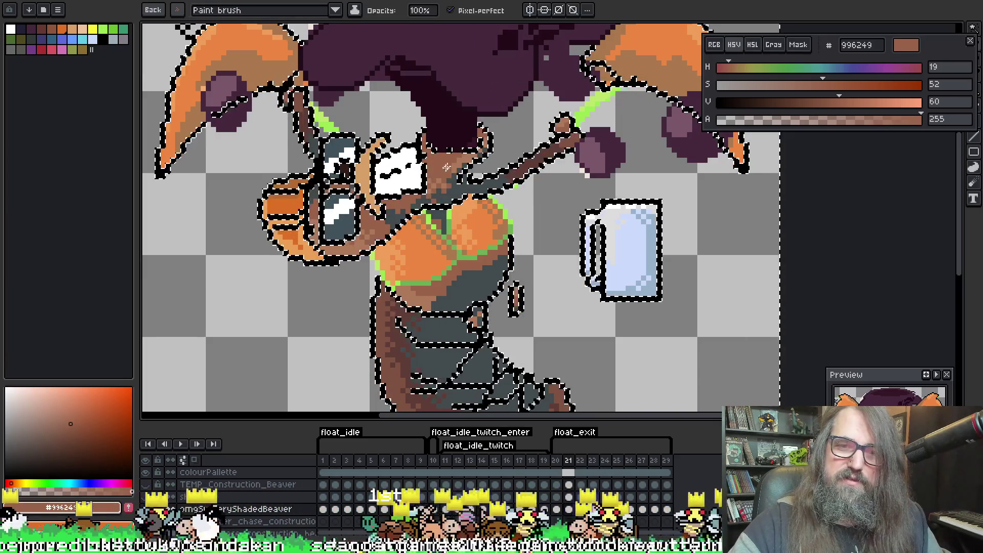
Sample the wing colours and dither #aa784d orange across the left wing
{"action": "scroll", "coordinate": [494, 120], "scroll_direction": "down", "scroll_amount": 2}
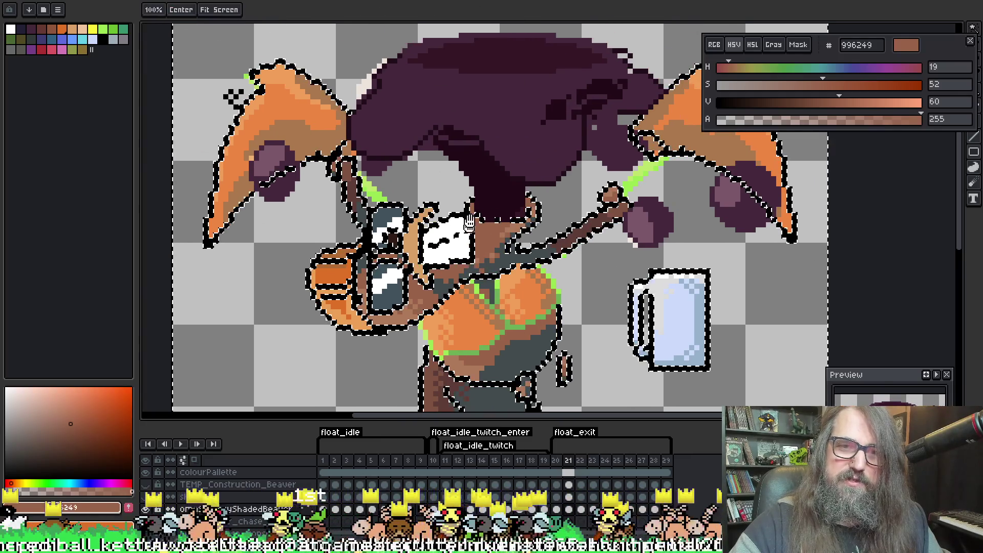
{"action": "scroll", "coordinate": [495, 119], "scroll_direction": "up", "scroll_amount": 3}
{"action": "scroll", "coordinate": [494, 119], "scroll_direction": "down", "scroll_amount": 1}
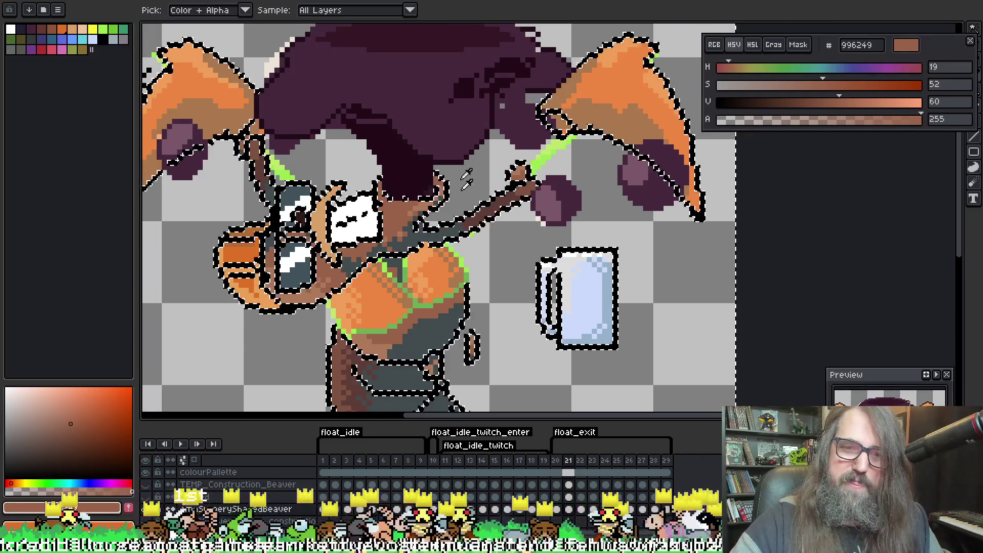
{"action": "left_click", "coordinate": [482, 216], "text": "alt"}
{"action": "left_click", "coordinate": [494, 207], "text": "alt"}
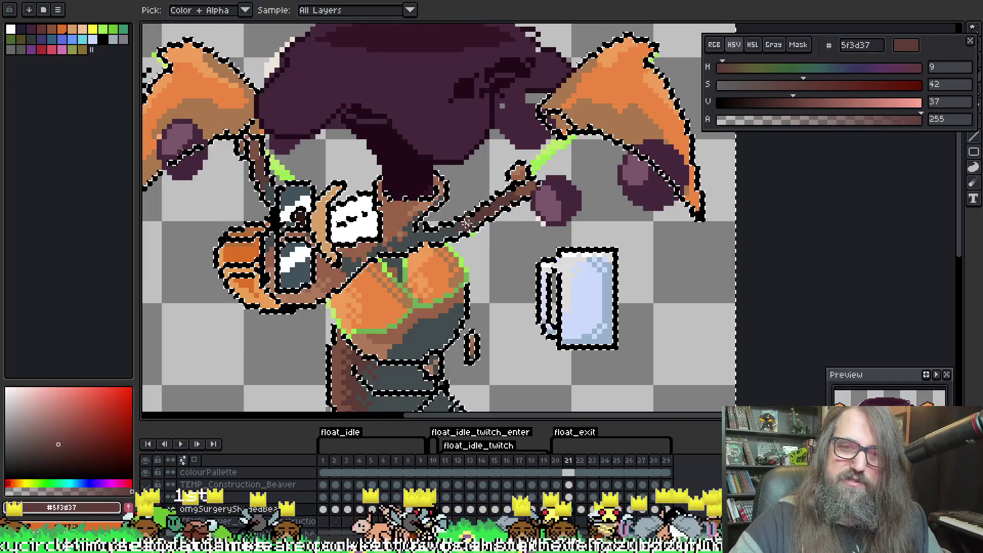
{"action": "left_click", "coordinate": [512, 196], "text": "alt"}
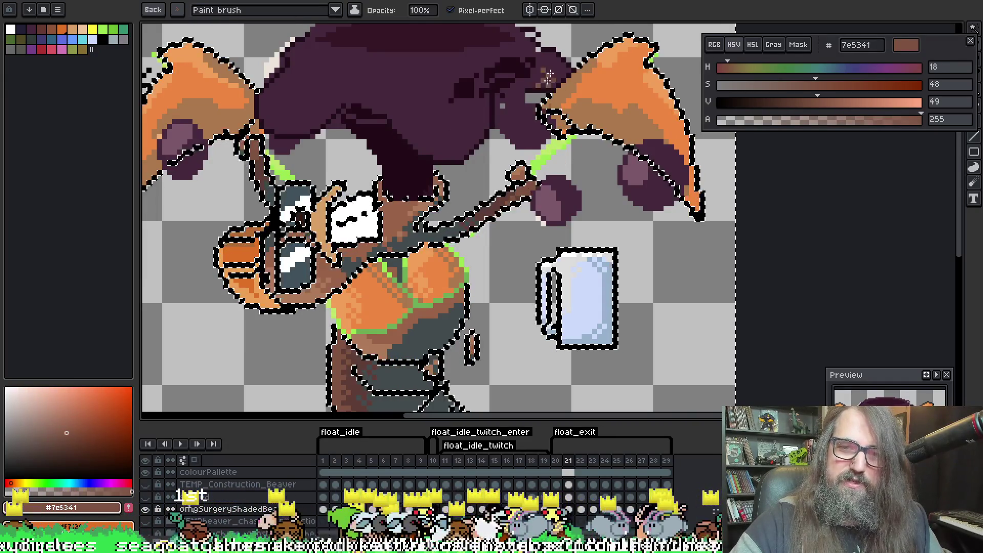
{"action": "scroll", "coordinate": [512, 196], "scroll_direction": "down", "scroll_amount": 1}
{"action": "scroll", "coordinate": [454, 103], "scroll_direction": "up", "scroll_amount": 1}
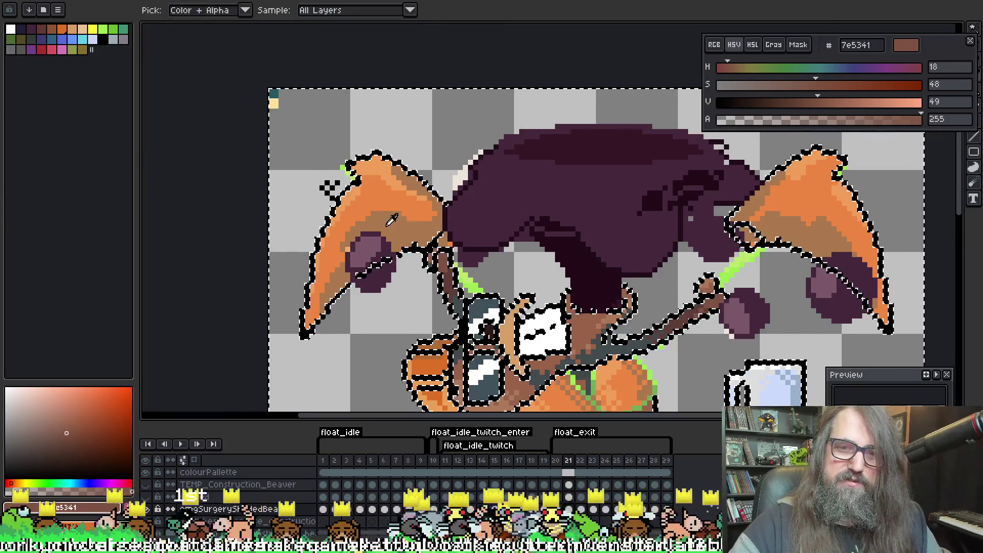
{"action": "left_click", "coordinate": [402, 214], "text": "alt"}
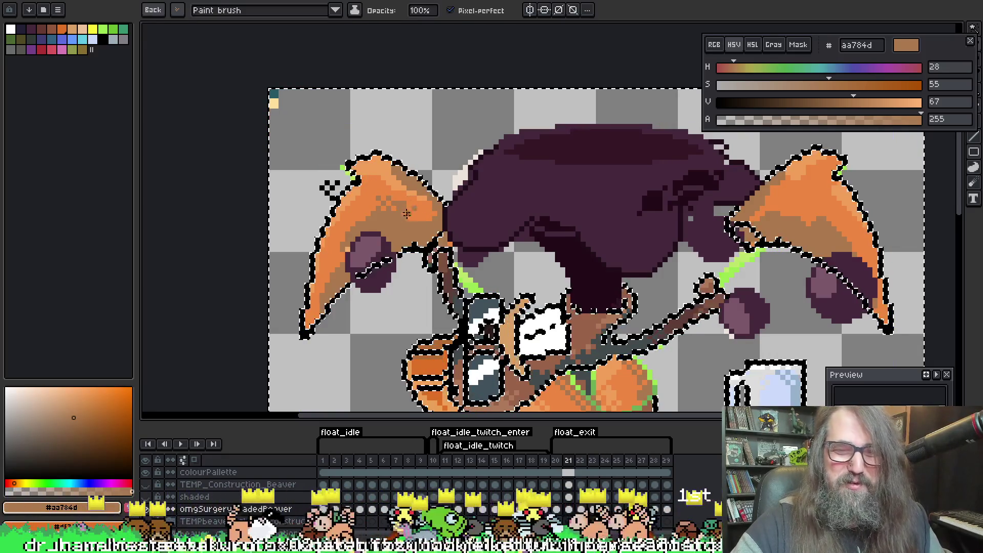
{"action": "left_click_drag", "start_coordinate": [406, 214], "coordinate": [433, 216]}
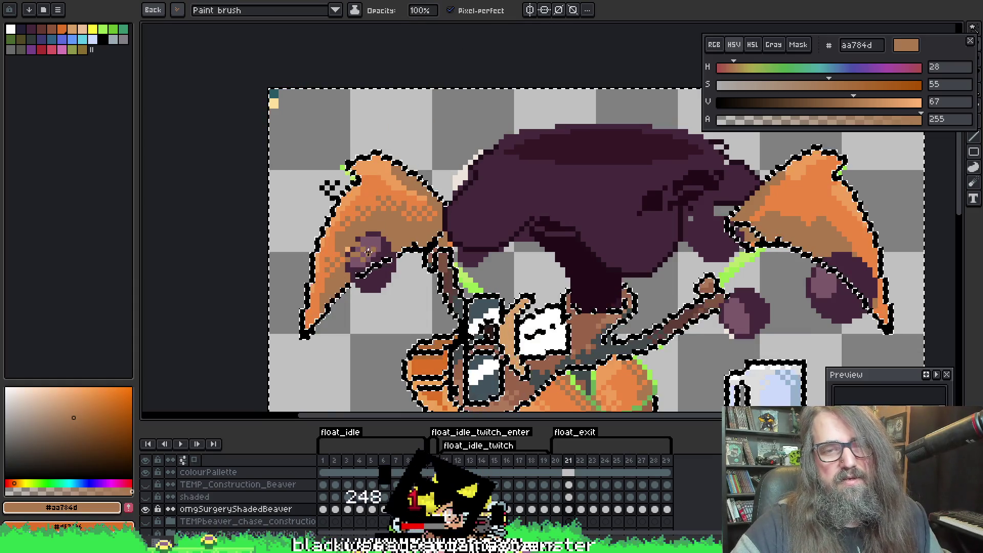
Sample purples #7c5869 and #45283c and paint dark purple pixels on the wing spot
{"action": "left_click", "coordinate": [366, 253], "text": "alt"}
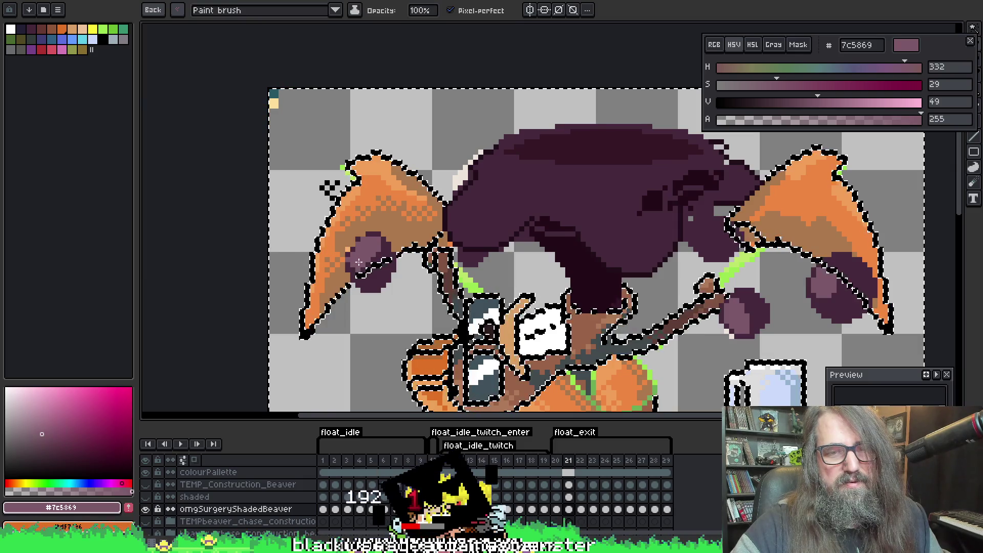
{"action": "left_click", "coordinate": [405, 225], "text": "alt"}
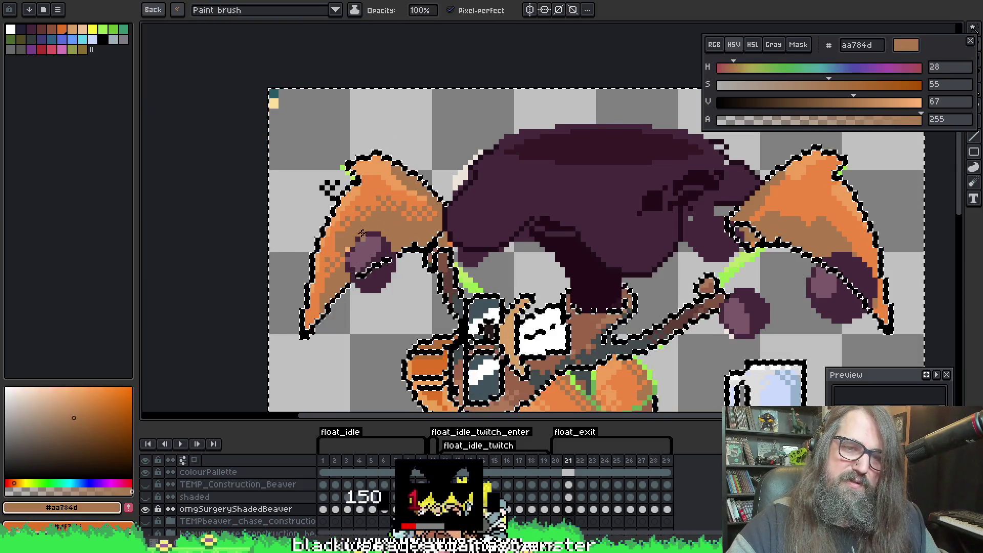
{"action": "left_click", "coordinate": [368, 236], "text": "alt"}
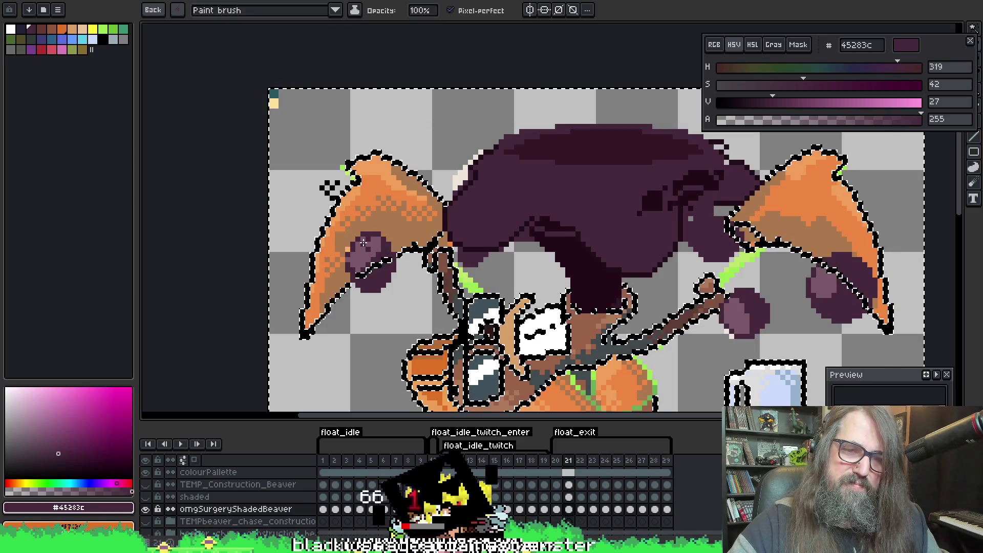
{"action": "left_click", "coordinate": [367, 252], "text": "alt"}
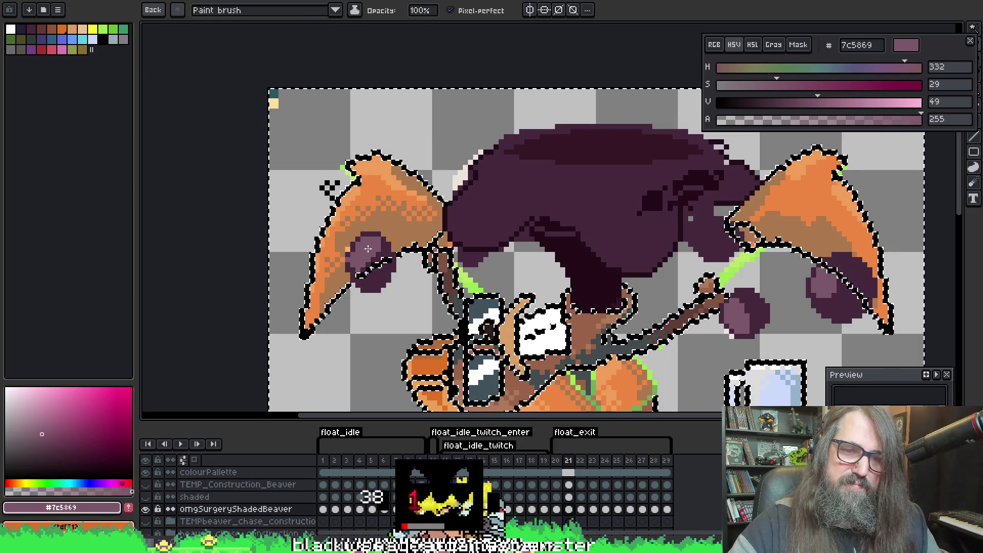
{"action": "key", "text": "alt"}
{"action": "left_click", "coordinate": [352, 260], "text": "alt"}
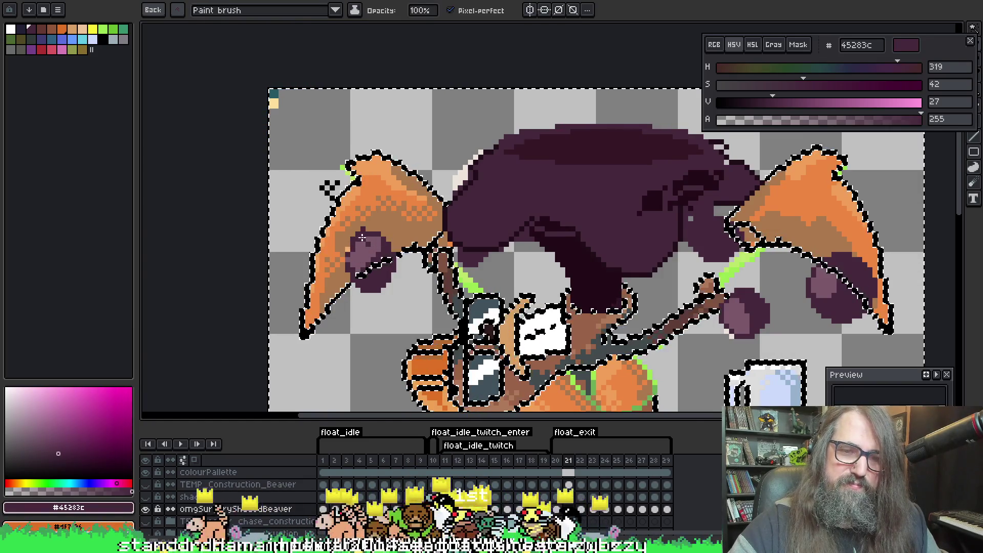
{"action": "left_click", "coordinate": [361, 165]}
Touch up the purple spot using a saved brush, then sample light orange #f19f5a
{"action": "left_click", "coordinate": [174, 11]}
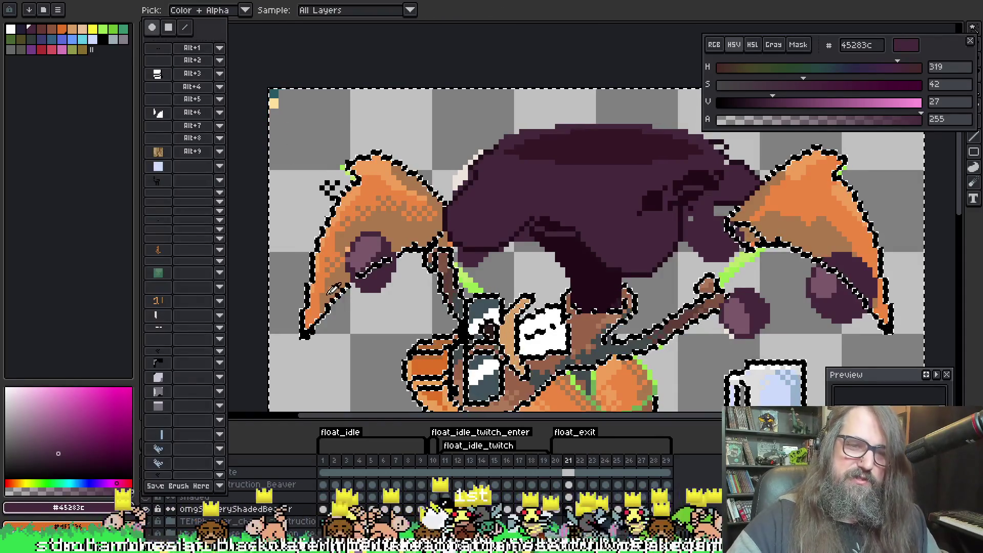
{"action": "left_click", "coordinate": [347, 260], "text": "alt"}
{"action": "left_click", "coordinate": [434, 195], "text": "alt"}
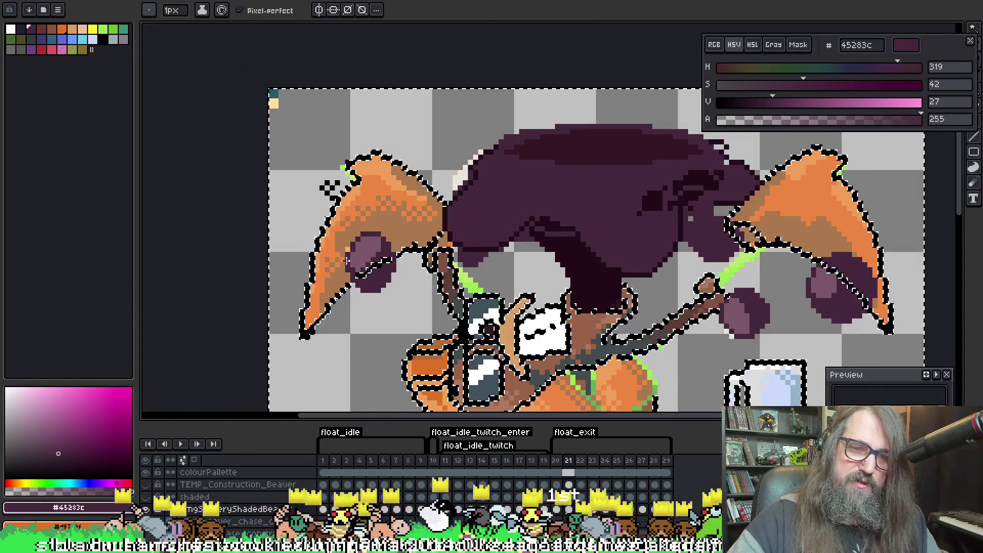
{"action": "left_click", "coordinate": [154, 9]}
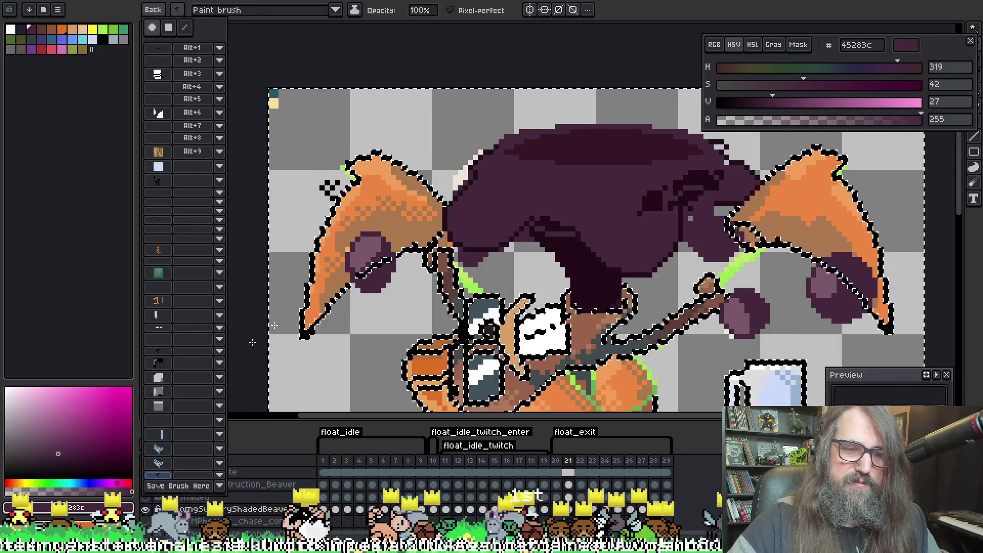
{"action": "left_click", "coordinate": [433, 192], "text": "alt"}
{"action": "left_click", "coordinate": [400, 230], "text": "alt"}
{"action": "left_click", "coordinate": [435, 198], "text": "alt"}
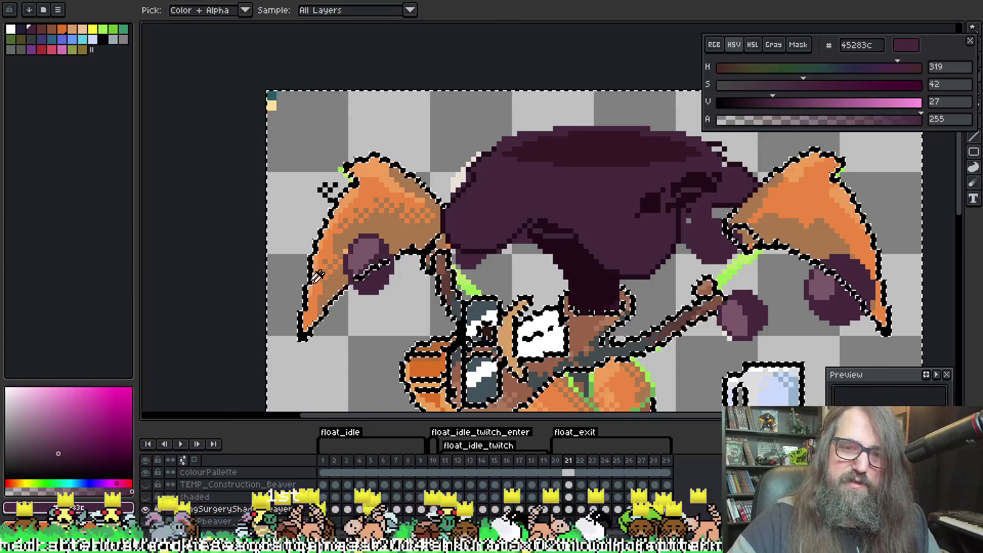
{"action": "left_click", "coordinate": [423, 186], "text": "alt"}
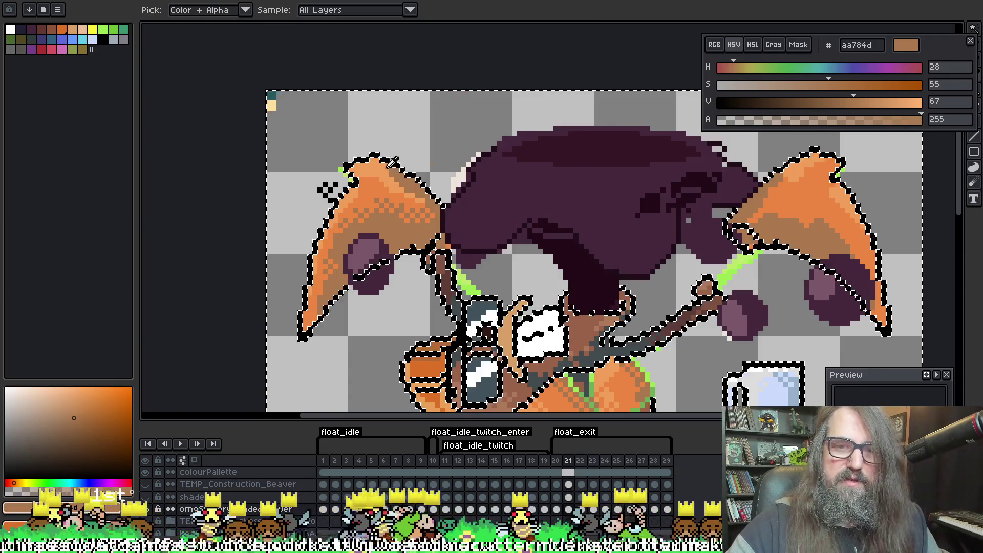
{"action": "left_click", "coordinate": [369, 180], "text": "alt"}
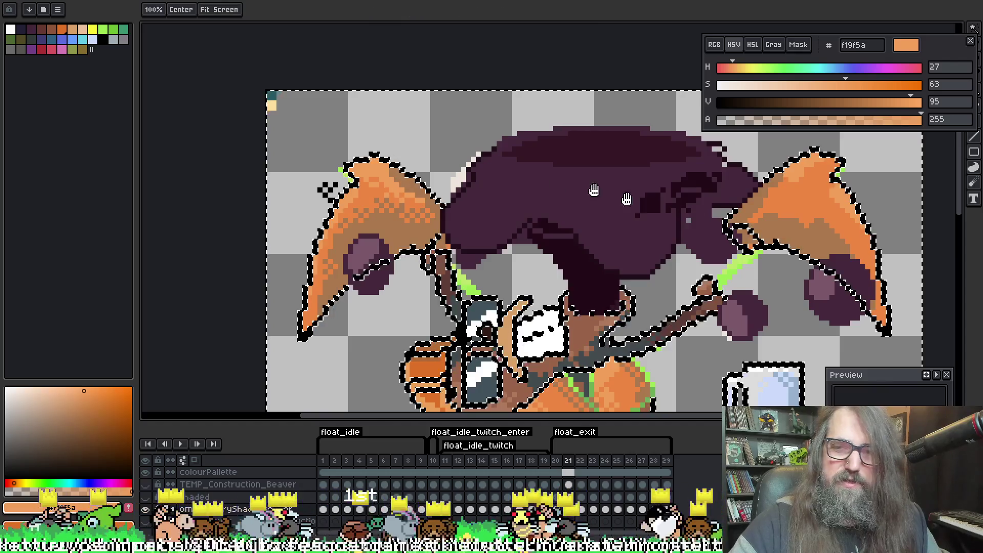
Shade the right wing with #aa784d, #f19f5a and #ed8742 oranges, undoing a stray tip pixel
{"action": "mouse_move", "coordinate": [697, 251]}
{"action": "left_mouse_down"}
{"action": "mouse_move", "coordinate": [518, 241]}
{"action": "mouse_move", "coordinate": [476, 184]}
{"action": "left_mouse_up"}
{"action": "left_click", "coordinate": [555, 147], "text": "alt"}
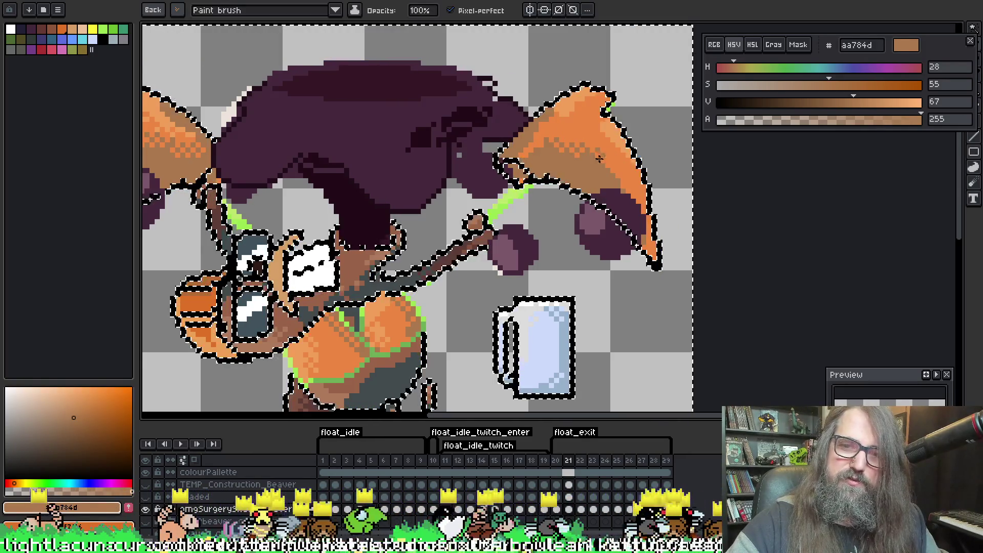
{"action": "key", "text": "space"}
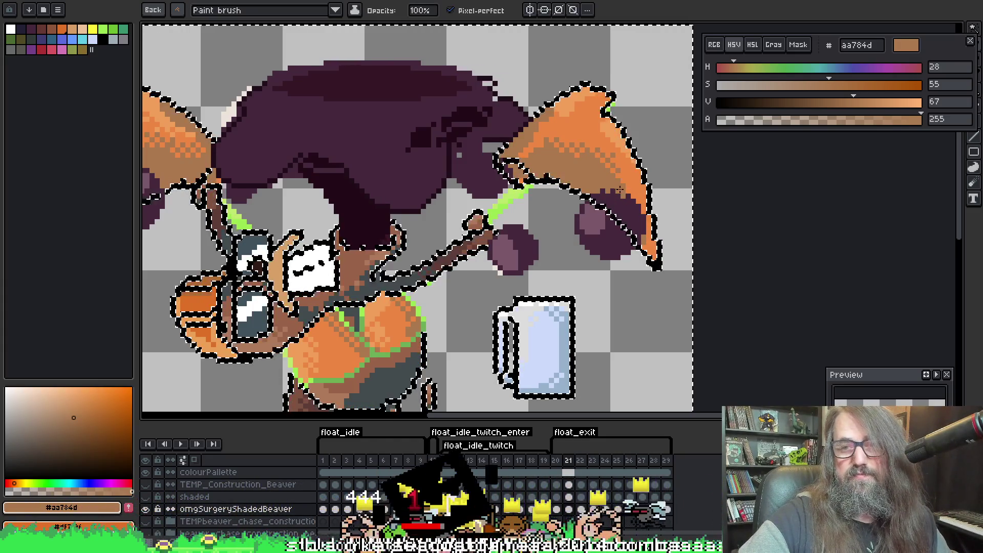
{"action": "left_click", "coordinate": [608, 140], "text": "alt"}
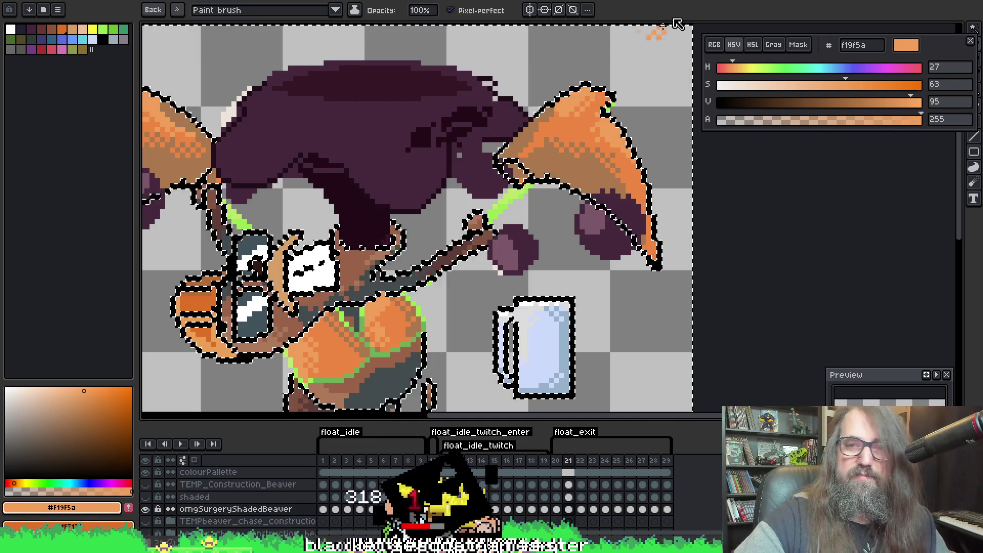
{"action": "left_click", "coordinate": [544, 118], "text": "alt"}
{"action": "left_click", "coordinate": [545, 115], "text": "alt"}
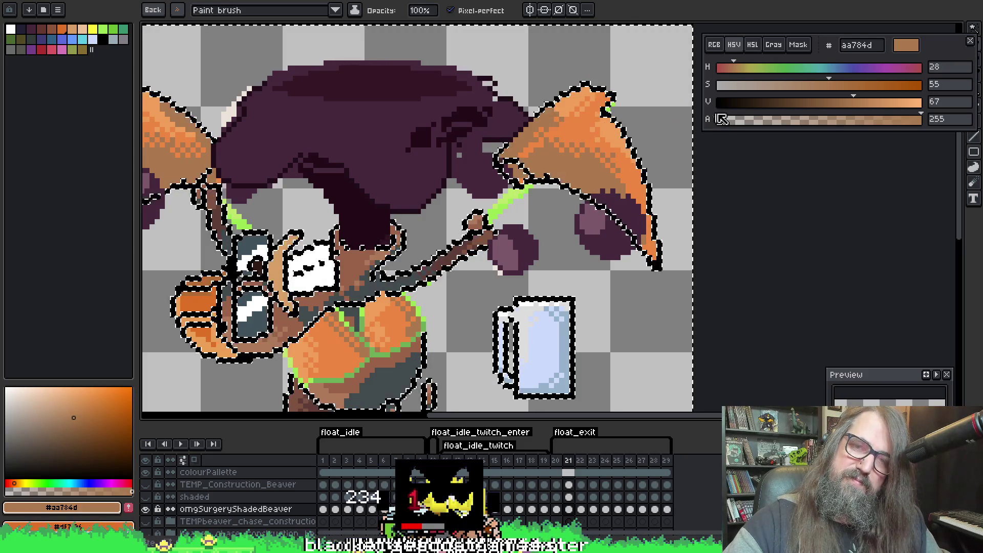
{"action": "left_click", "coordinate": [562, 129], "text": "alt"}
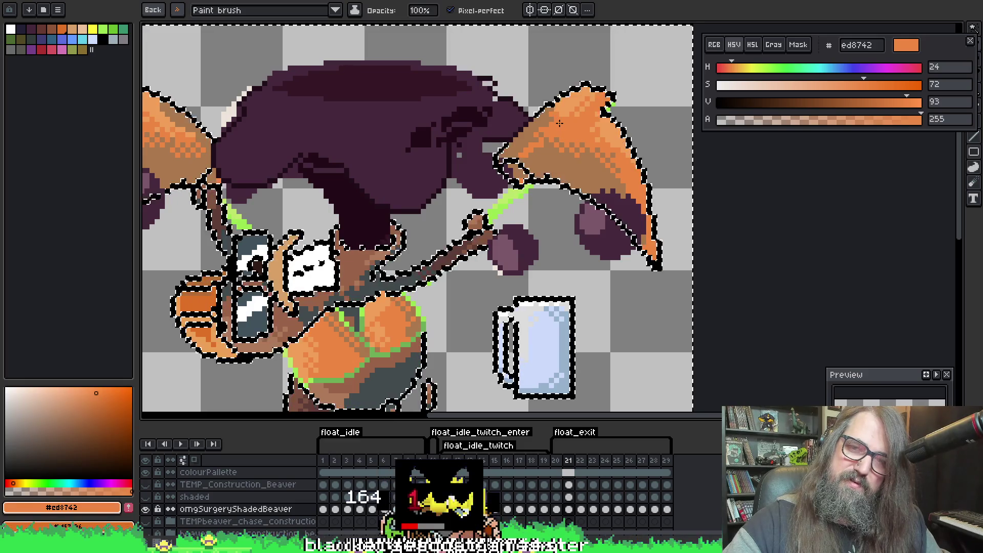
{"action": "left_click", "coordinate": [588, 81]}
{"action": "key", "text": "ctrl+z"}
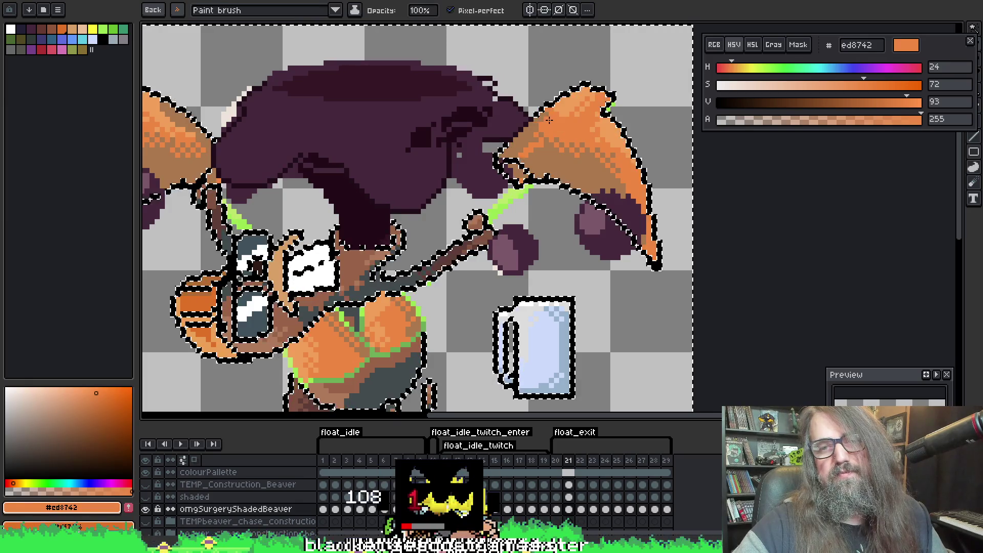
Shift and scroll the canvas to look over the beaver's tail
{"action": "left_click_drag", "start_coordinate": [617, 159], "coordinate": [602, 144]}
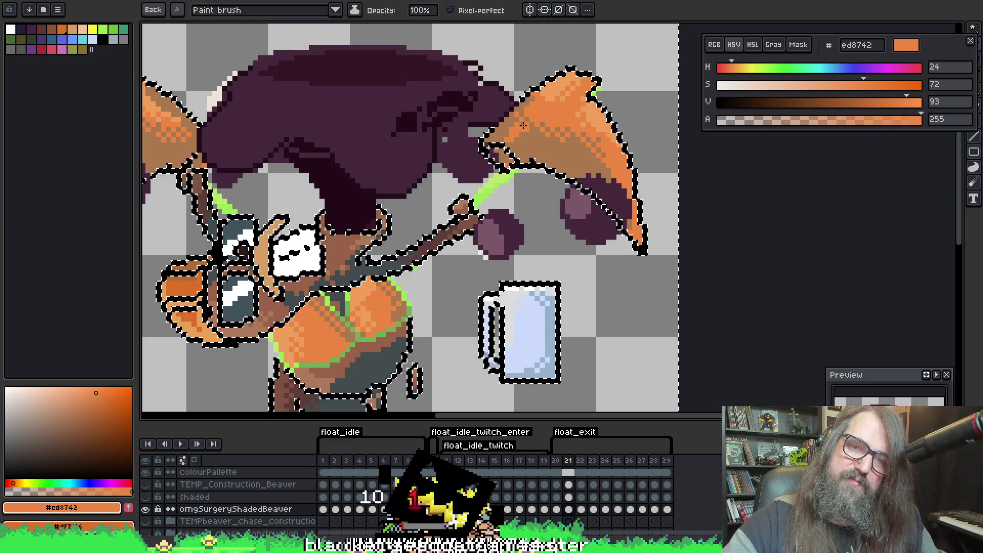
{"action": "scroll", "coordinate": [577, 121], "scroll_direction": "up", "scroll_amount": 1}
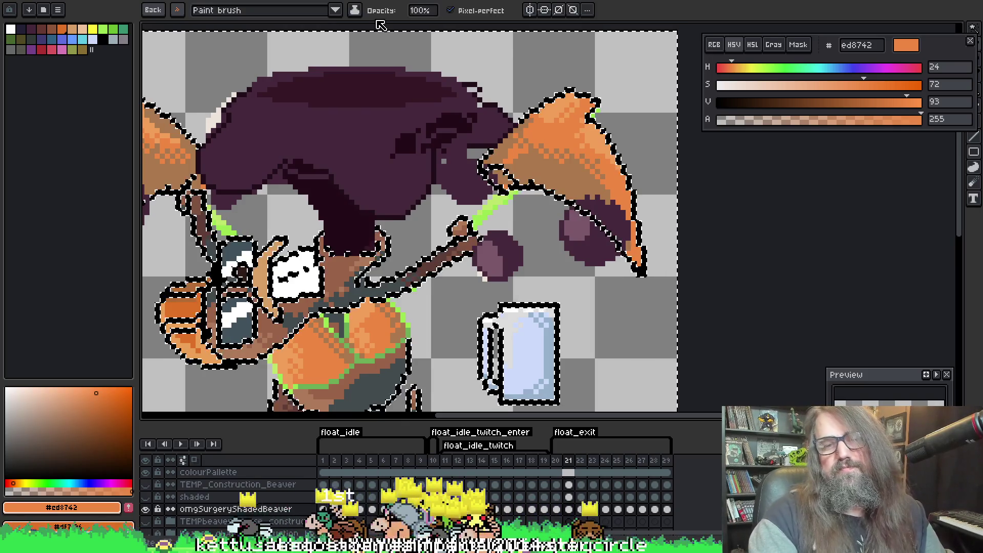
{"action": "scroll", "coordinate": [424, 108], "scroll_direction": "down", "scroll_amount": 3}
{"action": "scroll", "coordinate": [434, 256], "scroll_direction": "up", "scroll_amount": 4}
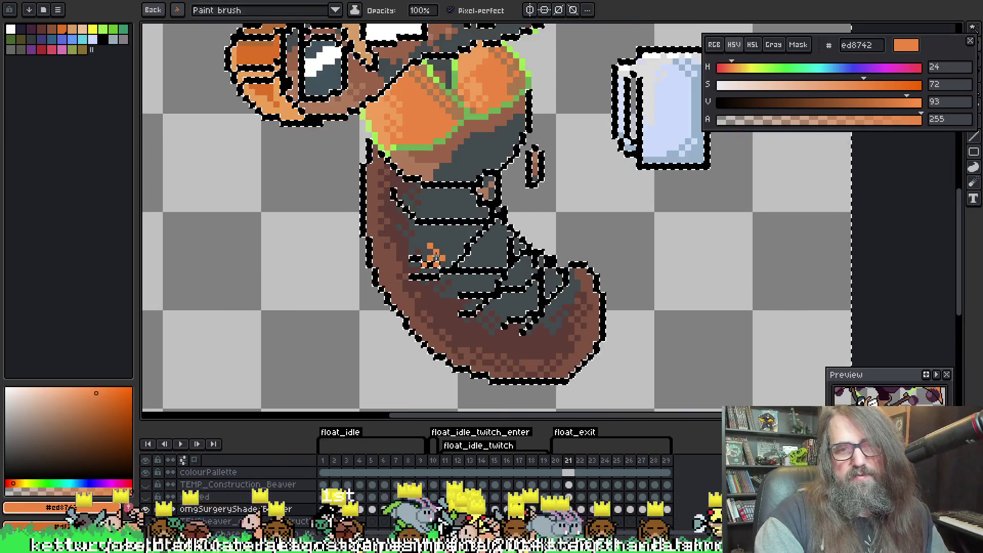
On frame 22, magic-wand select the beaver's body and add the dark purple hair
{"action": "scroll", "coordinate": [435, 256], "scroll_direction": "down", "scroll_amount": 2}
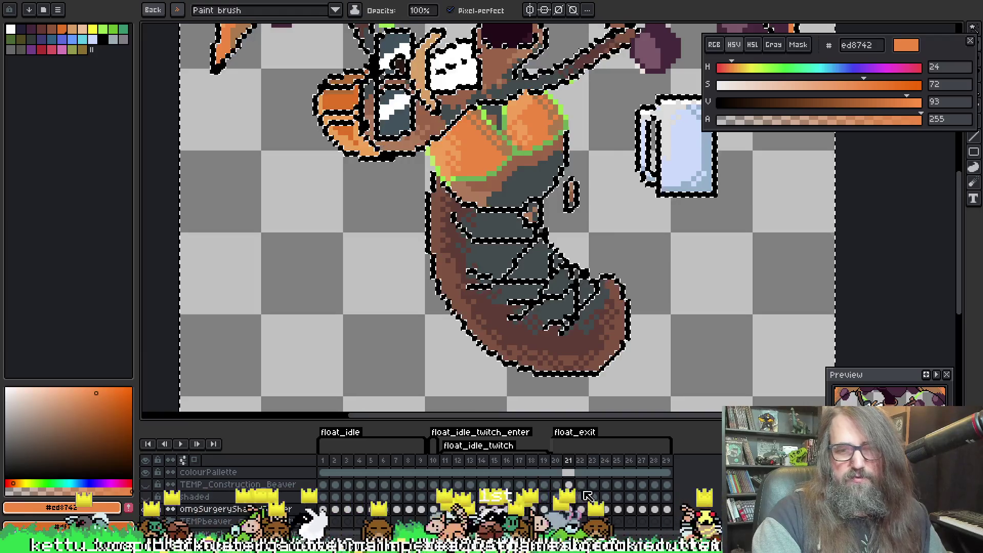
{"action": "left_click", "coordinate": [581, 509]}
{"action": "scroll", "coordinate": [544, 270], "scroll_direction": "up", "scroll_amount": 1}
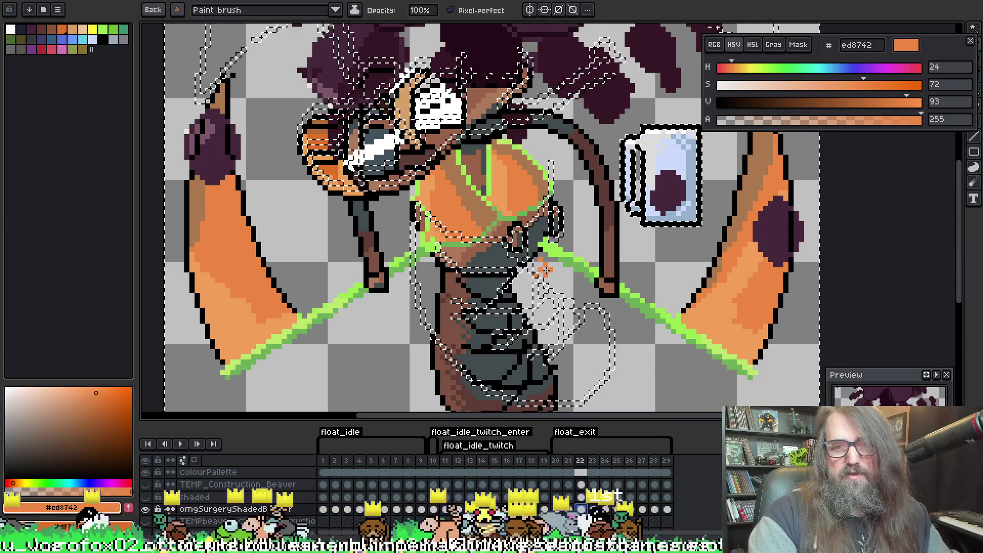
{"action": "key", "text": "w"}
{"action": "key", "text": "ctrl+d"}
{"action": "left_click", "coordinate": [489, 275]}
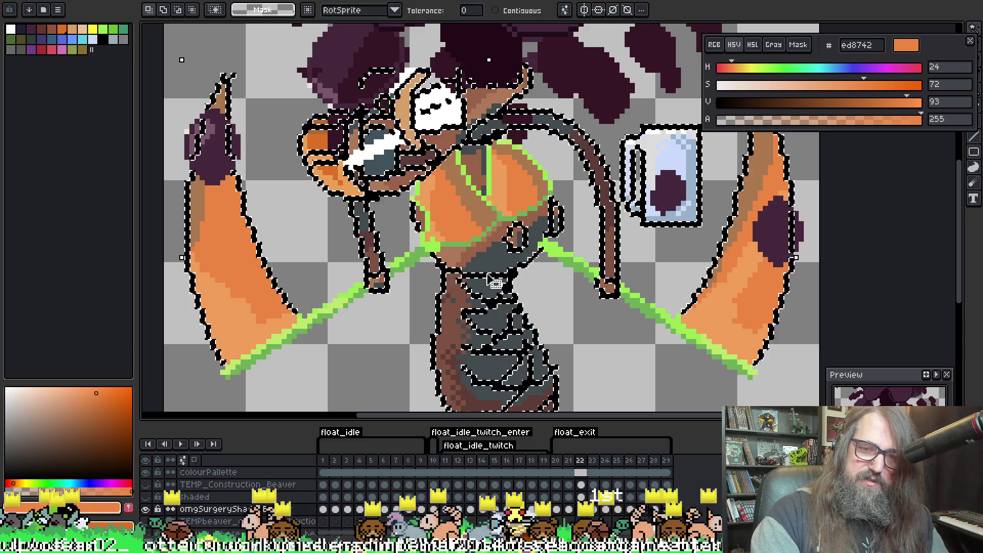
{"action": "scroll", "coordinate": [519, 252], "scroll_direction": "up", "scroll_amount": 2}
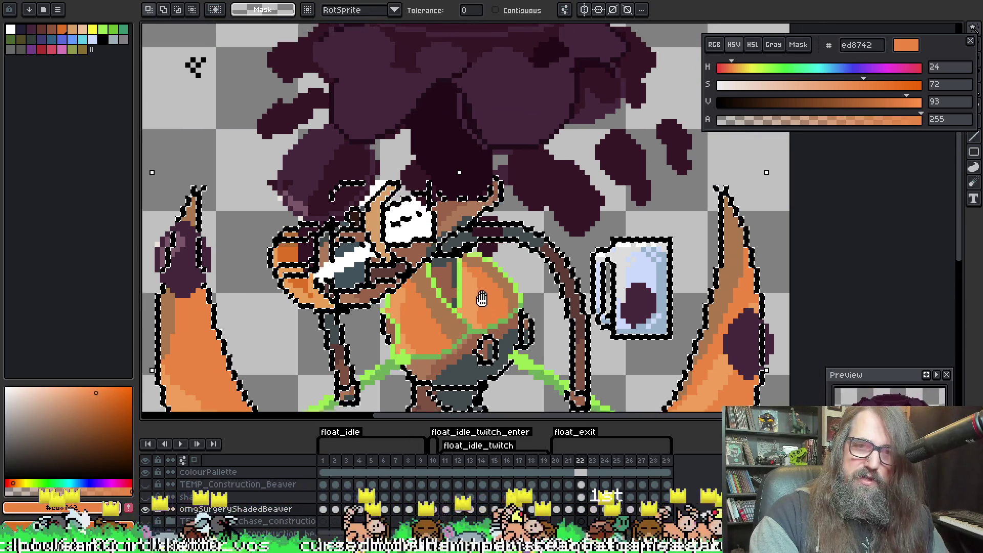
{"action": "left_click", "coordinate": [576, 200], "text": "shift"}
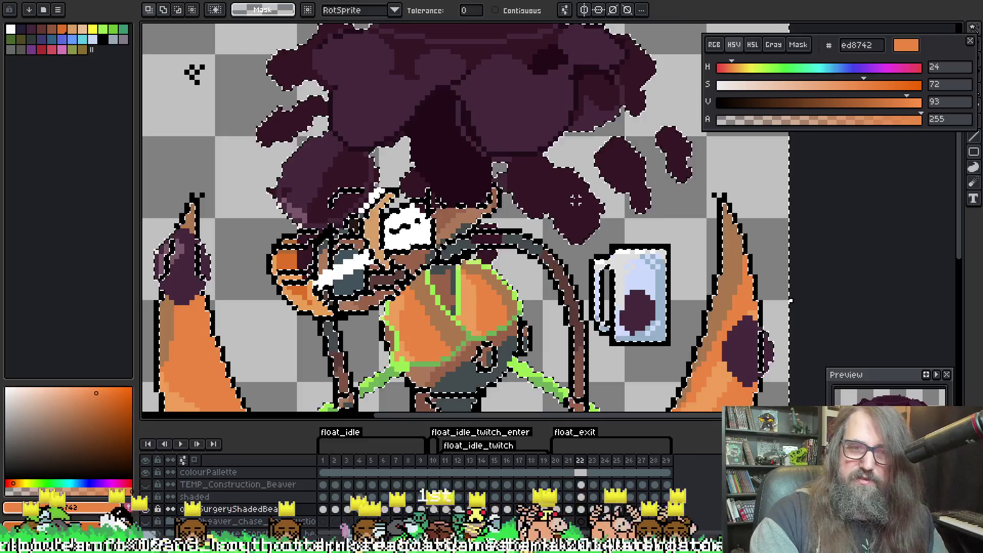
{"action": "key", "text": "ctrl+d"}
{"action": "key", "text": "ctrl+z"}
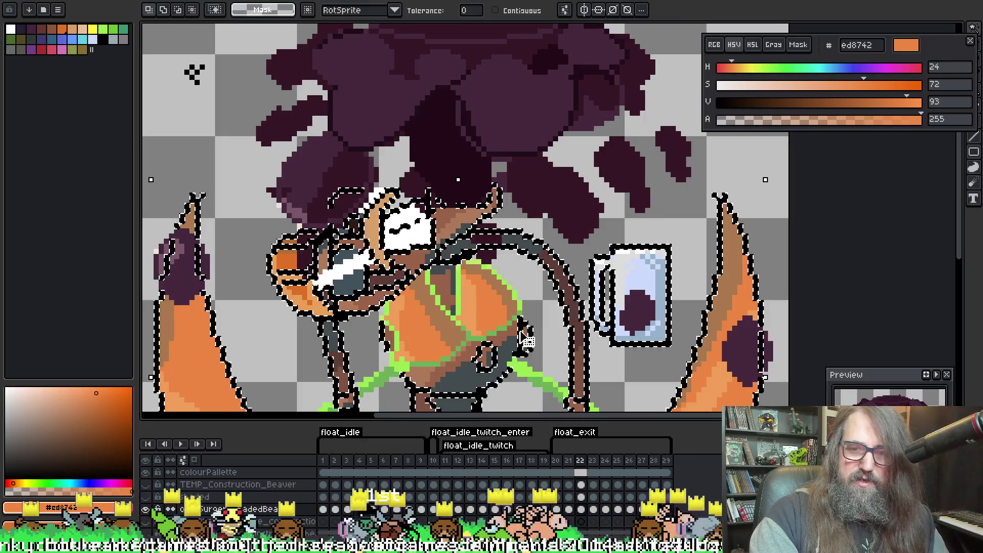
{"action": "key", "text": "ctrl+z"}
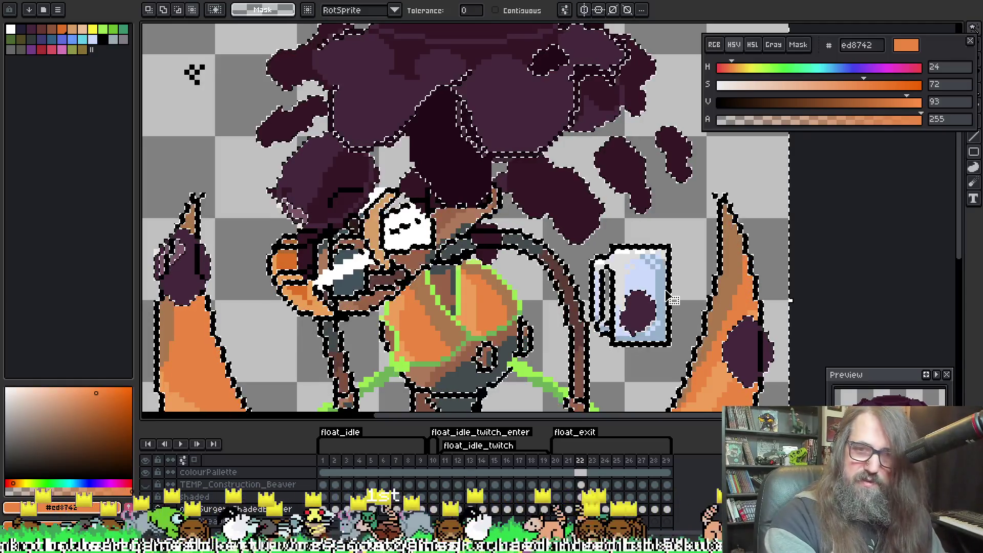
{"action": "left_click_drag", "start_coordinate": [302, 204], "coordinate": [391, 54]}
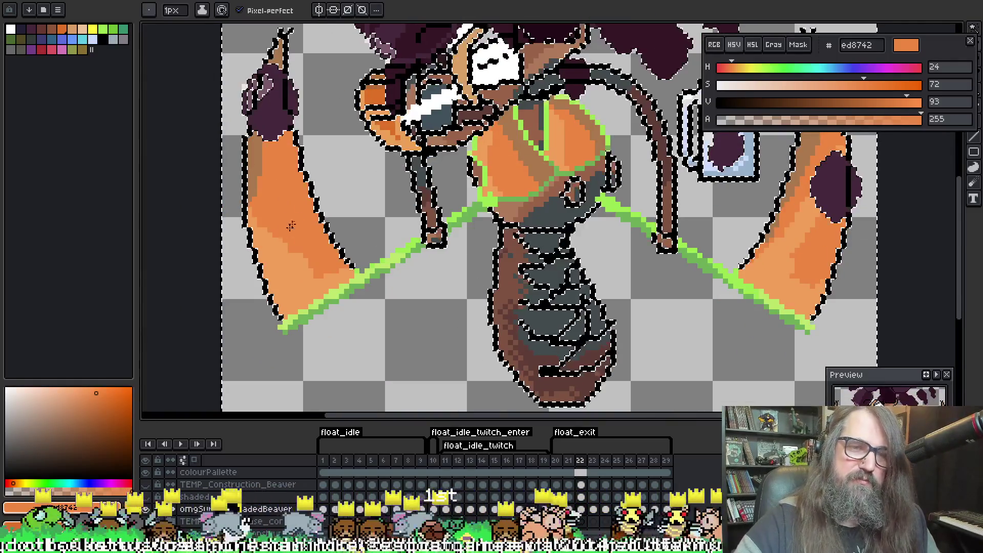
Sample the wing oranges and the arm's tan brown #aa784d for the left wing's upper part
{"action": "left_click", "coordinate": [278, 257], "text": "alt"}
{"action": "left_click", "coordinate": [148, 10]}
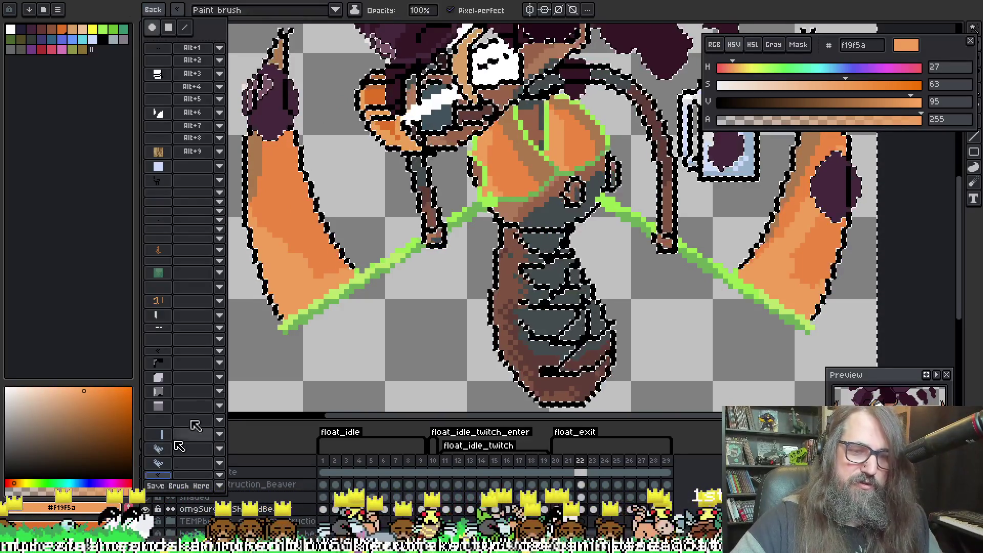
{"action": "left_click", "coordinate": [148, 10]}
{"action": "key", "text": "alt"}
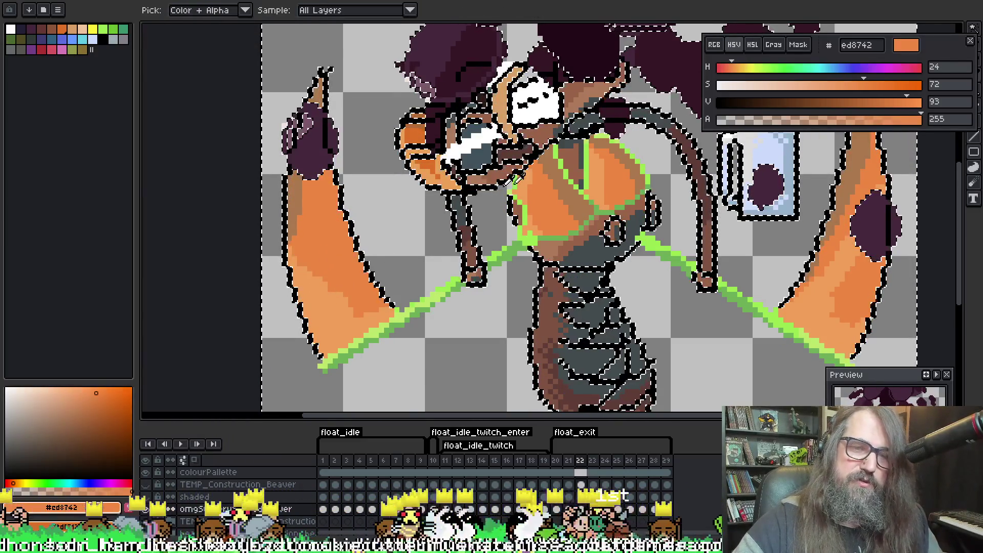
{"action": "left_click", "coordinate": [545, 149], "text": "alt"}
{"action": "left_click", "coordinate": [545, 154], "text": "alt"}
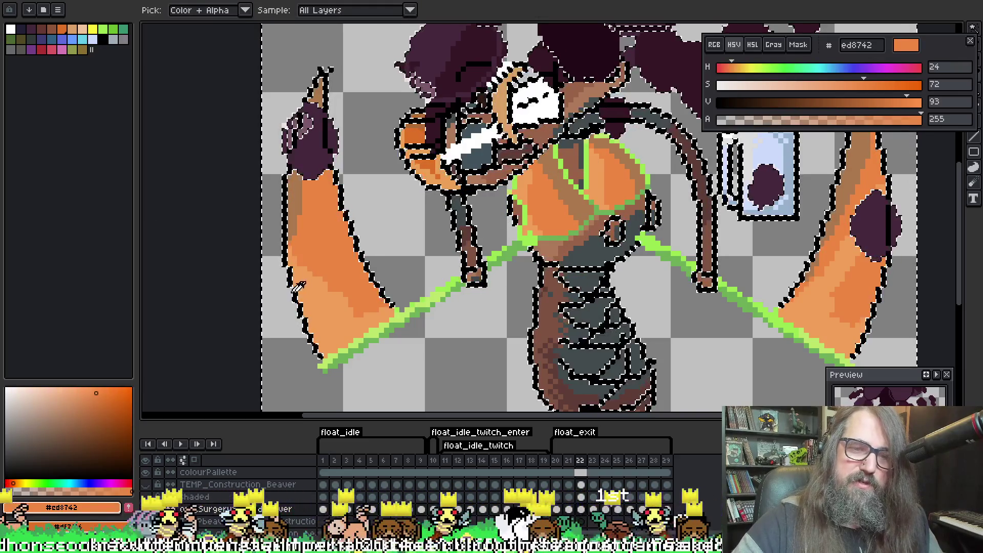
{"action": "left_click", "coordinate": [332, 270], "text": "alt"}
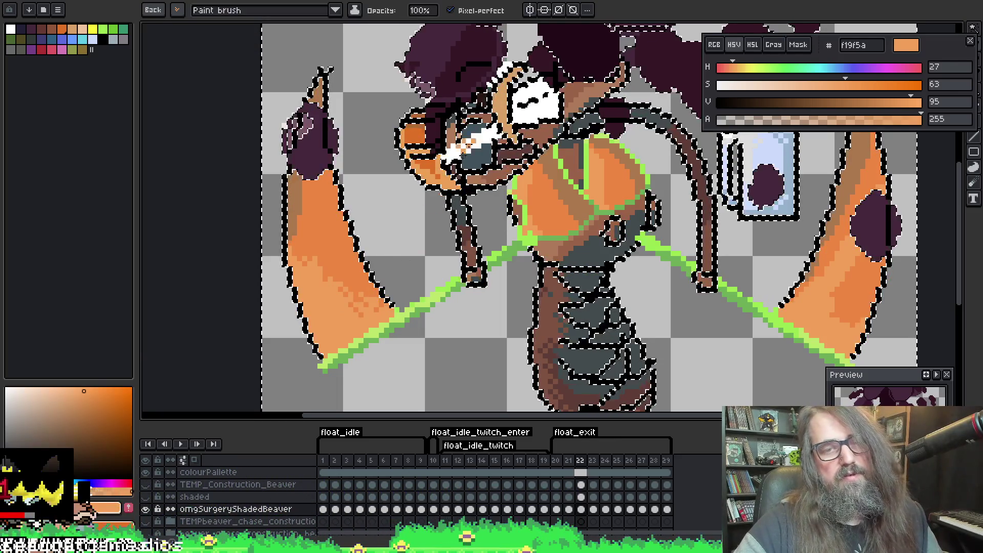
{"action": "left_click", "coordinate": [308, 181], "text": "alt"}
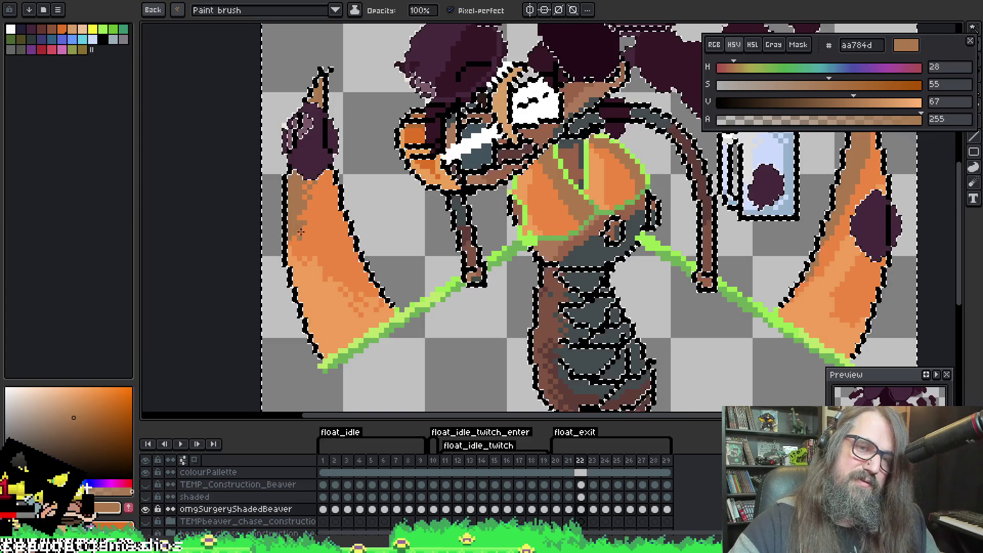
{"action": "key", "text": "space"}
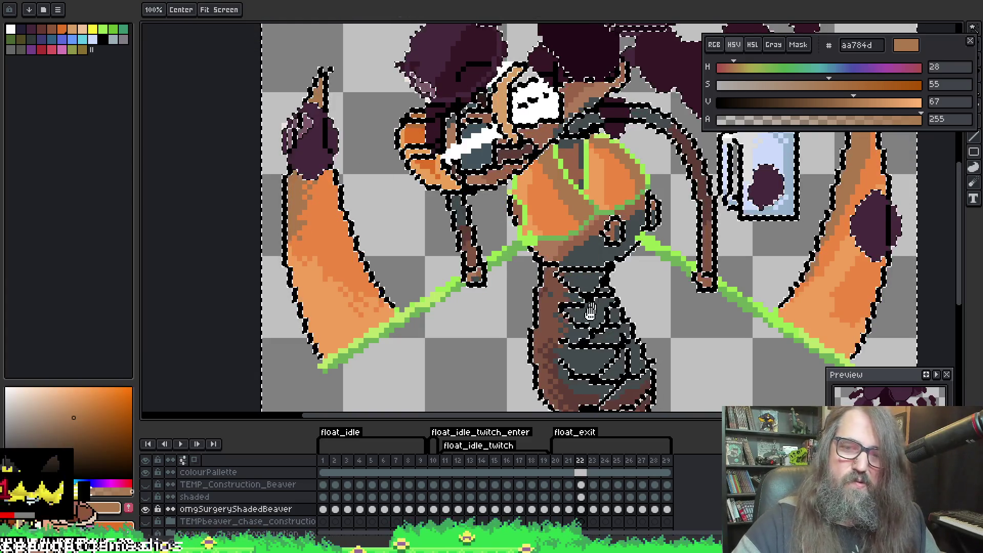
{"action": "mouse_move", "coordinate": [590, 311]}
{"action": "left_mouse_down"}
{"action": "mouse_move", "coordinate": [396, 259]}
{"action": "mouse_move", "coordinate": [306, 336]}
{"action": "left_mouse_up"}
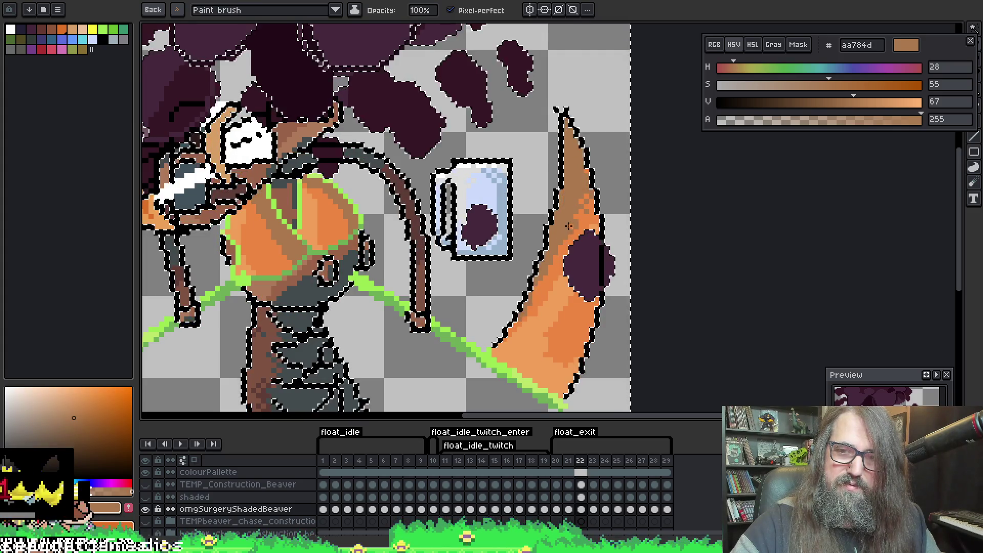
Shade with light orange #f19f5a and mid orange #ed8742, comparing against the neighbouring frame
{"action": "key", "text": "i"}
{"action": "scroll", "coordinate": [571, 273], "scroll_direction": "down", "scroll_amount": 2}
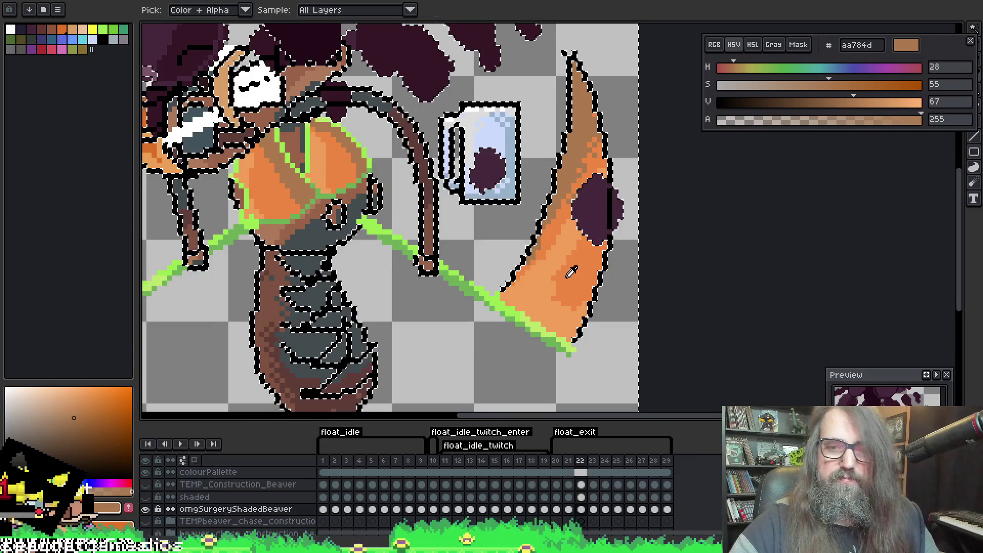
{"action": "left_click", "coordinate": [588, 239]}
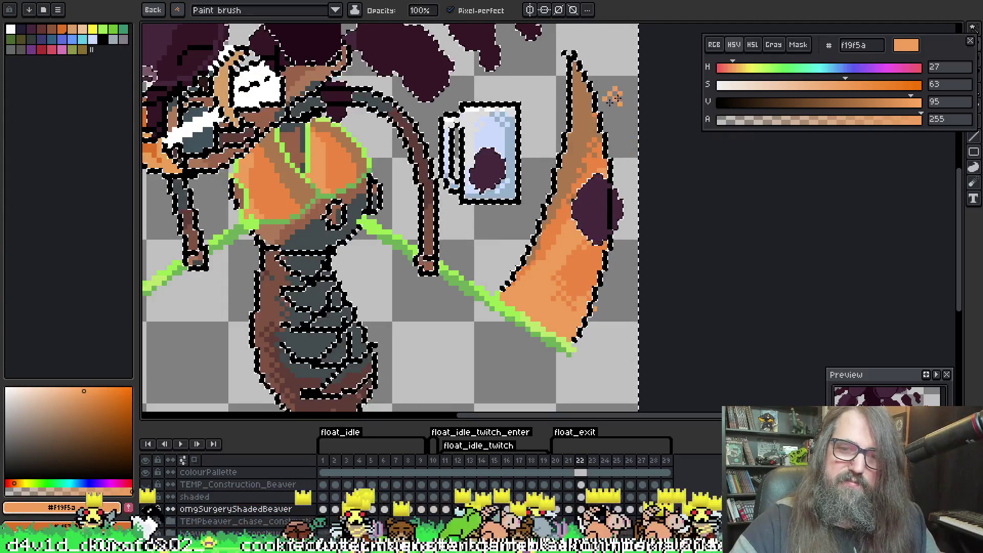
{"action": "mouse_move", "coordinate": [615, 97]}
{"action": "left_mouse_down"}
{"action": "mouse_move", "coordinate": [641, 133]}
{"action": "mouse_move", "coordinate": [606, 235]}
{"action": "mouse_move", "coordinate": [488, 190]}
{"action": "left_mouse_up"}
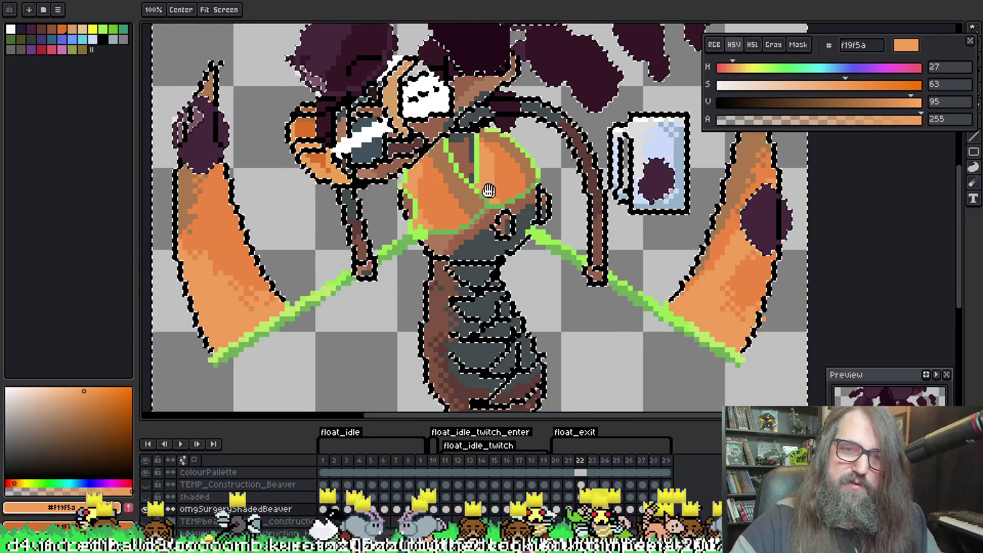
{"action": "left_click", "coordinate": [420, 179], "text": "alt"}
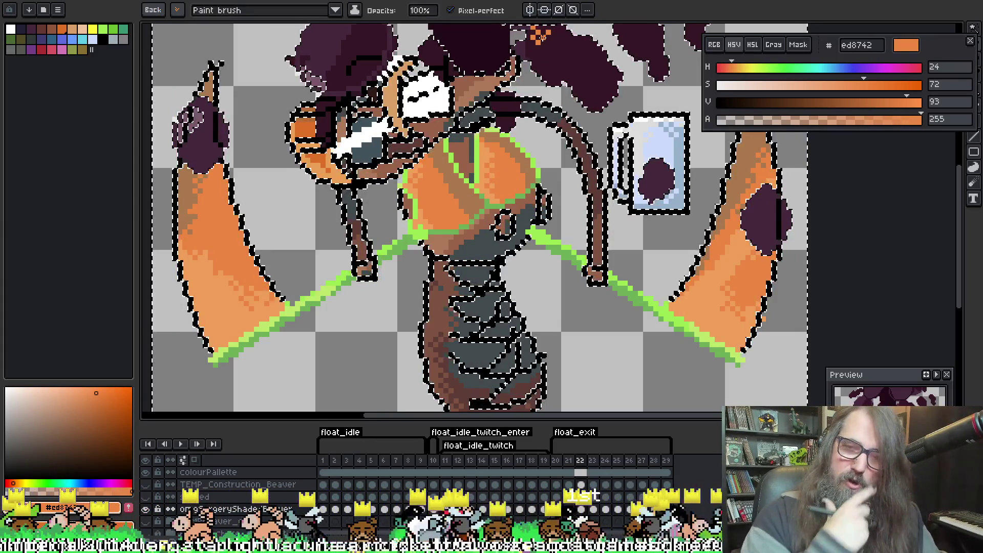
{"action": "key", "text": "Left"}
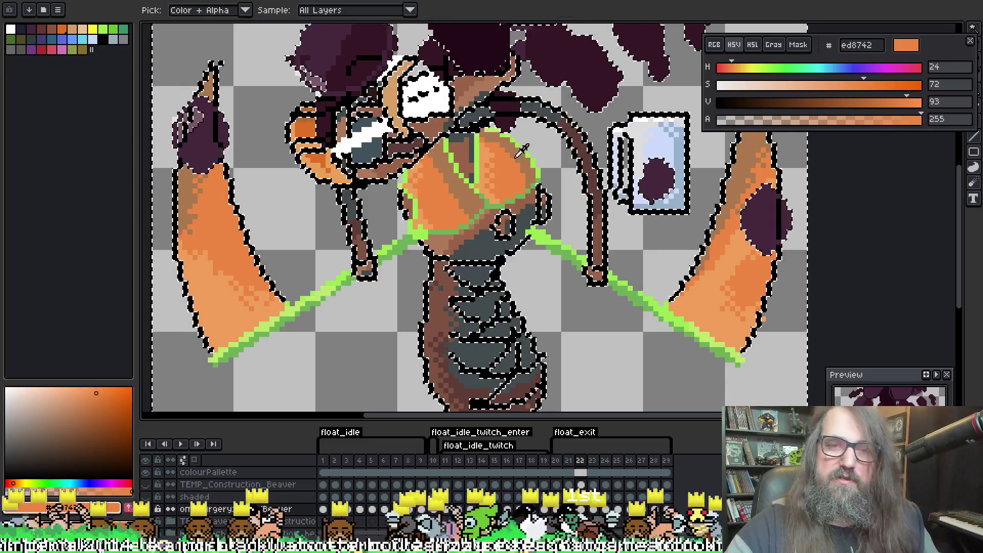
{"action": "key", "text": "Right"}
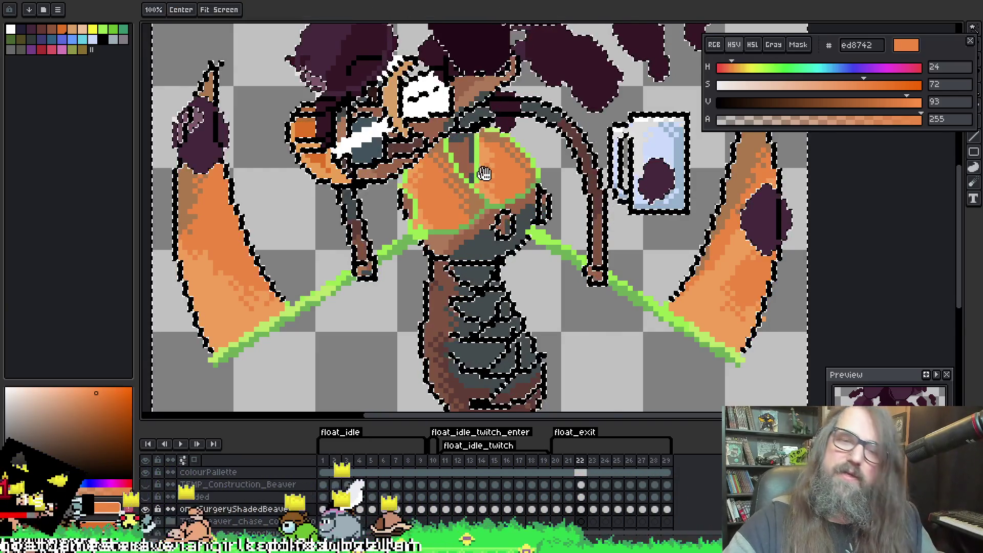
{"action": "left_click_drag", "start_coordinate": [462, 203], "coordinate": [476, 206]}
{"action": "left_click_drag", "start_coordinate": [522, 169], "coordinate": [466, 95]}
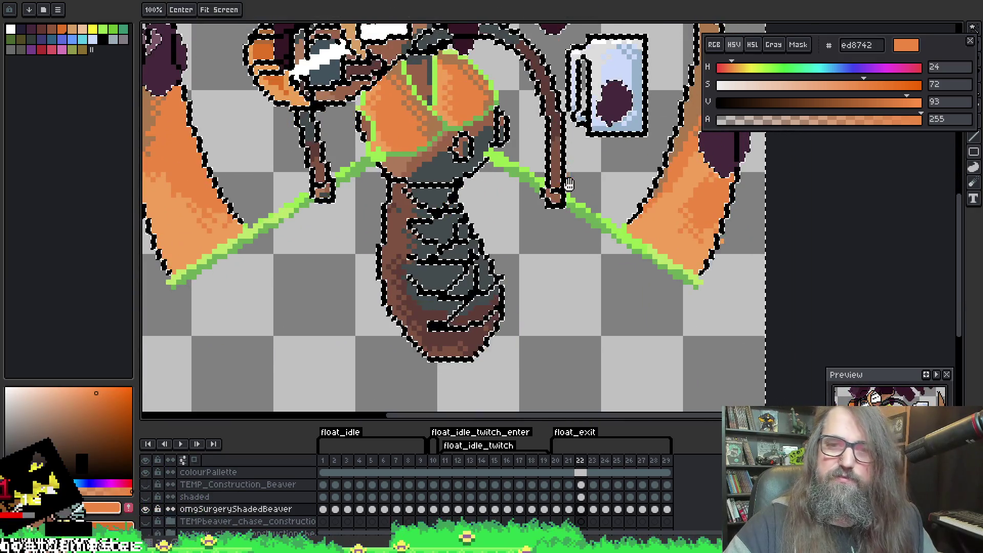
Sample browns #996249 and #ad7a5a from the body below the chest to refine its shading
{"action": "scroll", "coordinate": [569, 185], "scroll_direction": "up", "scroll_amount": 3}
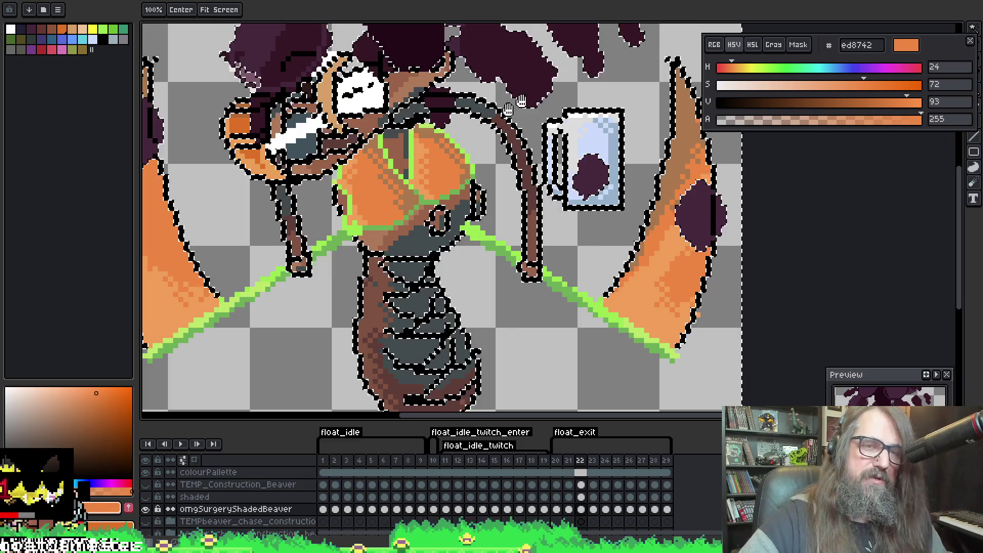
{"action": "scroll", "coordinate": [387, 160], "scroll_direction": "down", "scroll_amount": 3}
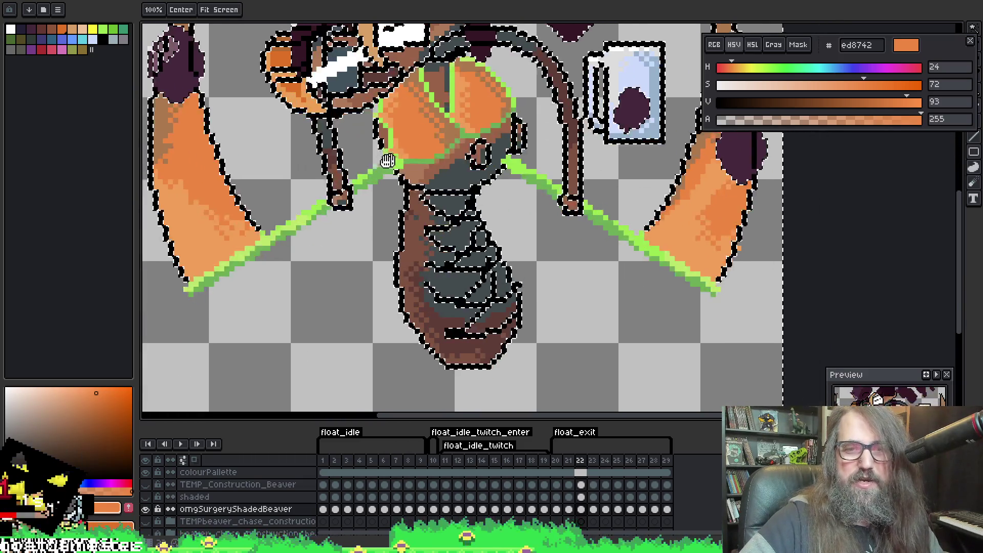
{"action": "scroll", "coordinate": [451, 185], "scroll_direction": "right", "scroll_amount": 1}
{"action": "left_click", "coordinate": [409, 174], "text": "alt"}
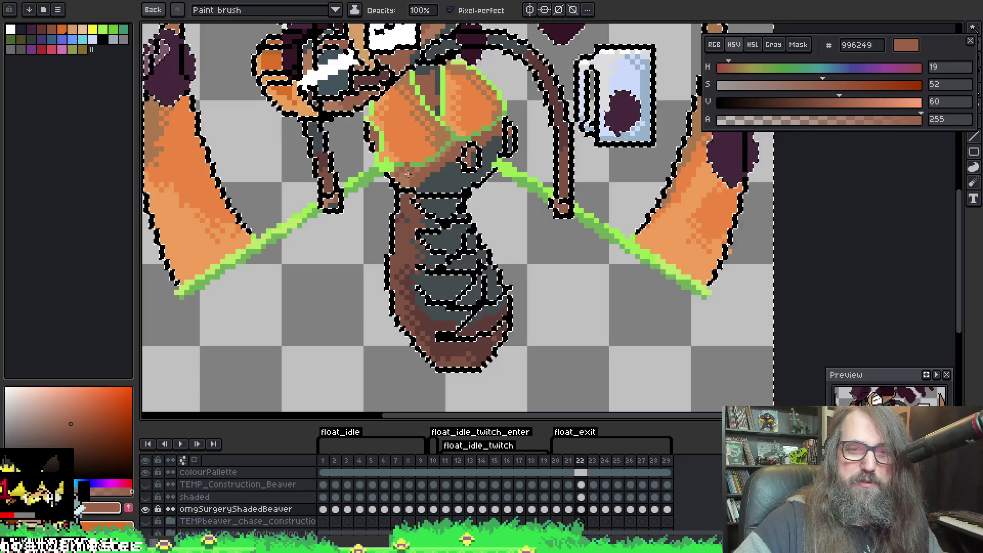
{"action": "left_click", "coordinate": [417, 176], "text": "alt"}
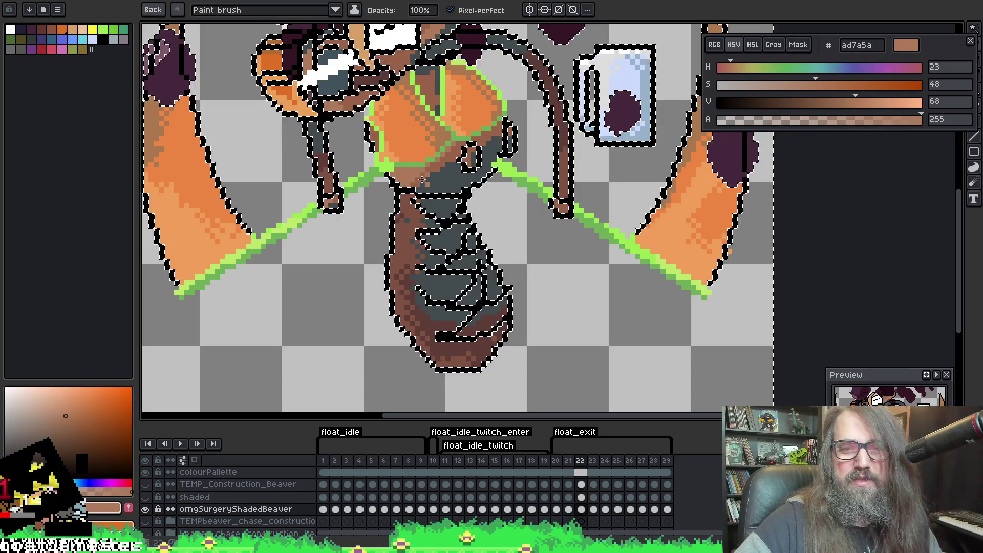
{"action": "left_click", "coordinate": [452, 163], "text": "alt"}
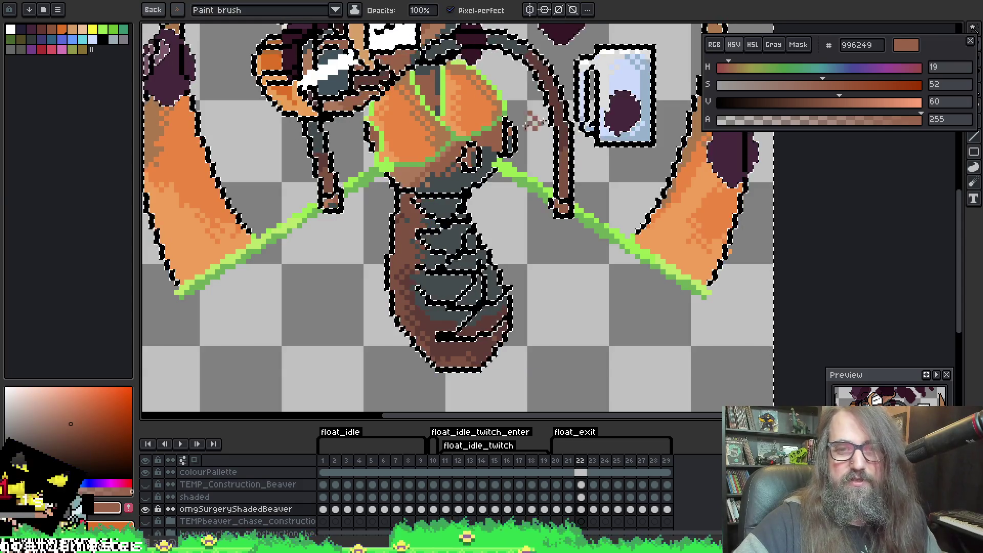
{"action": "left_click_drag", "start_coordinate": [456, 163], "coordinate": [430, 87]}
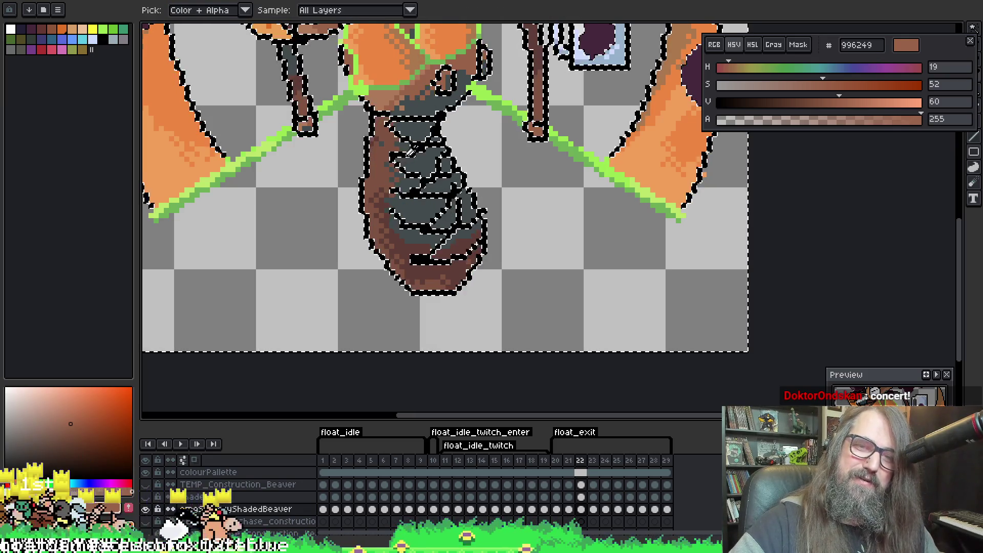
Sample mid brown #7e5341 and repaint dark outline pixels on the body in brown
{"action": "left_click", "coordinate": [406, 131], "text": "alt"}
{"action": "left_click", "coordinate": [403, 129], "text": "alt"}
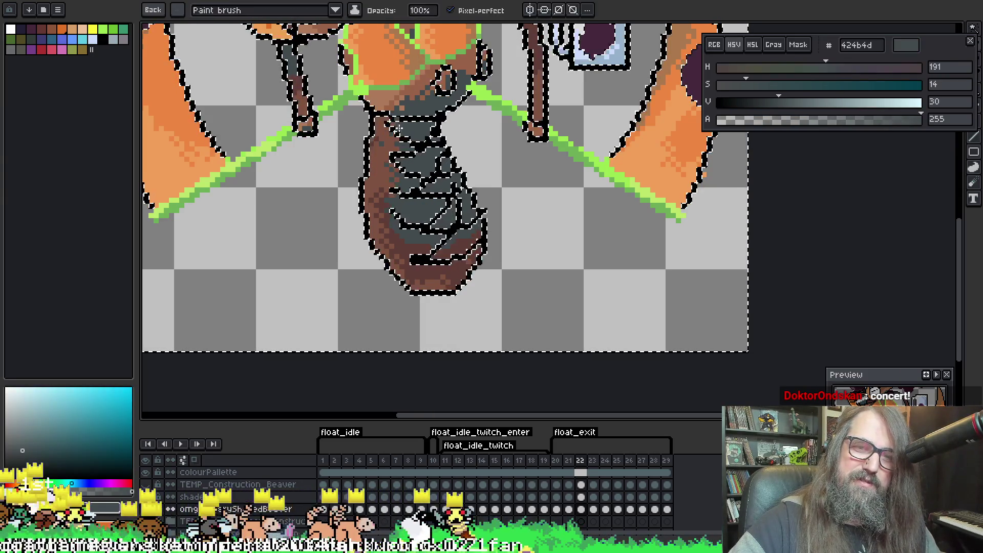
{"action": "left_click", "coordinate": [398, 127], "text": "alt"}
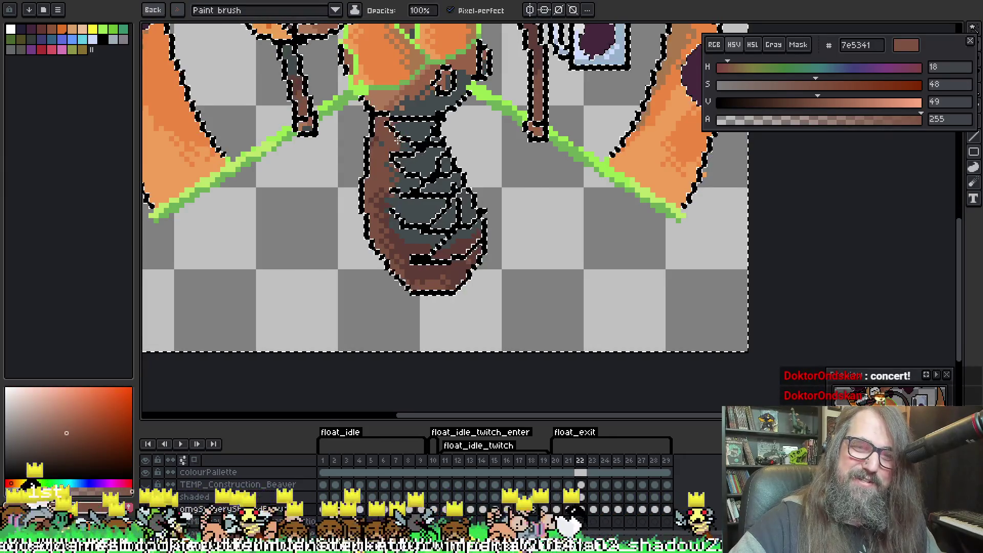
{"action": "left_click_drag", "start_coordinate": [398, 154], "coordinate": [403, 169]}
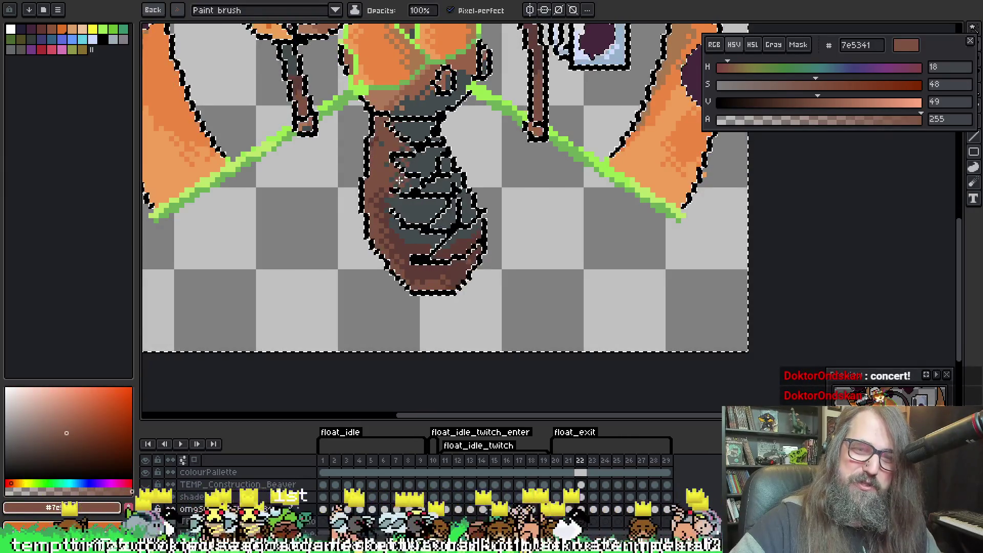
{"action": "left_click_drag", "start_coordinate": [392, 225], "coordinate": [405, 232]}
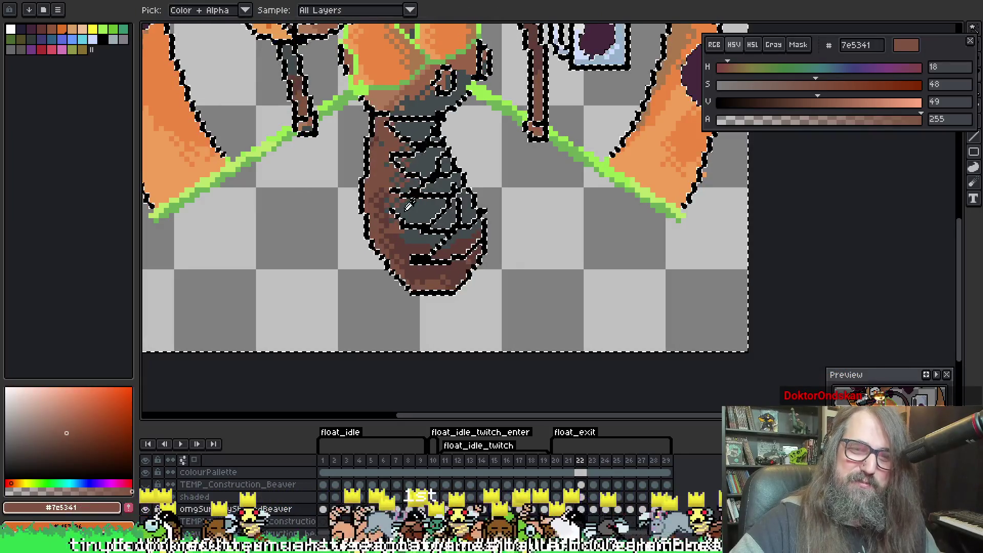
Sample darker brown #5f3d37 while toggling between the Move and Brush tools
{"action": "left_click", "coordinate": [384, 200], "text": "alt"}
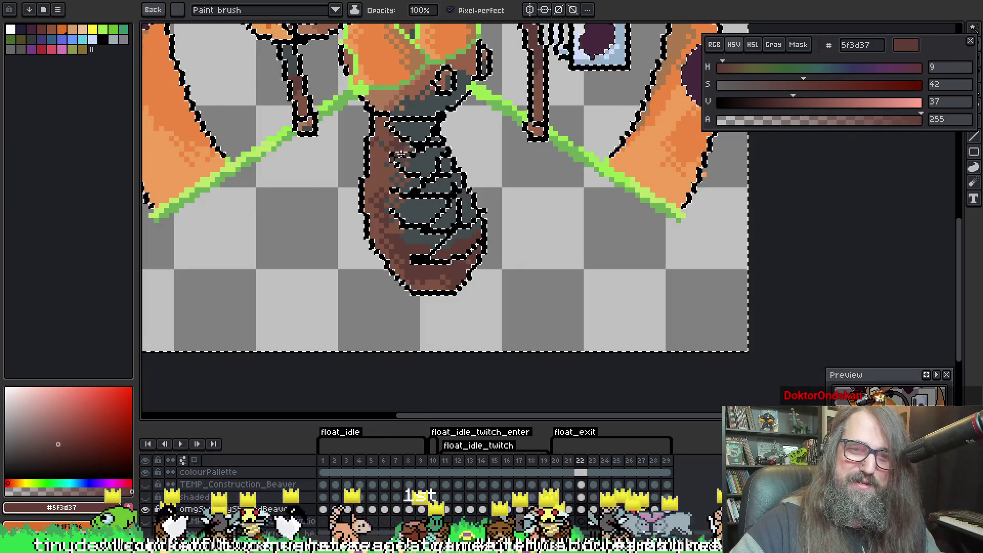
{"action": "key", "text": "v"}
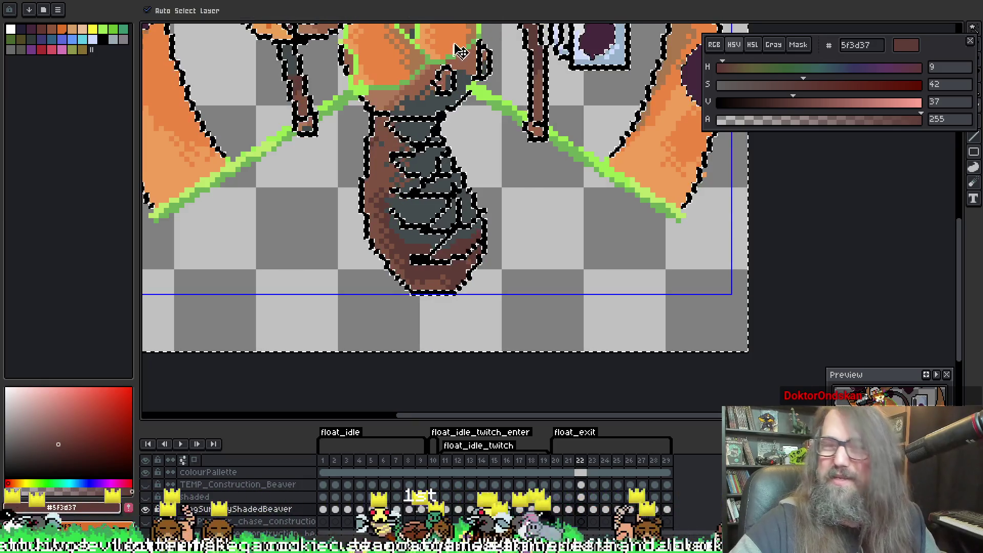
{"action": "key", "text": "b"}
{"action": "key", "text": "v"}
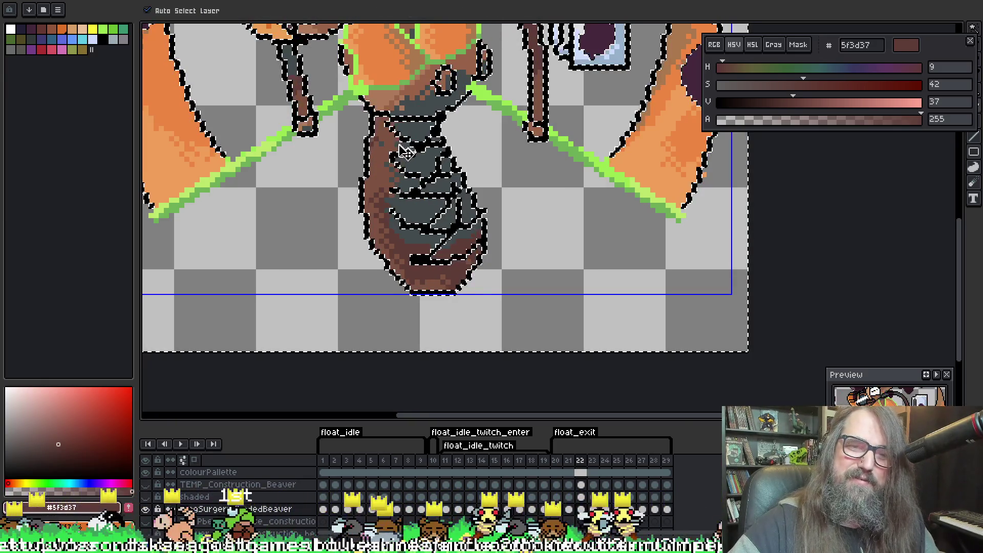
{"action": "key", "text": "alt"}
{"action": "key", "text": "b"}
{"action": "key", "text": "v"}
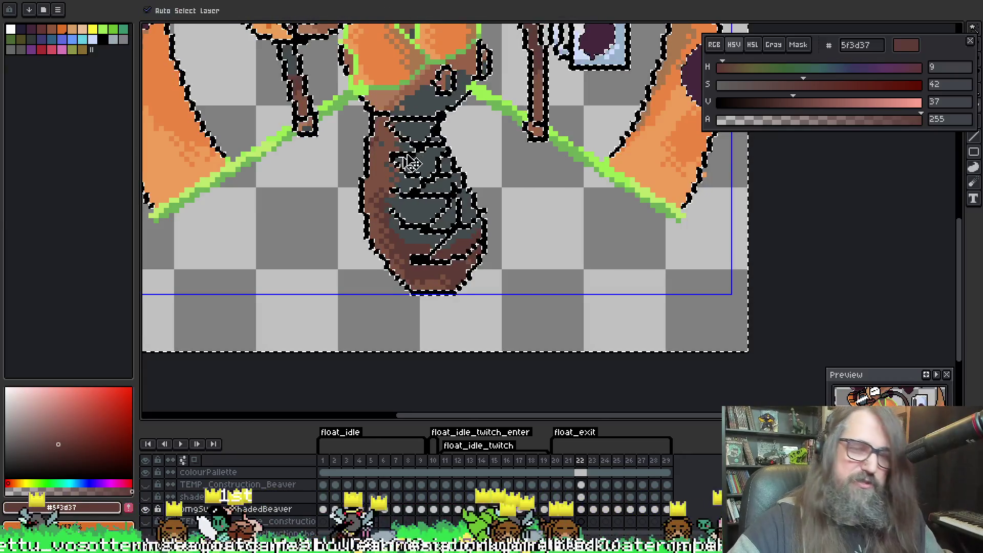
{"action": "key", "text": "i"}
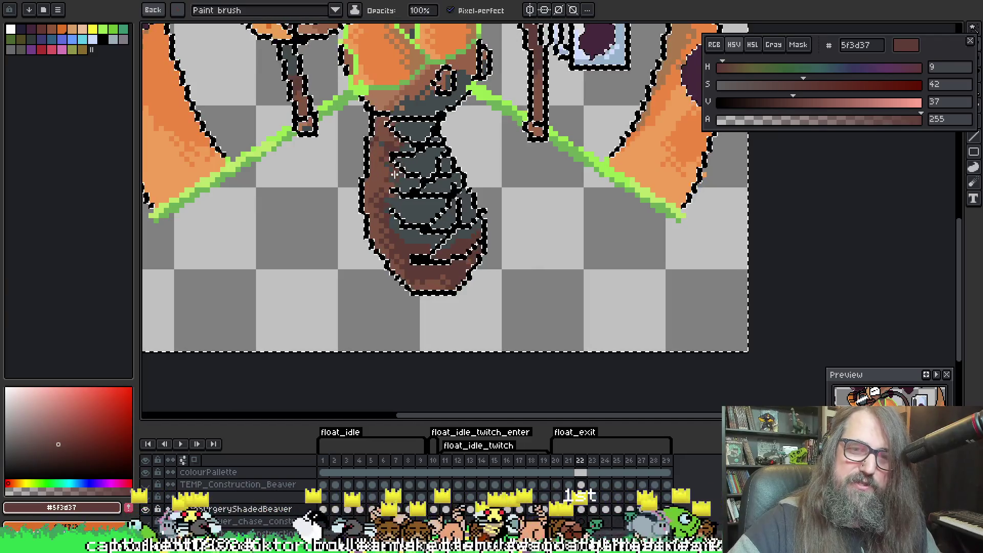
{"action": "key", "text": "v"}
{"action": "key", "text": "b"}
{"action": "key", "text": "v"}
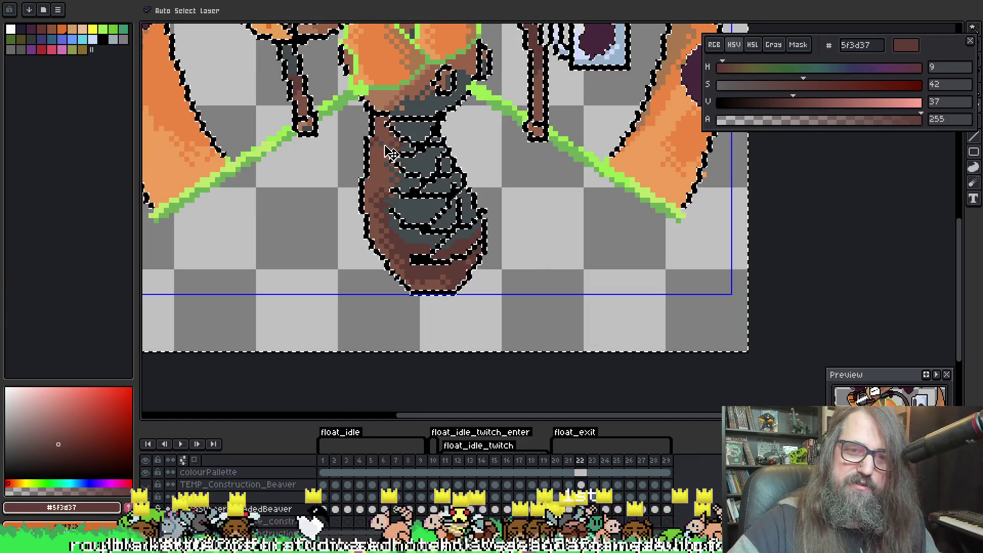
{"action": "key", "text": "b"}
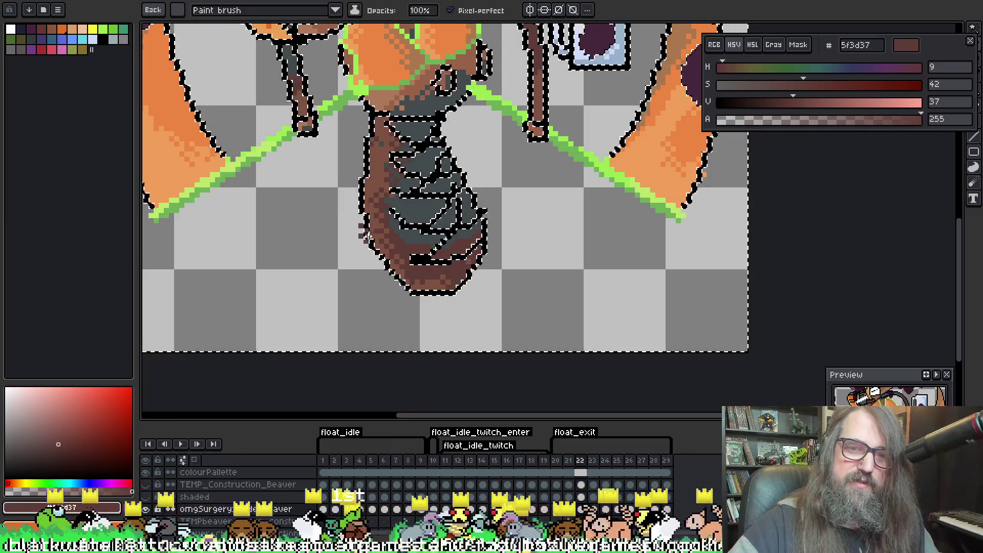
{"action": "key", "text": "v"}
{"action": "key", "text": "b"}
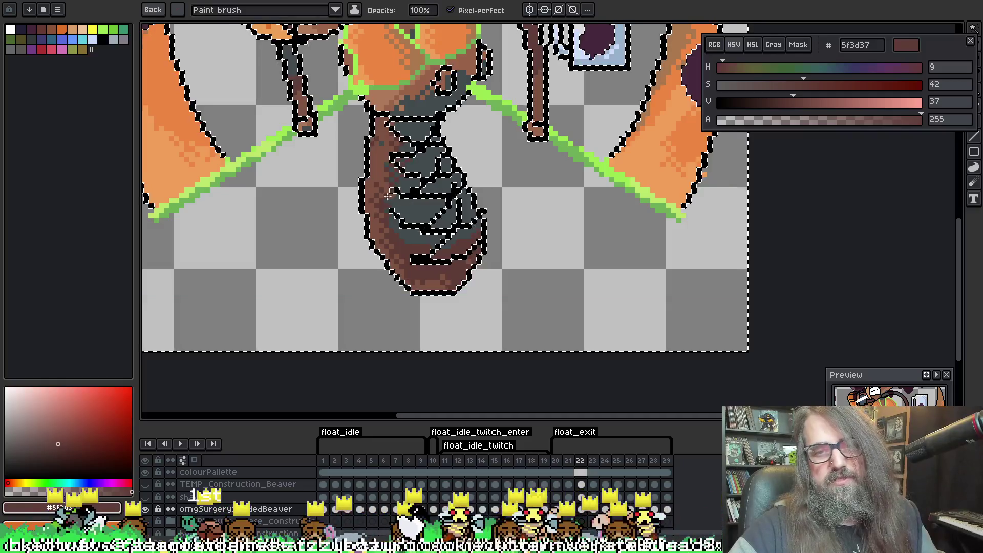
{"action": "key", "text": "v"}
{"action": "key", "text": "b"}
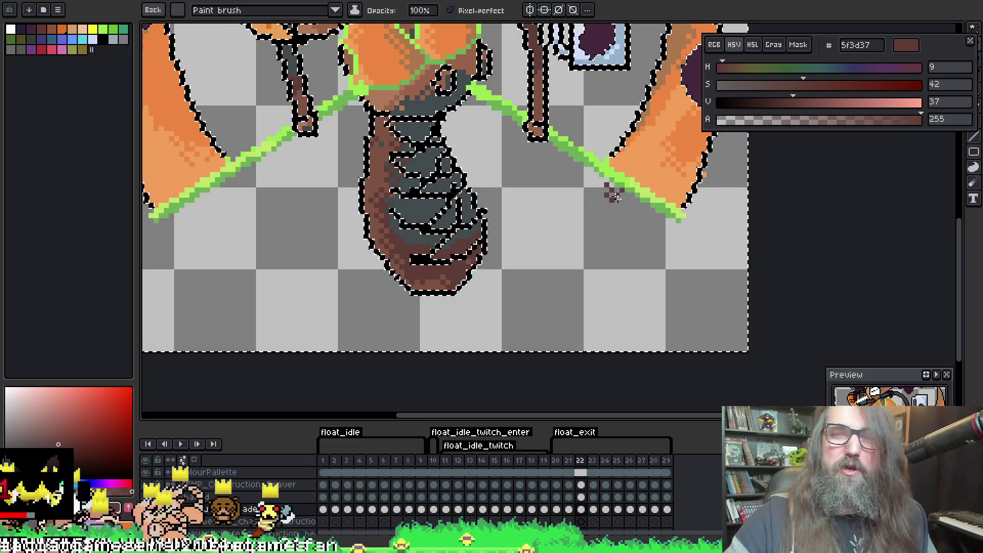
{"action": "left_click_drag", "start_coordinate": [427, 210], "coordinate": [447, 201]}
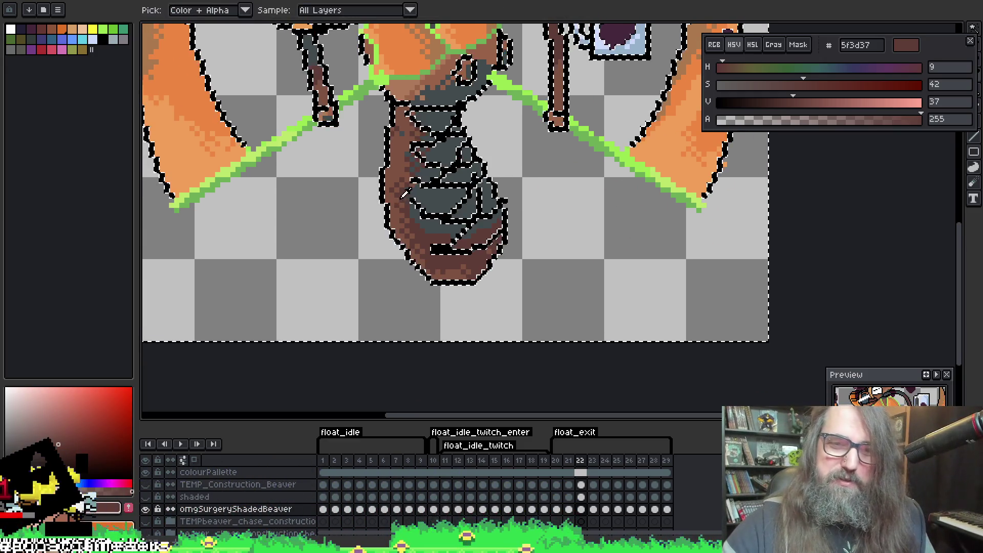
Sample mid brown #7e5341 and dark grey #424b4d from the torso, viewing the upper body
{"action": "left_click", "coordinate": [407, 241], "text": "alt"}
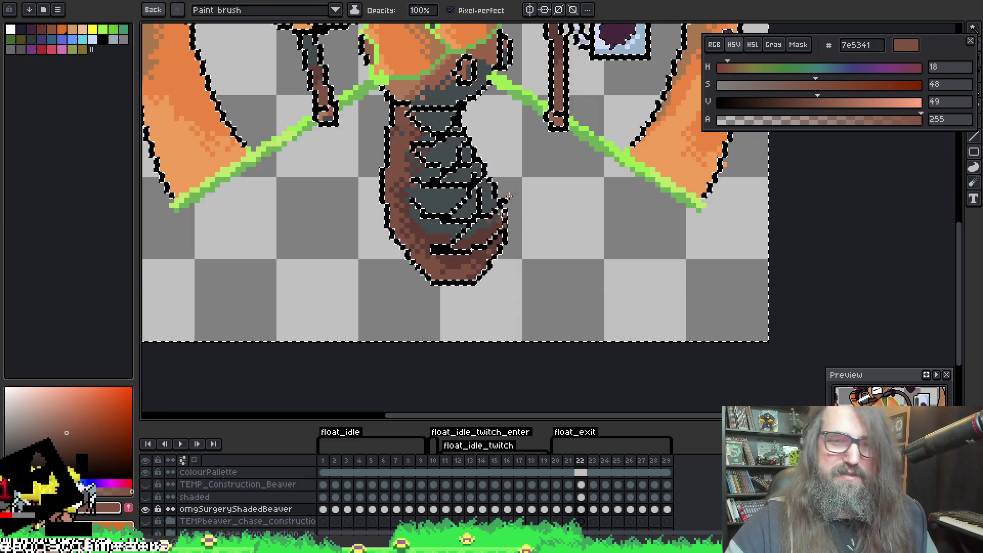
{"action": "left_click", "coordinate": [435, 235], "text": "alt"}
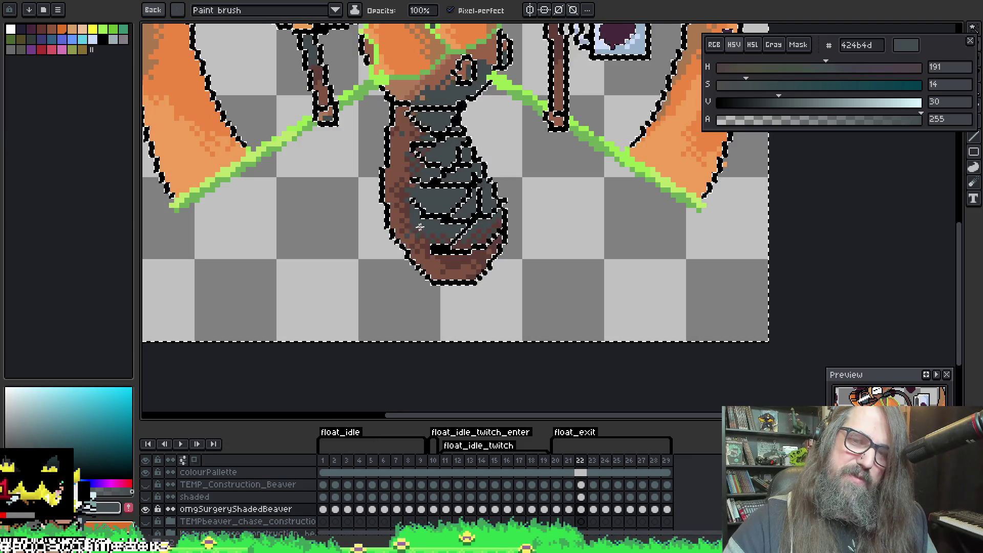
{"action": "left_click_drag", "start_coordinate": [559, 13], "coordinate": [416, 281]}
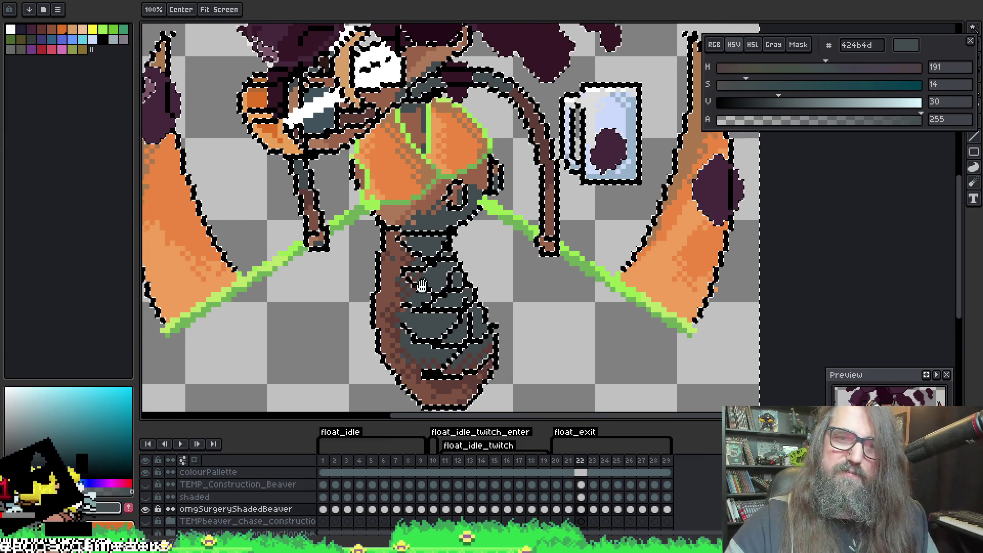
{"action": "left_click_drag", "start_coordinate": [485, 238], "coordinate": [546, 274]}
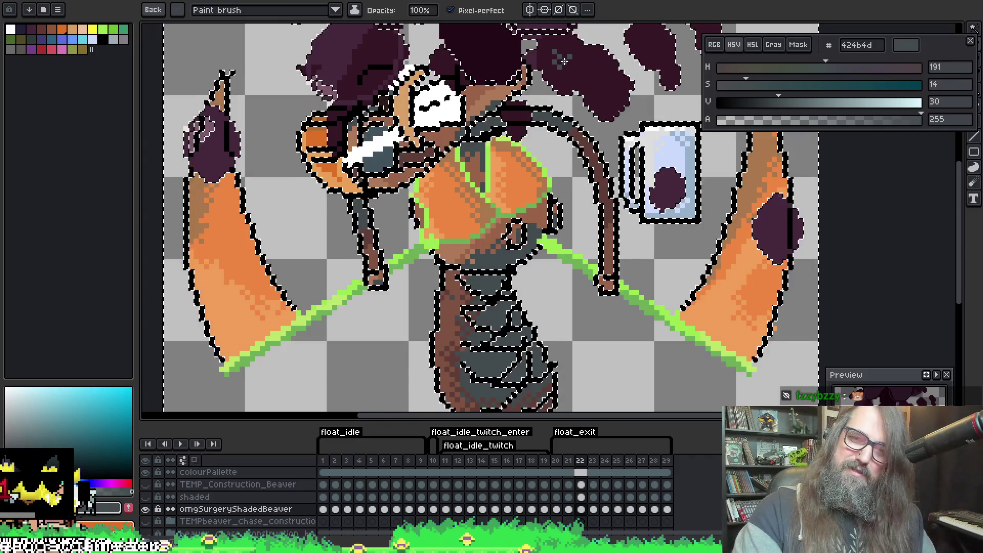
{"action": "key", "text": "i"}
{"action": "key", "text": "b"}
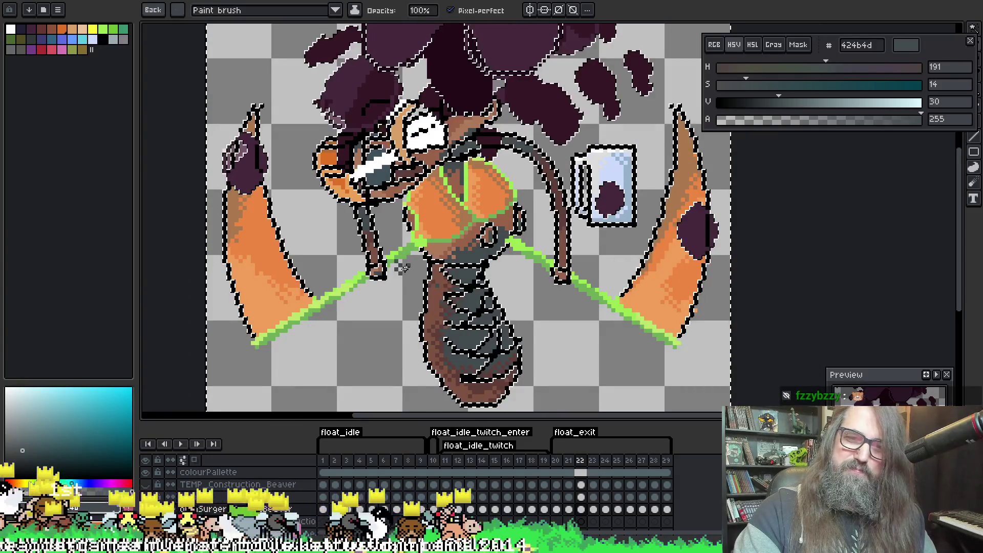
{"action": "scroll", "coordinate": [518, 278], "scroll_direction": "down", "scroll_amount": 1}
Reselect the beaver's opaque pixels and load darker brown #5f3d37 with a saved brush
{"action": "key", "text": "Escape"}
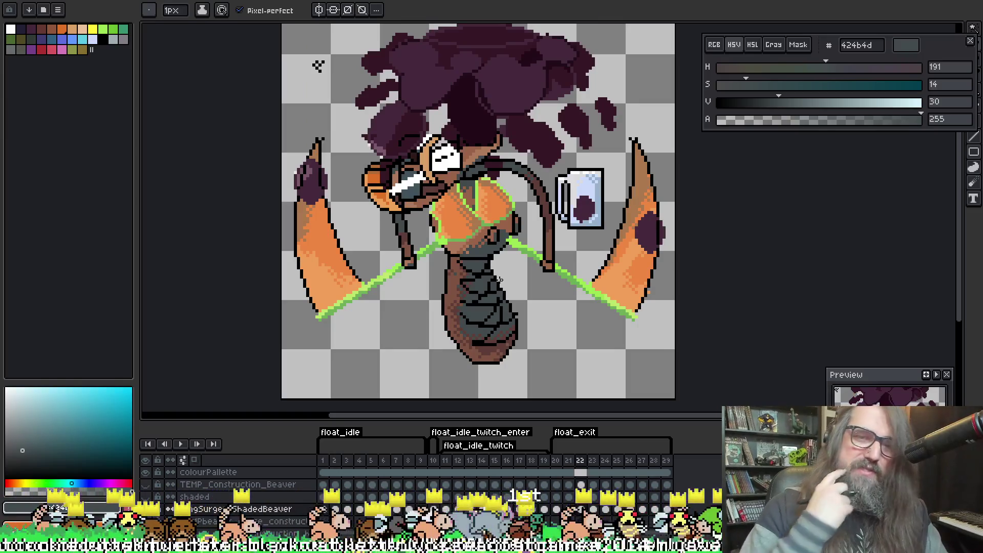
{"action": "left_click", "coordinate": [499, 279], "text": "ctrl"}
{"action": "scroll", "coordinate": [472, 295], "scroll_direction": "up", "scroll_amount": 3}
{"action": "key", "text": "i"}
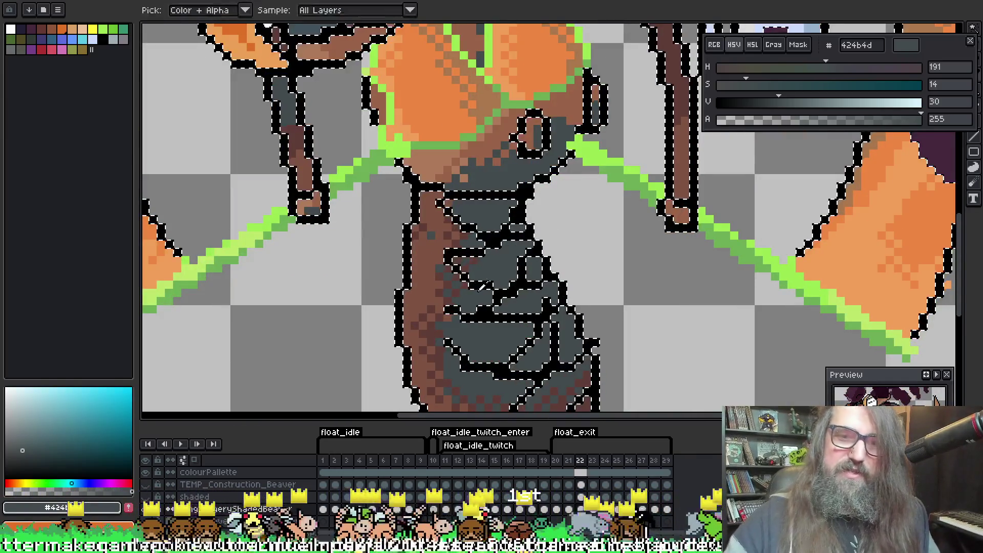
{"action": "left_click", "coordinate": [448, 279]}
{"action": "key", "text": "b"}
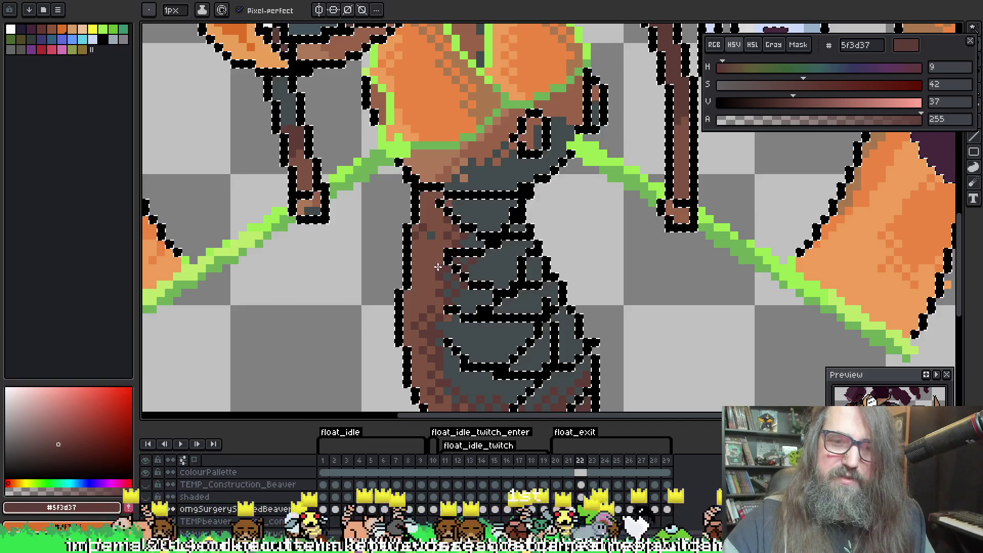
{"action": "left_click", "coordinate": [149, 10]}
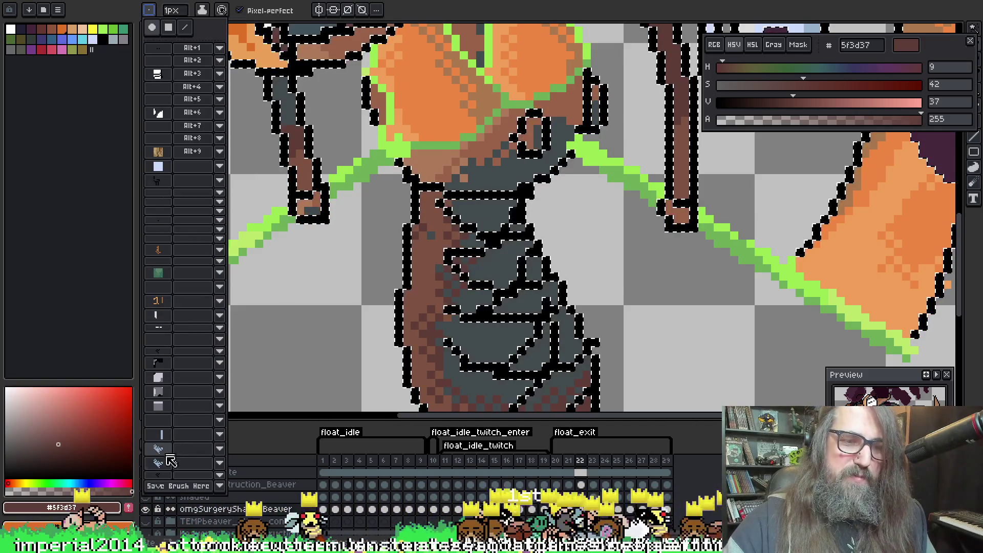
{"action": "key", "text": "i"}
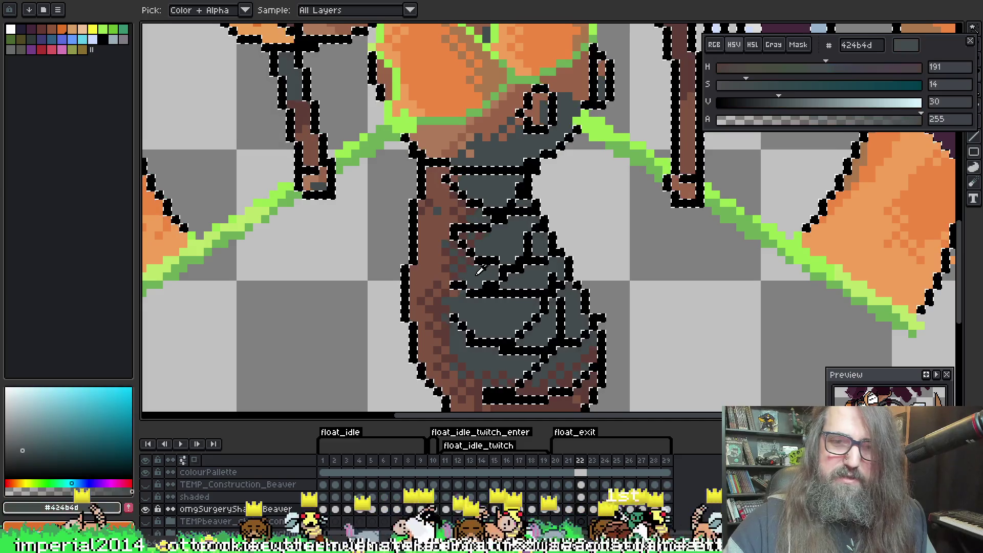
{"action": "left_click", "coordinate": [439, 271]}
{"action": "left_click", "coordinate": [442, 178]}
{"action": "key", "text": "b"}
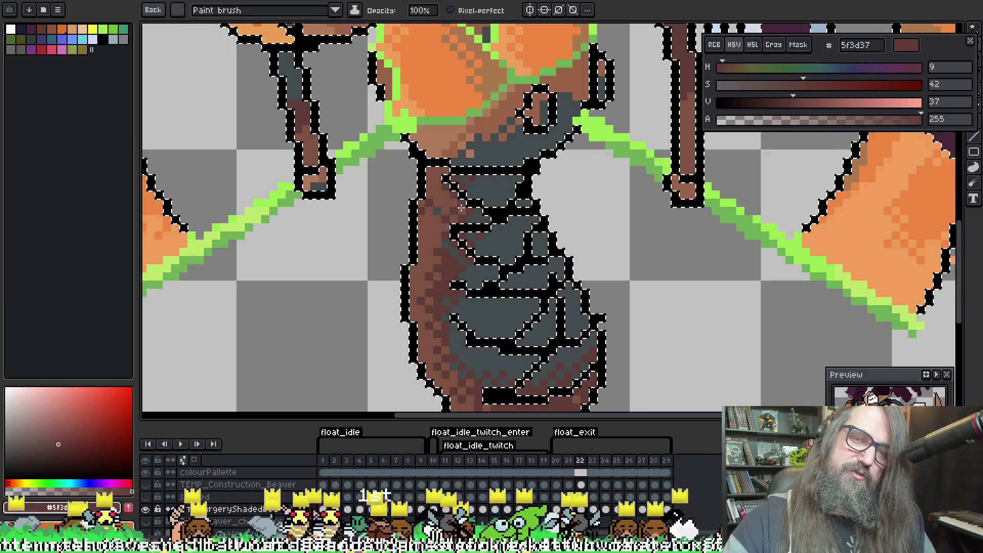
Dither dark-brown #5f3d37 pixels onto the grey torso after removing stray ones by the arm
{"action": "scroll", "coordinate": [462, 212], "scroll_direction": "down", "scroll_amount": 4}
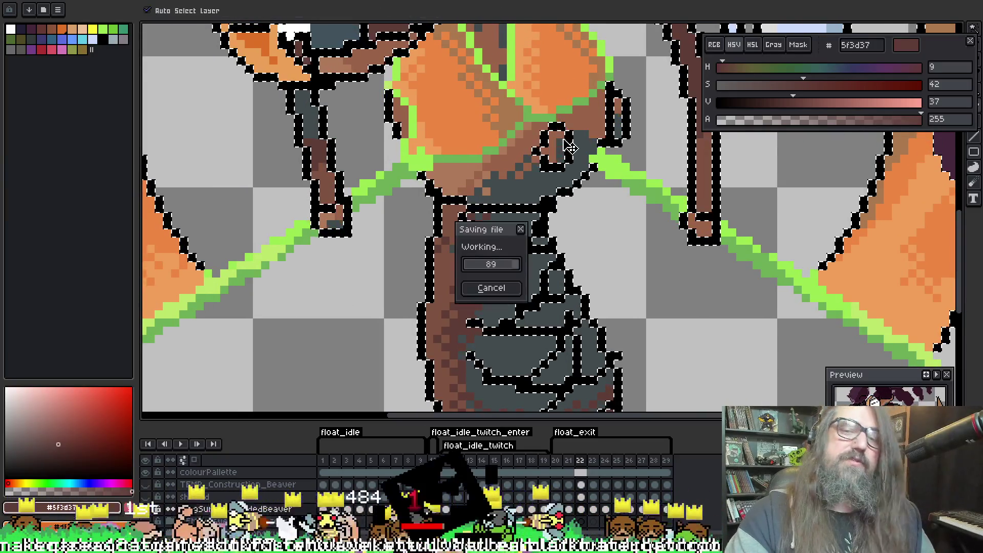
{"action": "scroll", "coordinate": [510, 208], "scroll_direction": "up", "scroll_amount": 5}
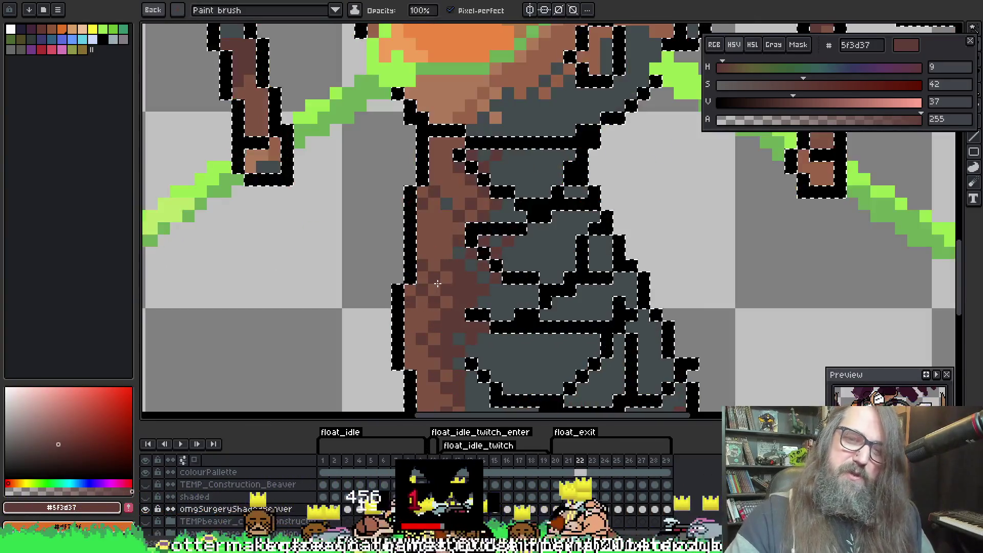
{"action": "key", "text": "ctrl+z"}
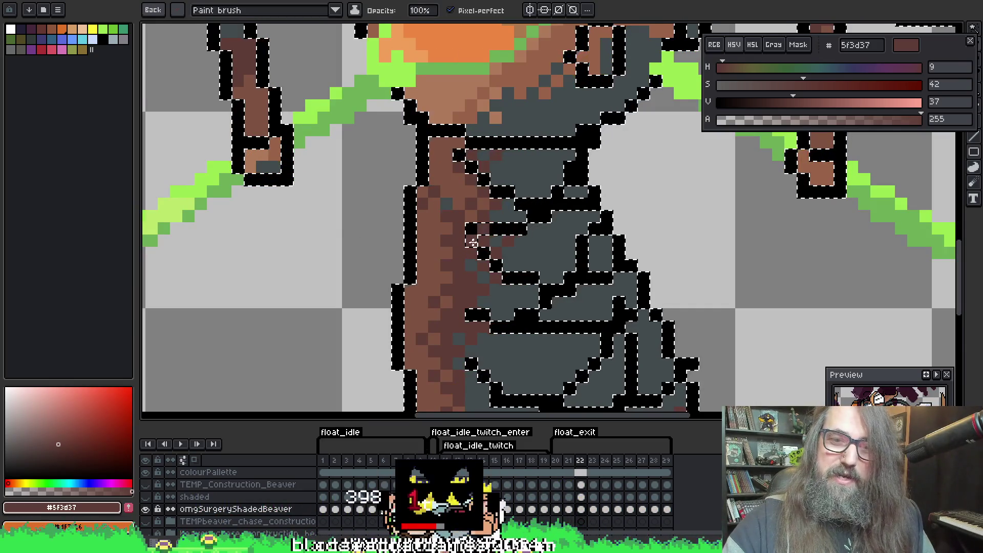
{"action": "left_click", "coordinate": [544, 141]}
{"action": "left_click", "coordinate": [557, 154]}
{"action": "left_click", "coordinate": [582, 154]}
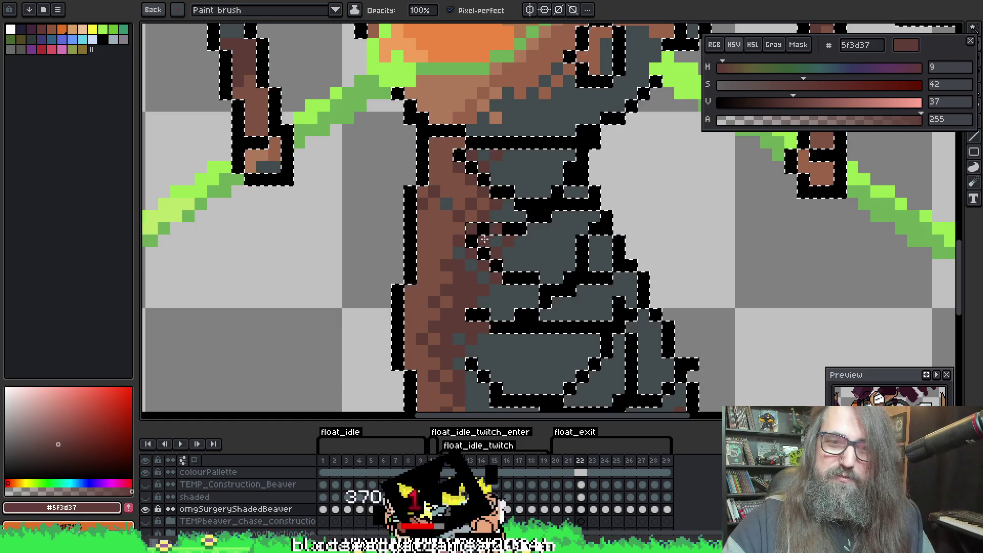
{"action": "left_click", "coordinate": [544, 167]}
{"action": "left_click", "coordinate": [570, 166]}
{"action": "left_click", "coordinate": [557, 179]}
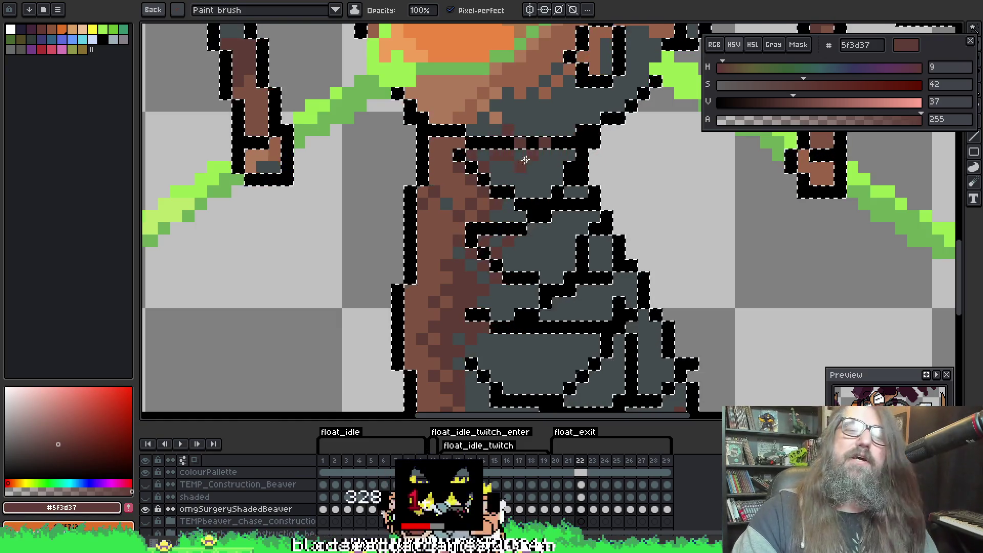
{"action": "scroll", "coordinate": [521, 239], "scroll_direction": "down", "scroll_amount": 3}
{"action": "scroll", "coordinate": [431, 221], "scroll_direction": "up", "scroll_amount": 4}
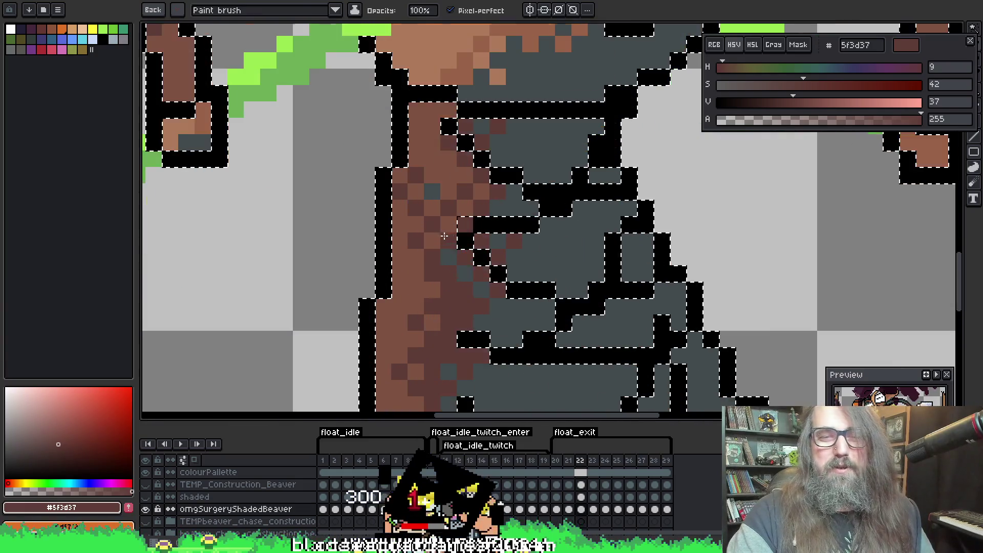
Sample mid brown #7e5341 from the torso and clear the selection to review the sprite
{"action": "key", "text": "alt"}
{"action": "left_click", "coordinate": [431, 222], "text": "alt"}
{"action": "scroll", "coordinate": [431, 221], "scroll_direction": "down", "scroll_amount": 4}
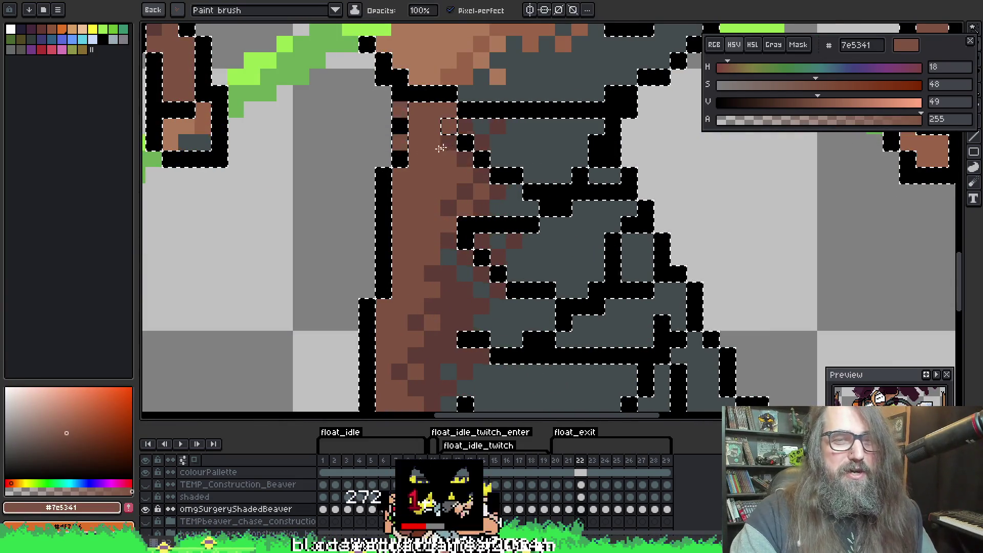
{"action": "scroll", "coordinate": [552, 161], "scroll_direction": "down", "scroll_amount": 1}
{"action": "key", "text": "ctrl+d"}
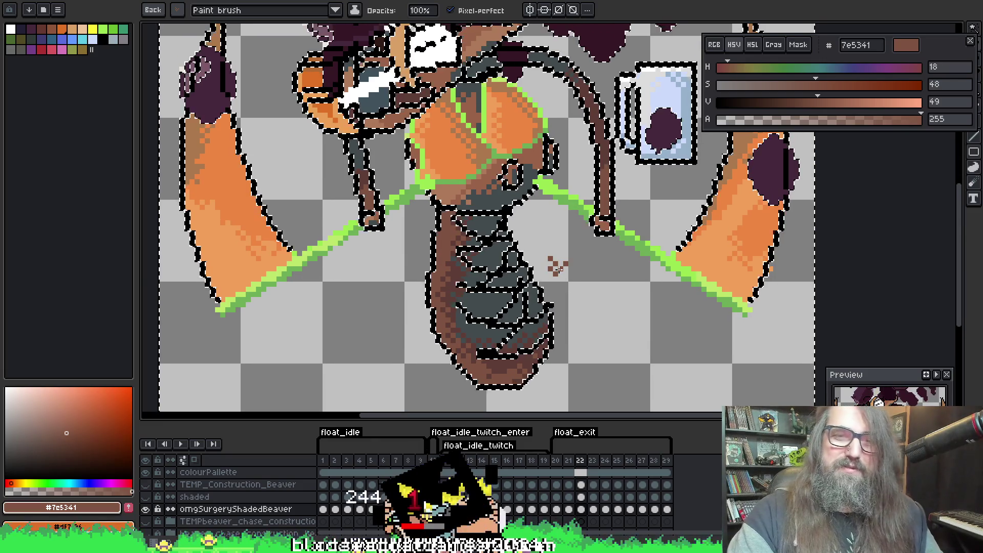
{"action": "key", "text": "ctrl+z"}
{"action": "key", "text": "ctrl+z"}
{"action": "key", "text": "ctrl+z"}
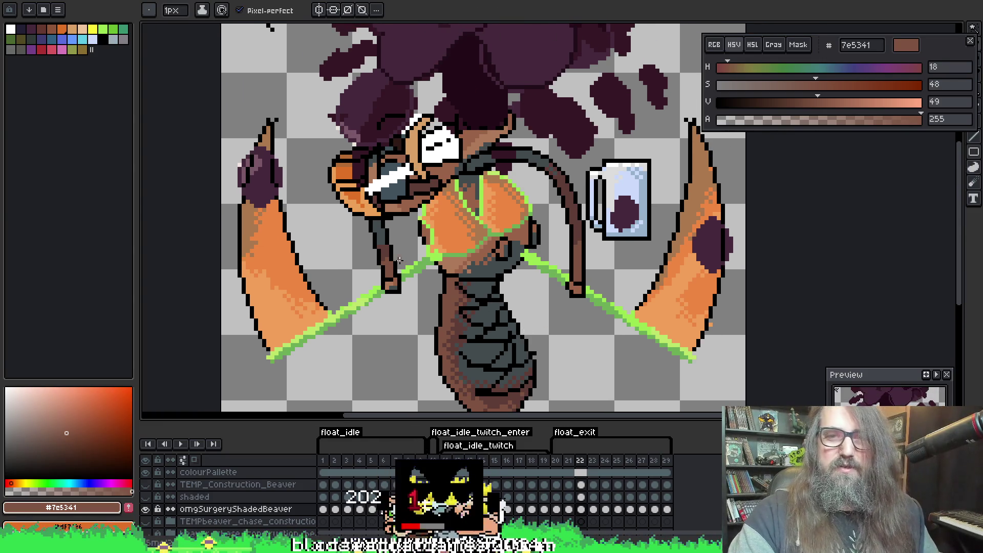
With the saved Paint brush preset, paint dark grey #424b4d shading onto the beaver's upper arm
{"action": "scroll", "coordinate": [459, 242], "scroll_direction": "up", "scroll_amount": 3}
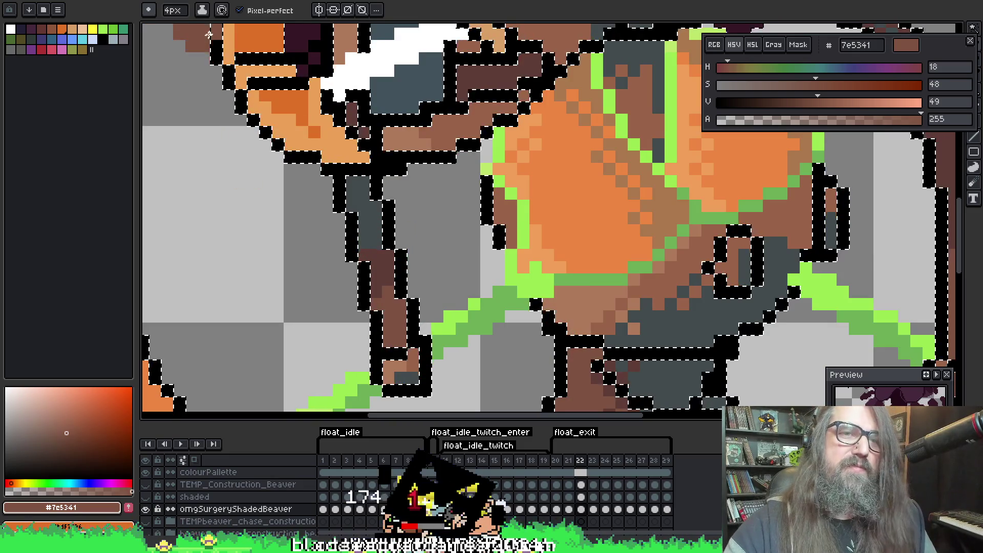
{"action": "left_click", "coordinate": [148, 10]}
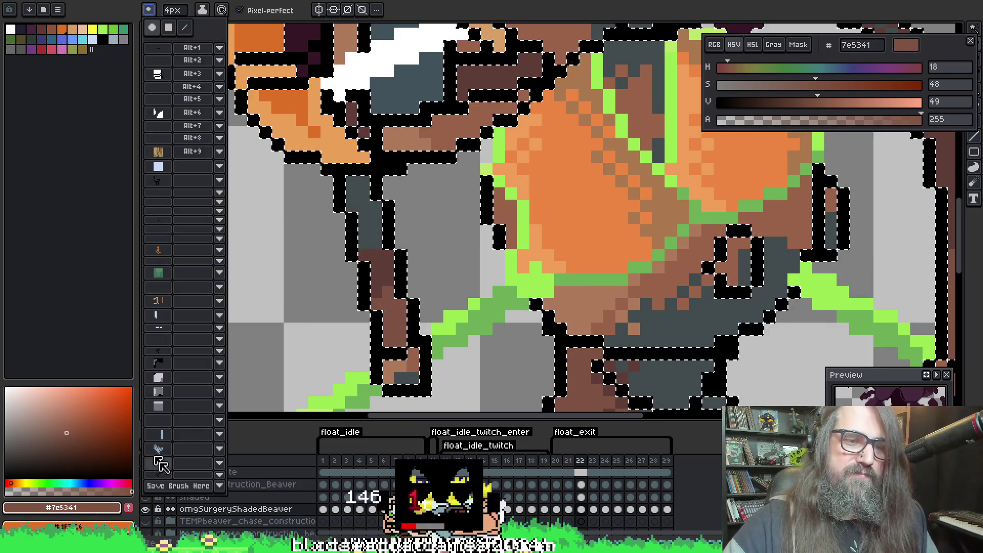
{"action": "left_click", "coordinate": [158, 474]}
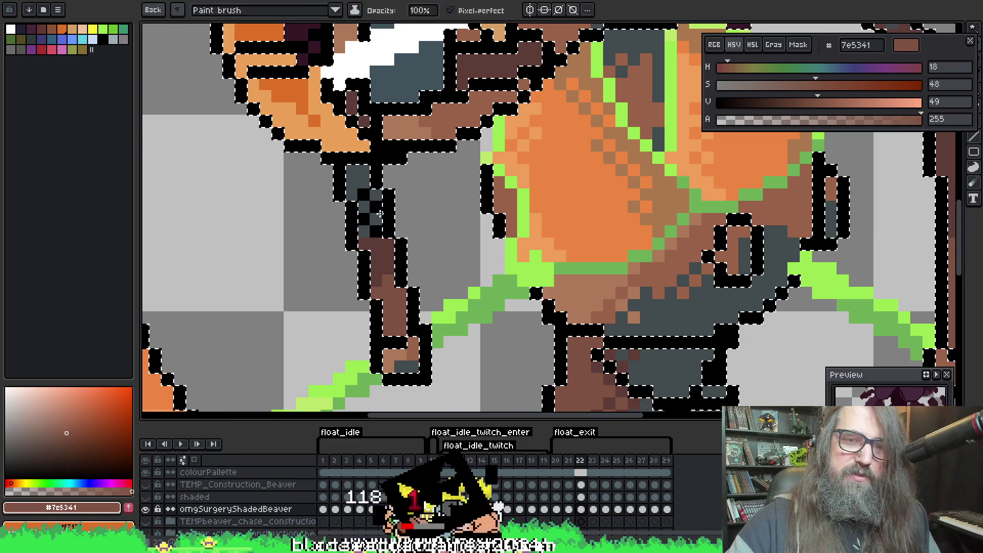
{"action": "left_click", "coordinate": [381, 214], "text": "alt"}
{"action": "left_click_drag", "start_coordinate": [380, 214], "coordinate": [400, 235]}
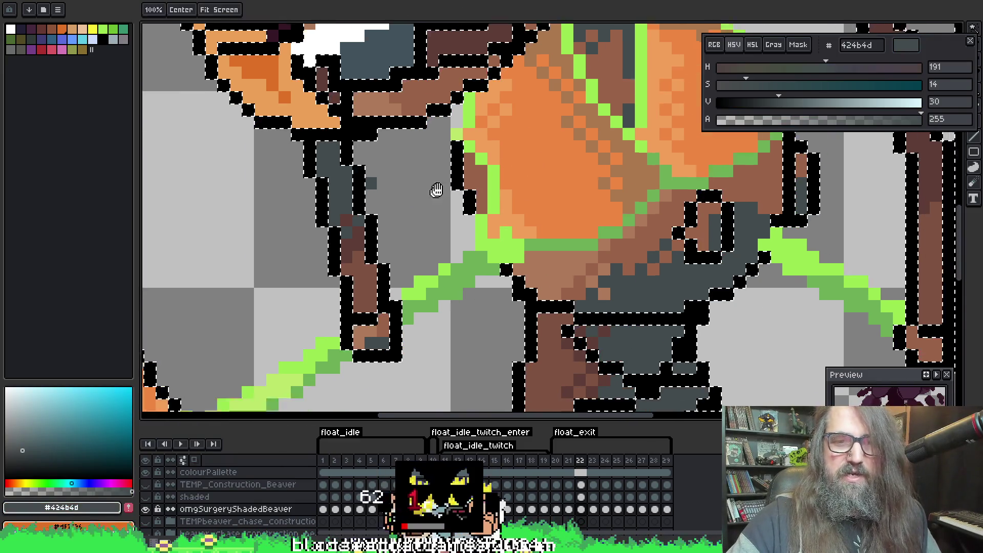
{"action": "left_click_drag", "start_coordinate": [435, 193], "coordinate": [420, 103]}
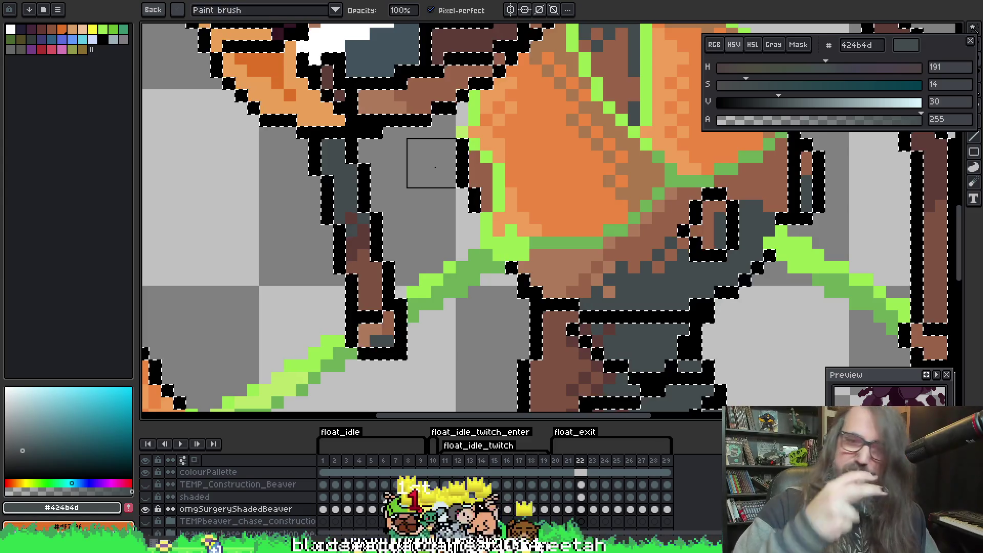
{"action": "scroll", "coordinate": [435, 167], "scroll_direction": "down", "scroll_amount": 5}
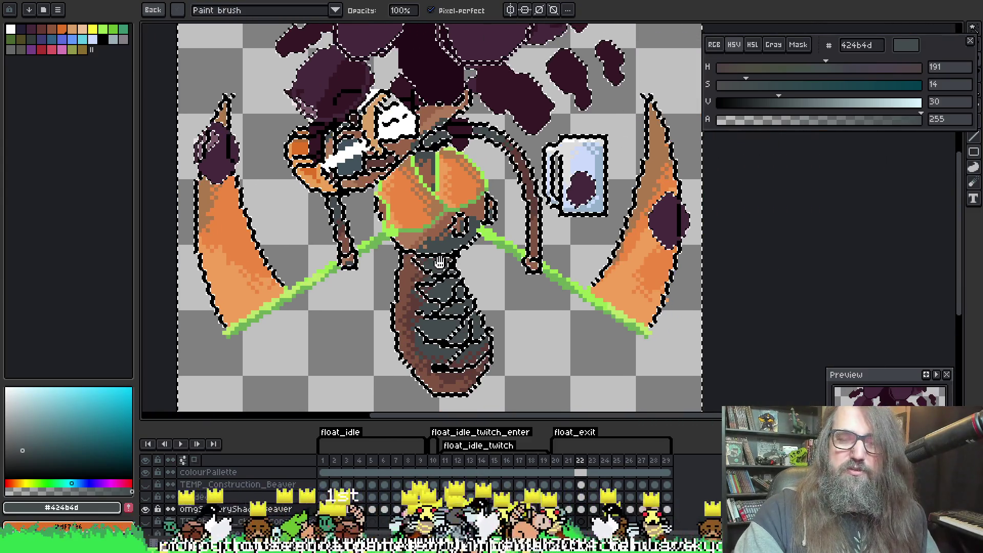
{"action": "scroll", "coordinate": [530, 248], "scroll_direction": "down", "scroll_amount": 3}
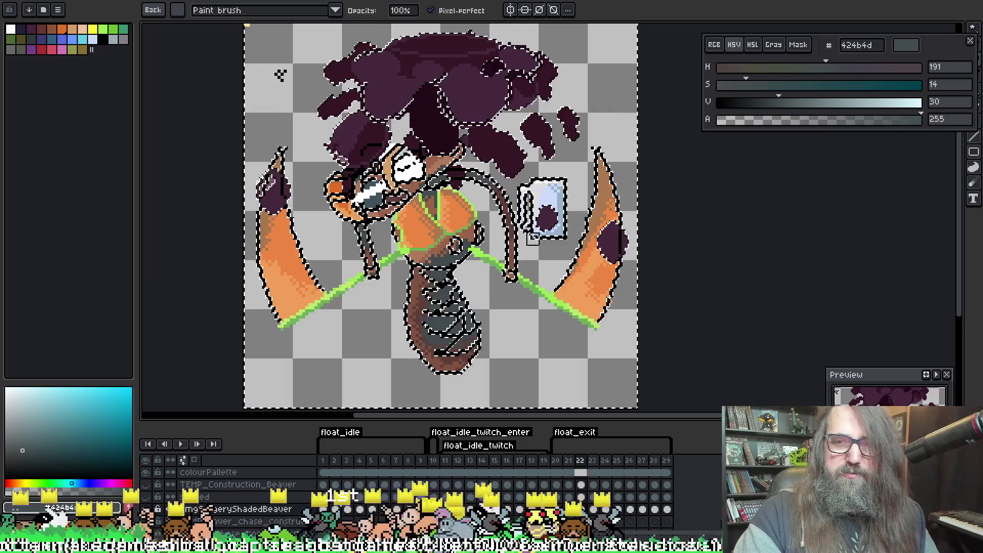
Deselect, then flip to the neighbouring frame and back twice to compare
{"action": "key", "text": "ctrl+d"}
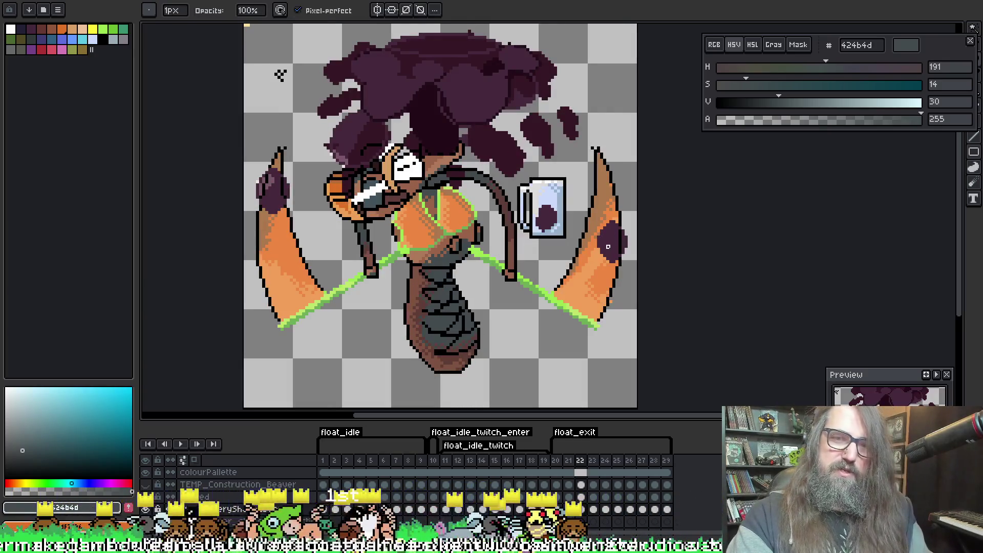
{"action": "key", "text": "Right"}
{"action": "key", "text": "Left"}
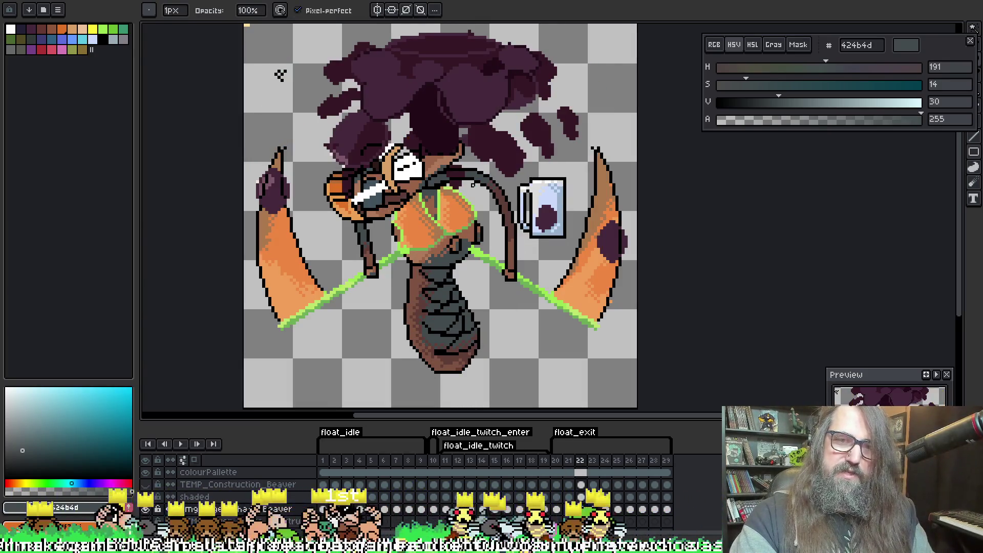
{"action": "key", "text": "Right"}
{"action": "key", "text": "Left"}
Dither light brown #ad7a5a pixels near the top of the beaver's head
{"action": "scroll", "coordinate": [468, 151], "scroll_direction": "up", "scroll_amount": 2}
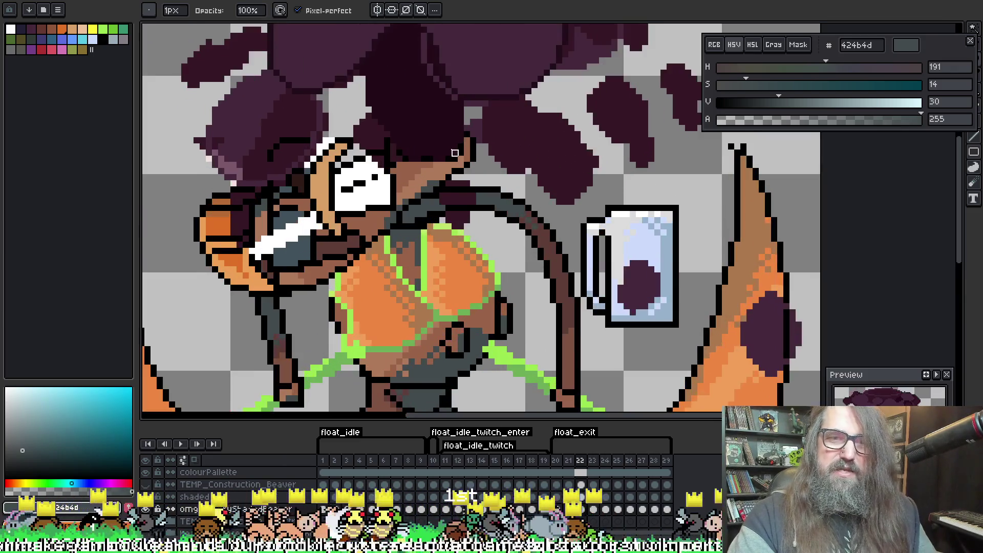
{"action": "key", "text": "v"}
{"action": "key", "text": "b"}
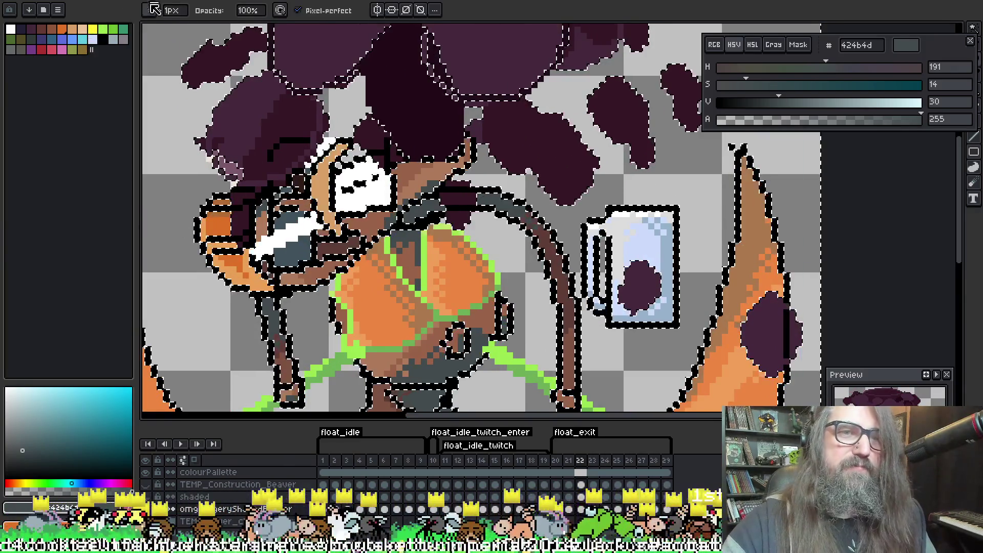
{"action": "left_click", "coordinate": [149, 10]}
{"action": "left_click", "coordinate": [200, 462]}
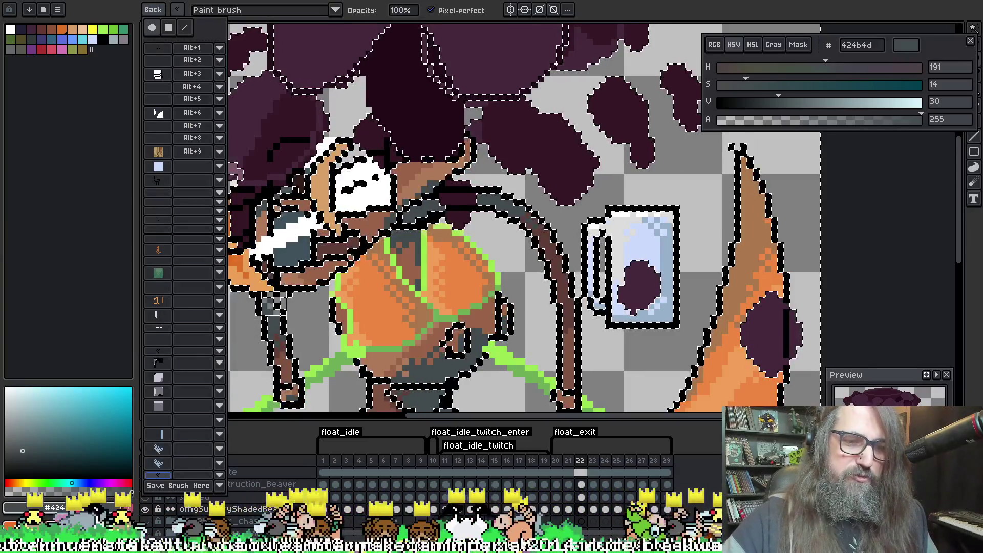
{"action": "left_click", "coordinate": [366, 211], "text": "alt"}
{"action": "left_click", "coordinate": [432, 204], "text": "alt"}
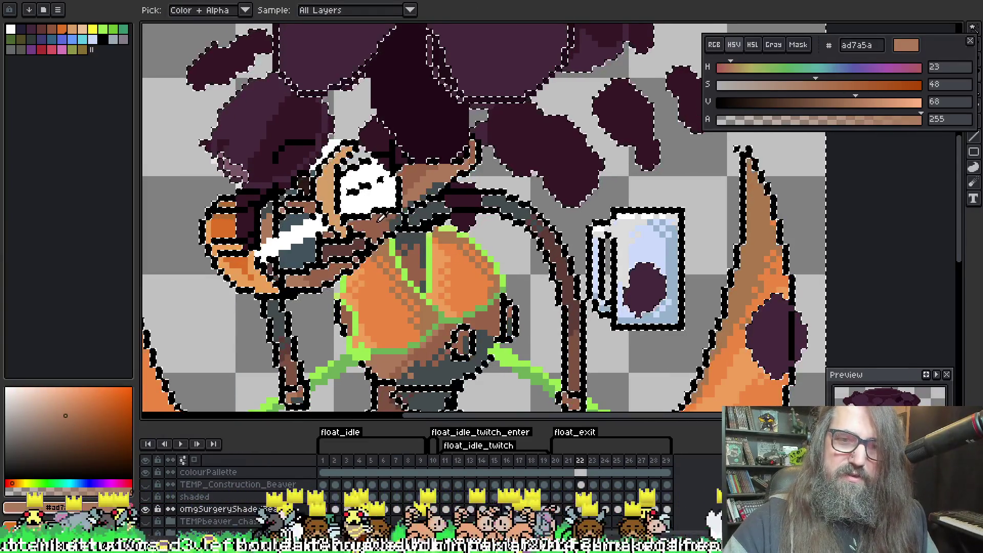
{"action": "left_click", "coordinate": [286, 262], "text": "alt"}
{"action": "left_click", "coordinate": [327, 261], "text": "alt"}
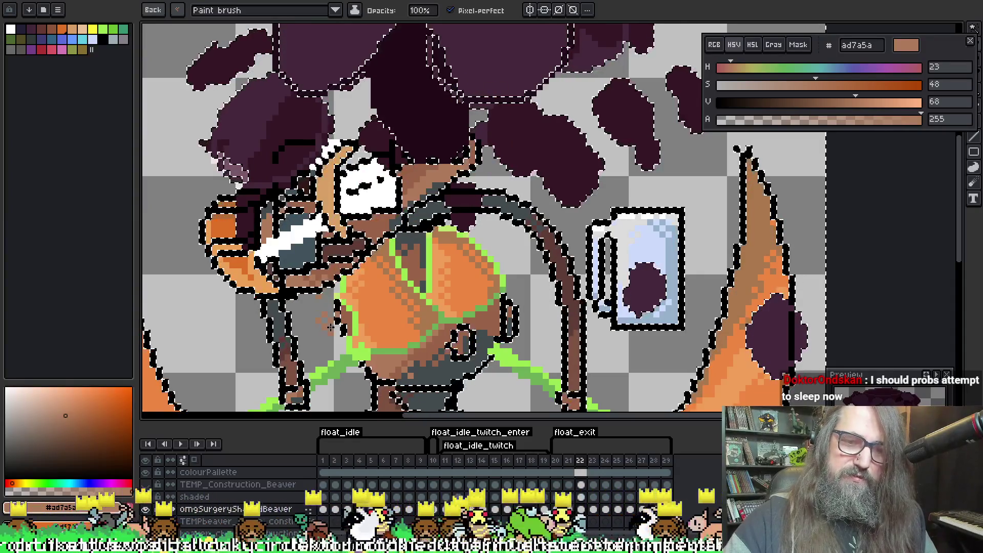
{"action": "key", "text": "alt"}
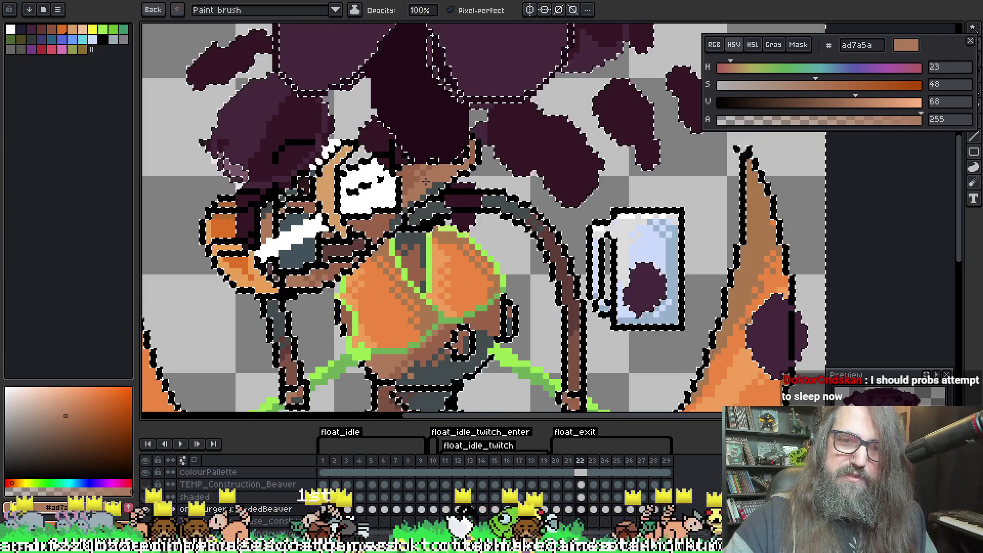
{"action": "left_click_drag", "start_coordinate": [451, 153], "coordinate": [419, 188]}
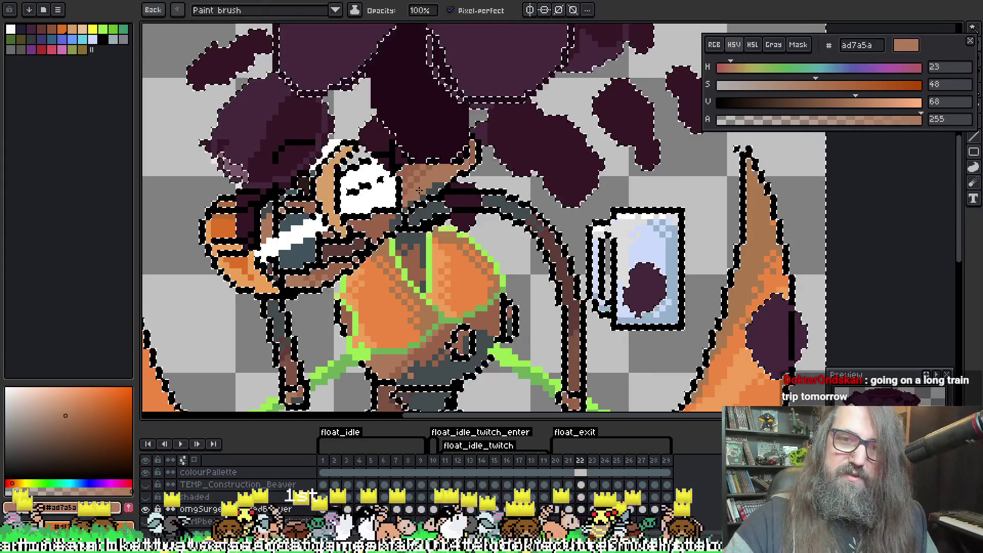
Paint dark grey #424b4d pixels onto the body shading, deselect, and move to frame 23
{"action": "scroll", "coordinate": [536, 132], "scroll_direction": "down", "scroll_amount": 3}
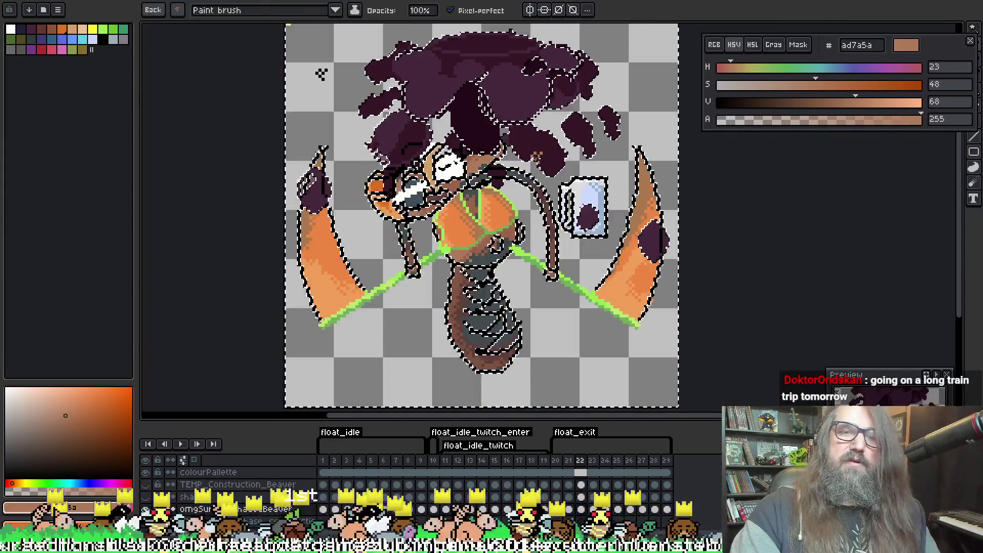
{"action": "scroll", "coordinate": [475, 218], "scroll_direction": "up", "scroll_amount": 4}
{"action": "left_click", "coordinate": [475, 217], "text": "alt"}
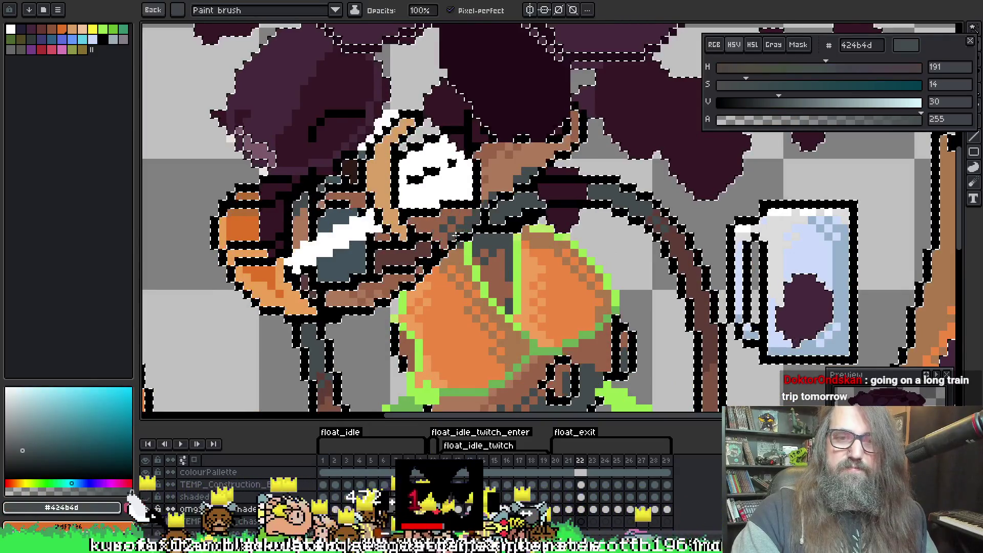
{"action": "left_click_drag", "start_coordinate": [550, 196], "coordinate": [563, 202]}
{"action": "scroll", "coordinate": [557, 215], "scroll_direction": "down", "scroll_amount": 4}
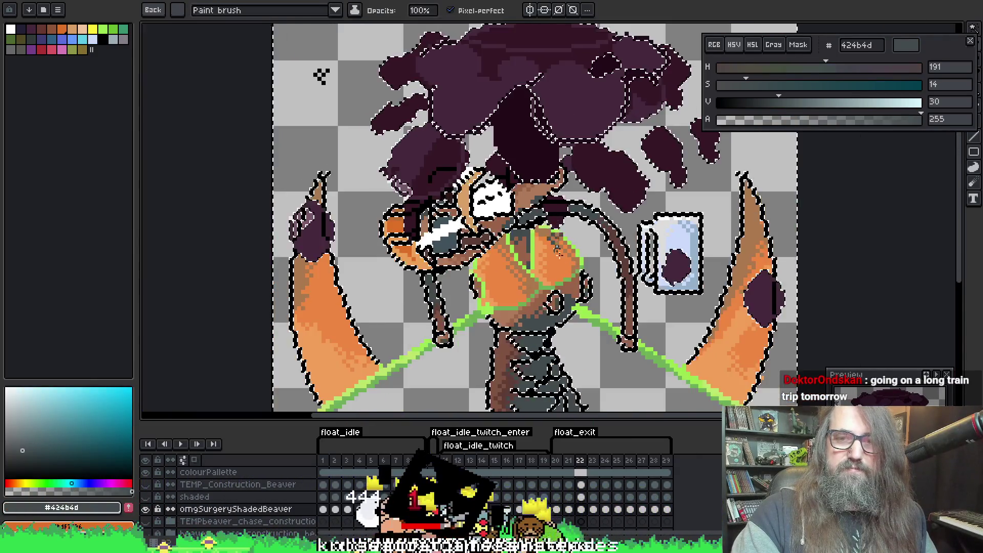
{"action": "scroll", "coordinate": [468, 237], "scroll_direction": "up", "scroll_amount": 4}
{"action": "key", "text": "ctrl+d"}
{"action": "scroll", "coordinate": [468, 237], "scroll_direction": "down", "scroll_amount": 4}
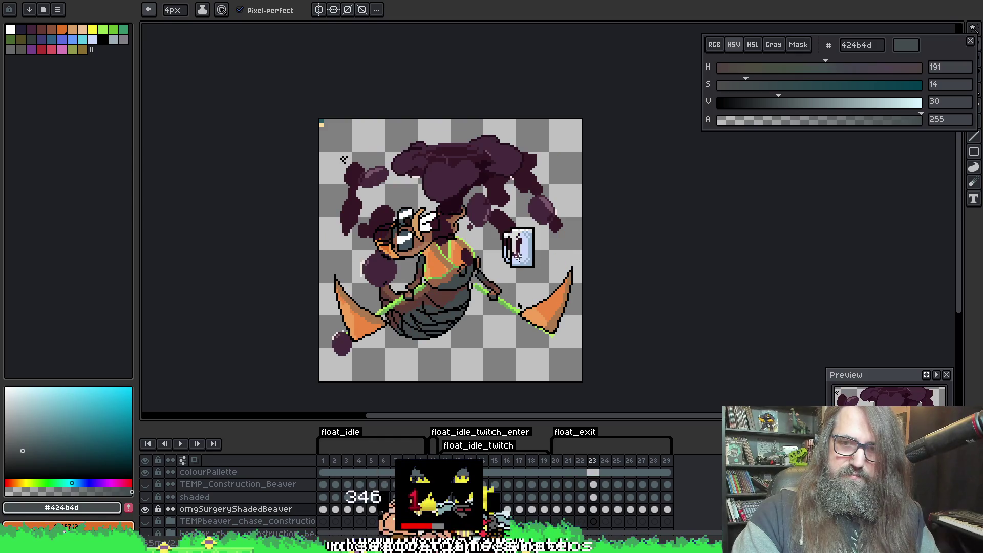
On frame 23, select the beaver's body area with the Magic Wand
{"action": "scroll", "coordinate": [466, 297], "scroll_direction": "up", "scroll_amount": 3}
{"action": "left_click_drag", "start_coordinate": [225, 331], "coordinate": [357, 254]}
{"action": "key", "text": "w"}
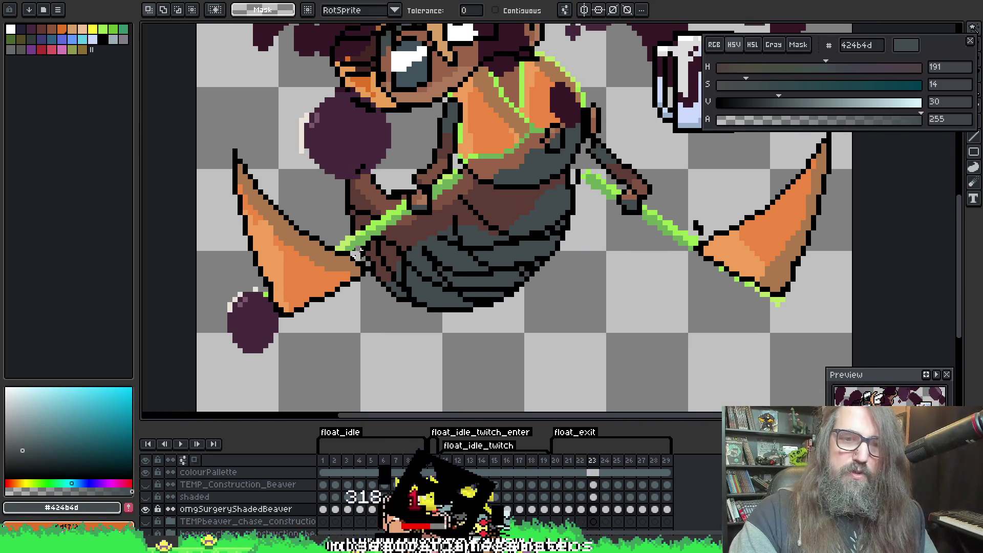
{"action": "left_click", "coordinate": [440, 309]}
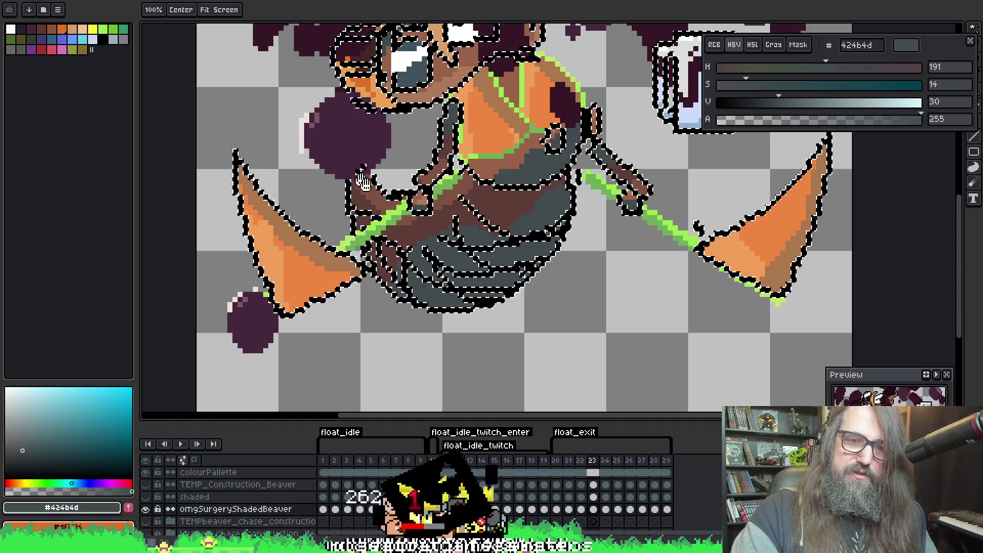
{"action": "mouse_move", "coordinate": [364, 179]}
{"action": "left_mouse_down"}
{"action": "mouse_move", "coordinate": [415, 177]}
{"action": "mouse_move", "coordinate": [282, 296]}
{"action": "left_mouse_up"}
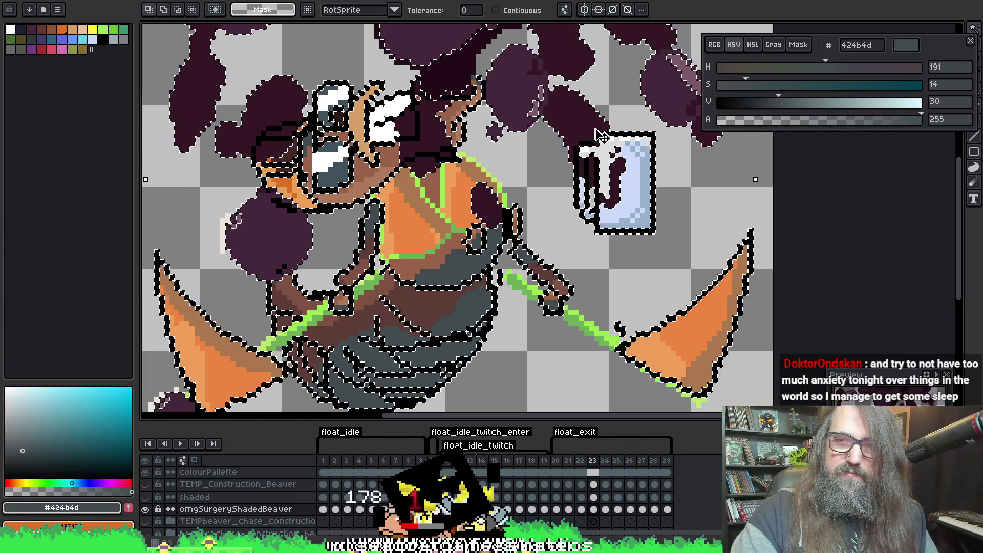
{"action": "mouse_move", "coordinate": [534, 142]}
{"action": "left_mouse_down"}
{"action": "mouse_move", "coordinate": [426, 186]}
{"action": "mouse_move", "coordinate": [681, 109]}
{"action": "left_mouse_up"}
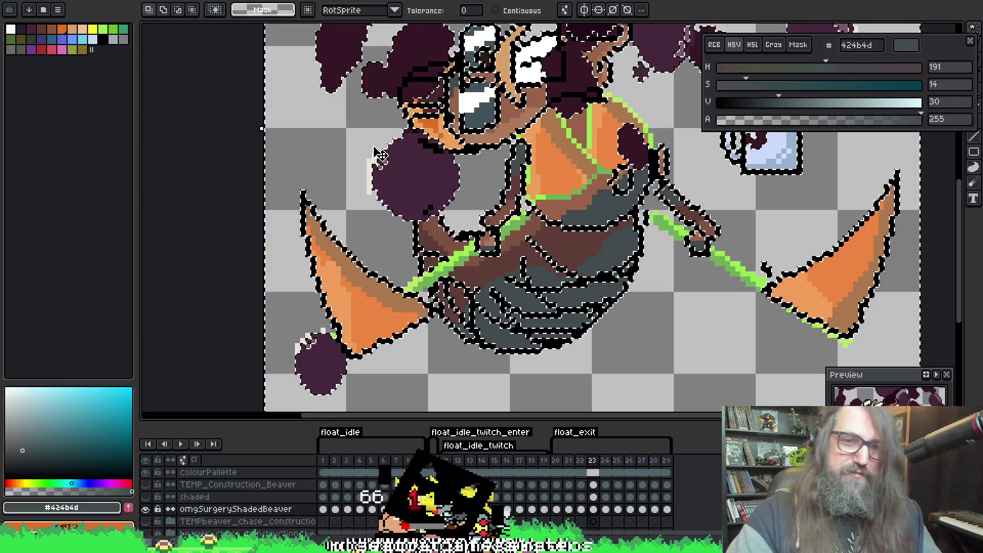
Choose the saved Paint brush preset and eyedrop wing orange #ed8742
{"action": "key", "text": "b"}
{"action": "left_click", "coordinate": [148, 10]}
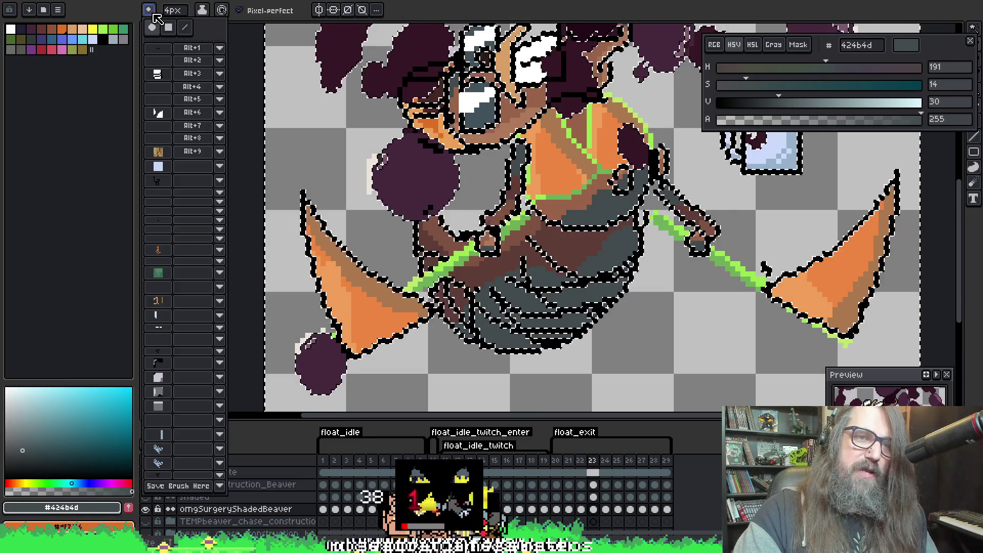
{"action": "left_click", "coordinate": [196, 464]}
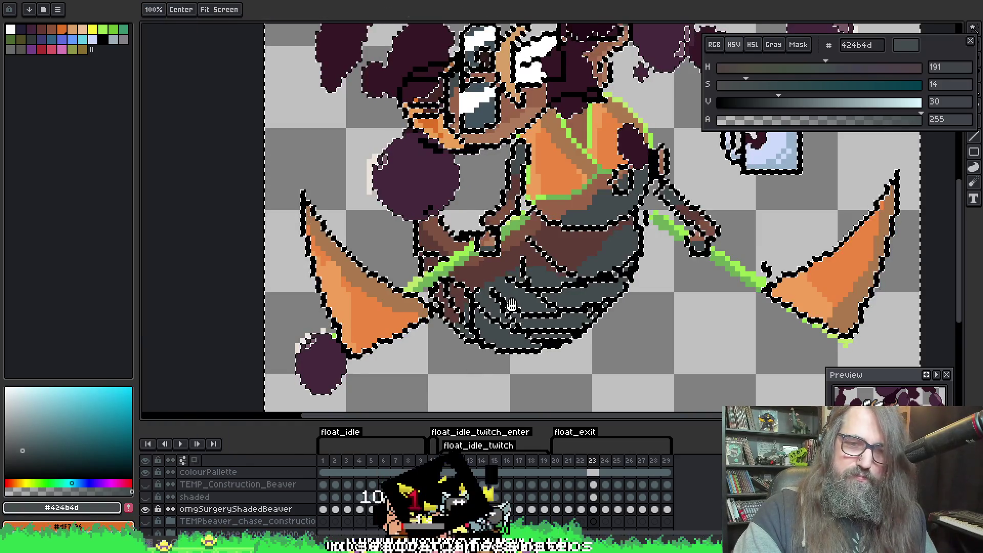
{"action": "left_click", "coordinate": [383, 286], "text": "alt"}
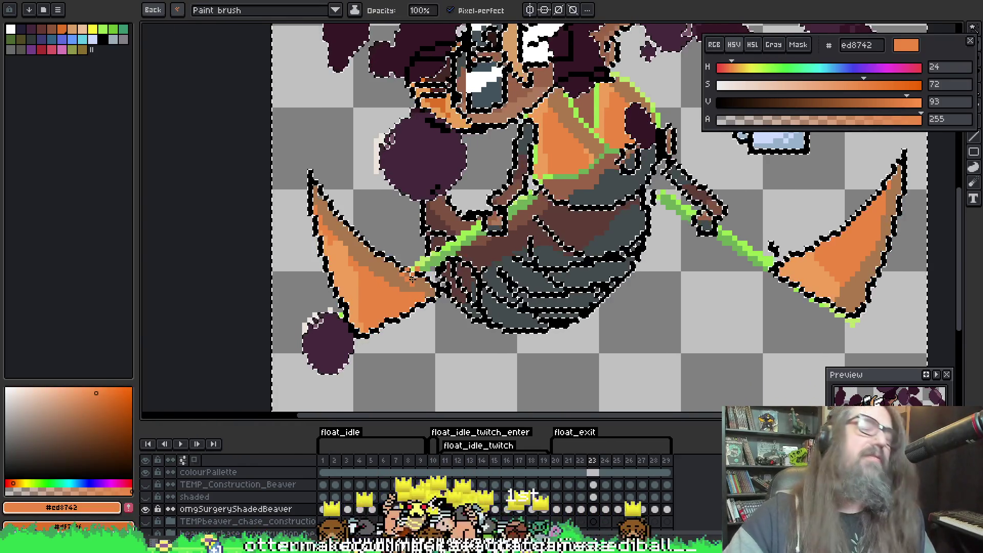
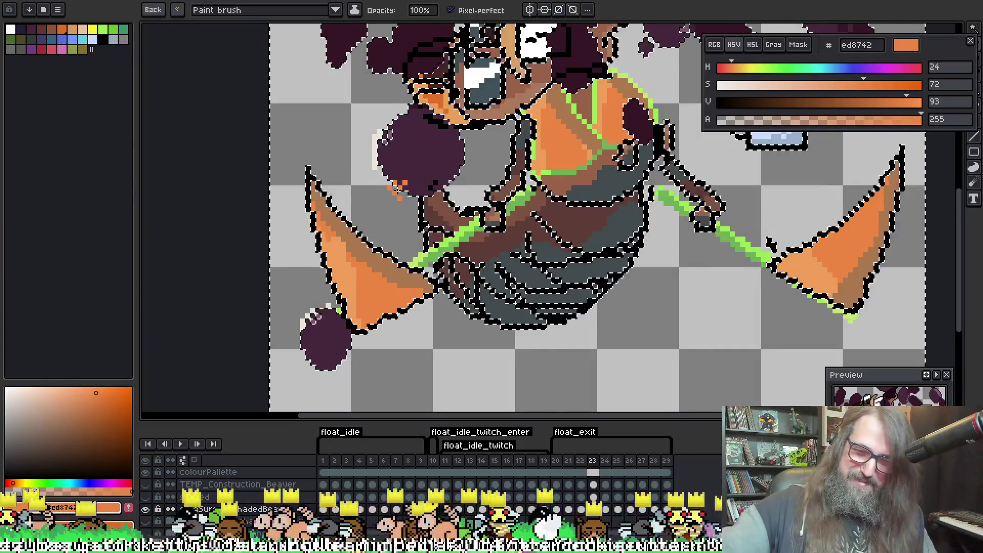
Sample the light brown aa784d from the beaver artwork
{"action": "key", "text": "i"}
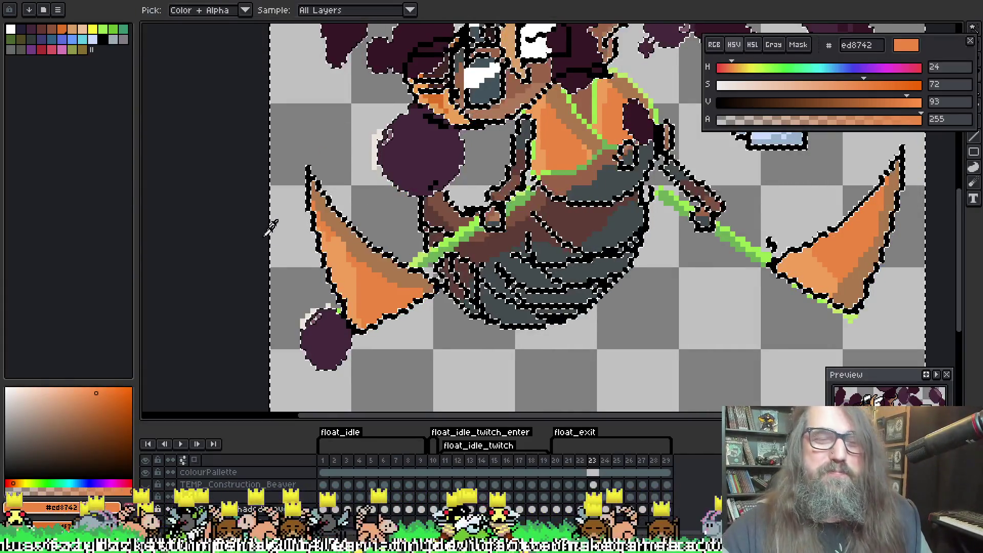
{"action": "key", "text": "b"}
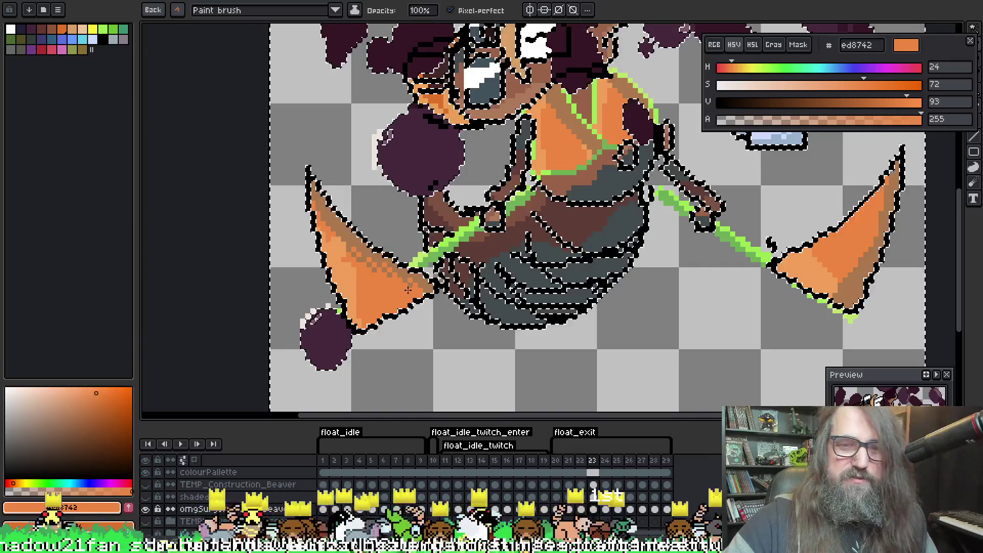
{"action": "key", "text": "i"}
{"action": "key", "text": "b"}
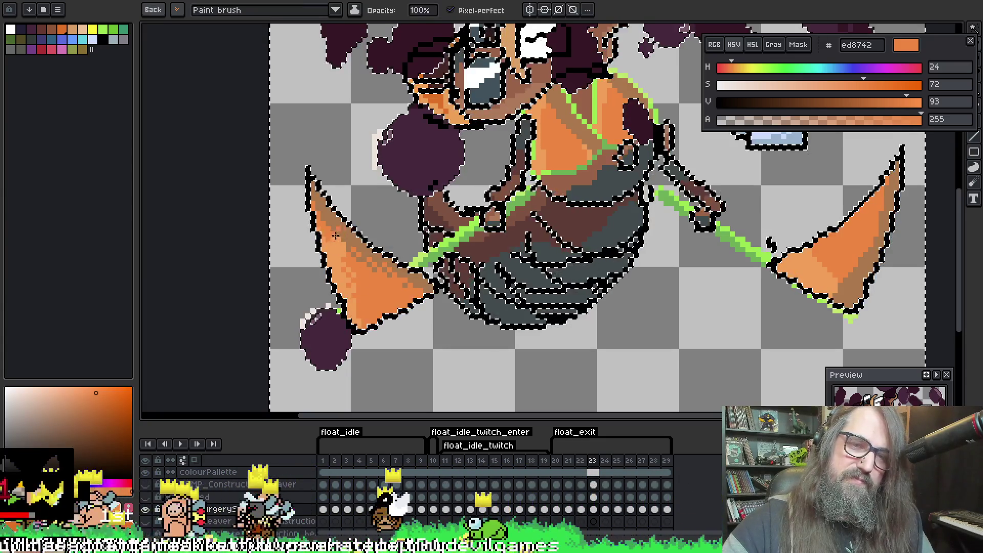
{"action": "key", "text": "space"}
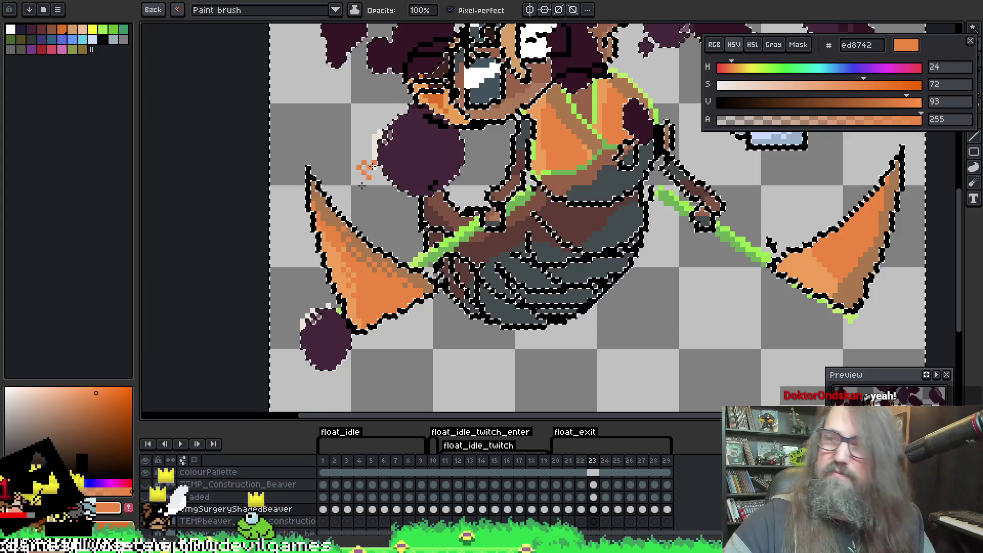
{"action": "left_click", "coordinate": [341, 213], "text": "alt"}
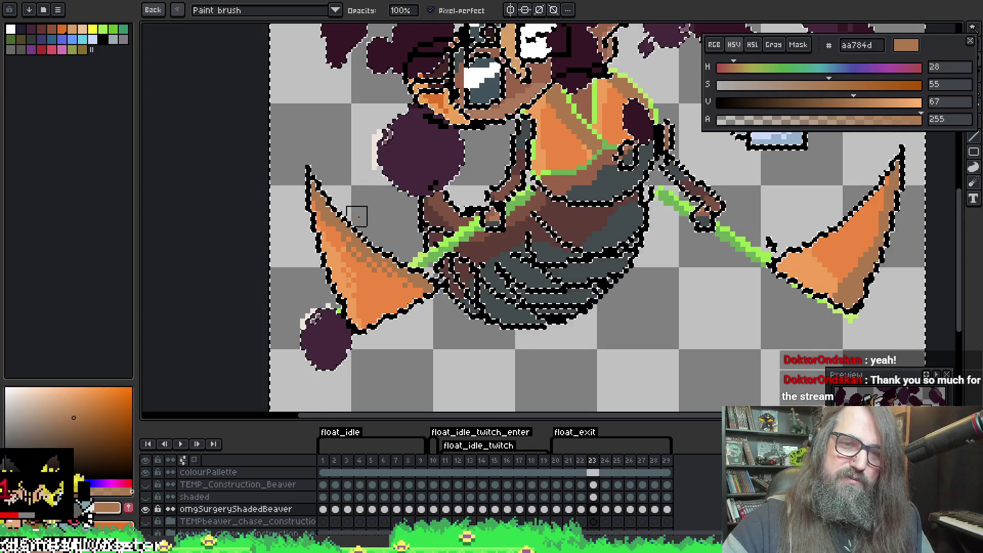
Dither dark brown 5f3d37 shading across the beaver's lower body
{"action": "left_click_drag", "start_coordinate": [368, 180], "coordinate": [328, 213]}
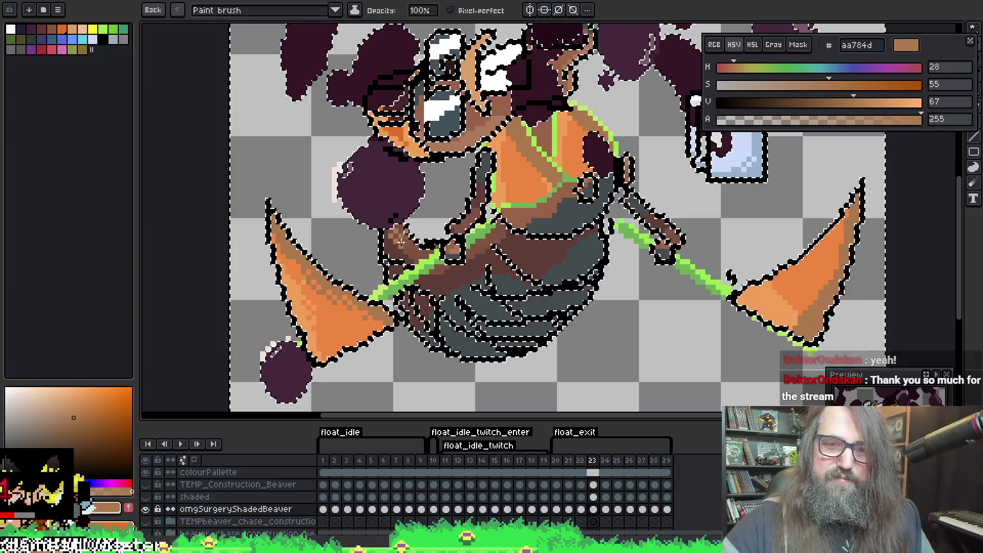
{"action": "key", "text": "alt"}
{"action": "left_click", "coordinate": [400, 249], "text": "alt"}
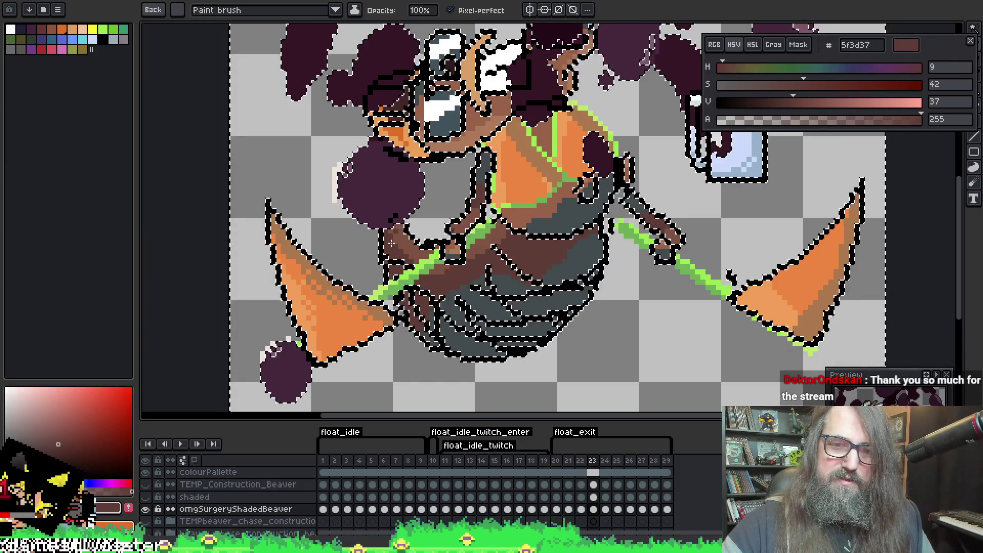
{"action": "mouse_move", "coordinate": [397, 256]}
{"action": "left_mouse_down"}
{"action": "mouse_move", "coordinate": [442, 279]}
{"action": "mouse_move", "coordinate": [500, 242]}
{"action": "left_mouse_up"}
Dither a small dark brown 5f3d37 patch onto the belly
{"action": "scroll", "coordinate": [523, 220], "scroll_direction": "down", "scroll_amount": 3}
{"action": "key", "text": "alt"}
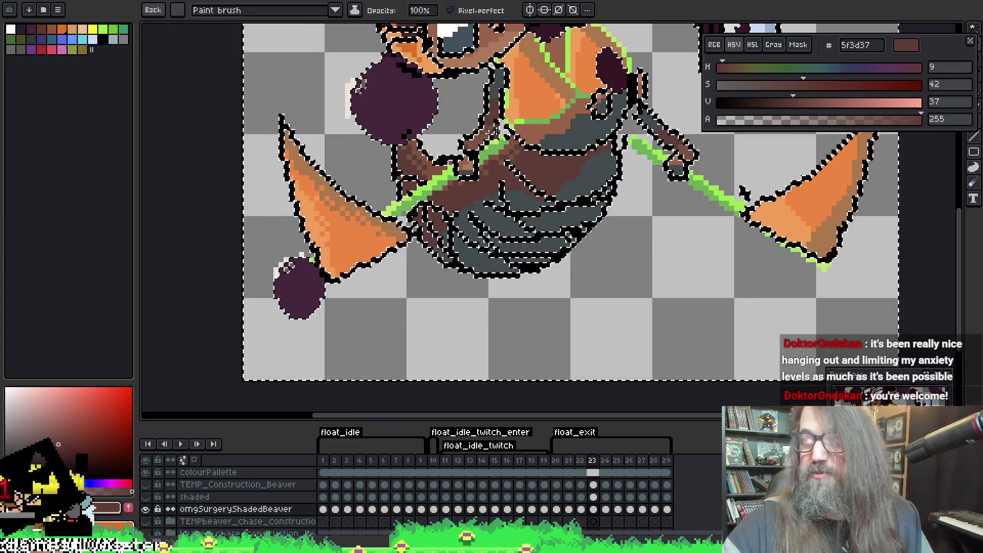
{"action": "key", "text": "alt"}
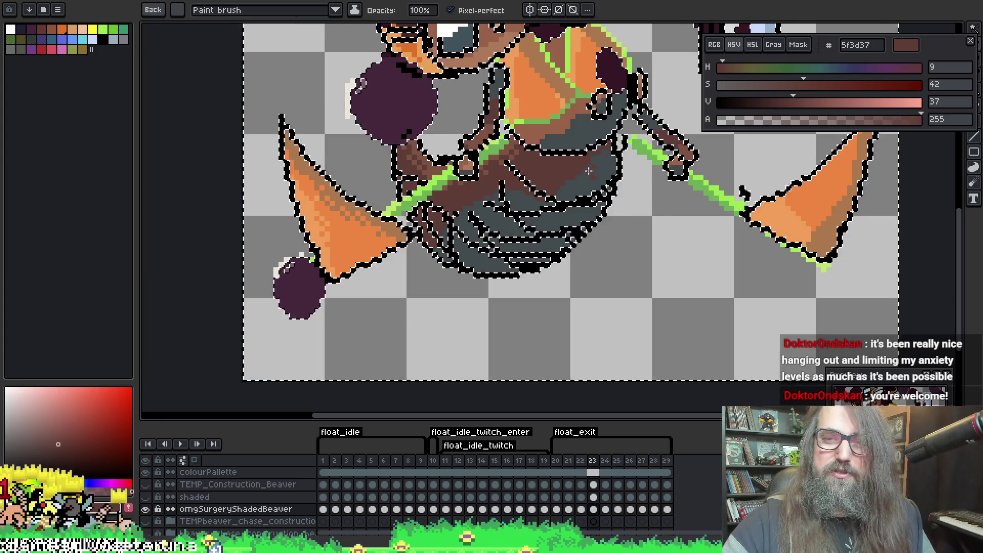
{"action": "left_click_drag", "start_coordinate": [596, 164], "coordinate": [584, 177]}
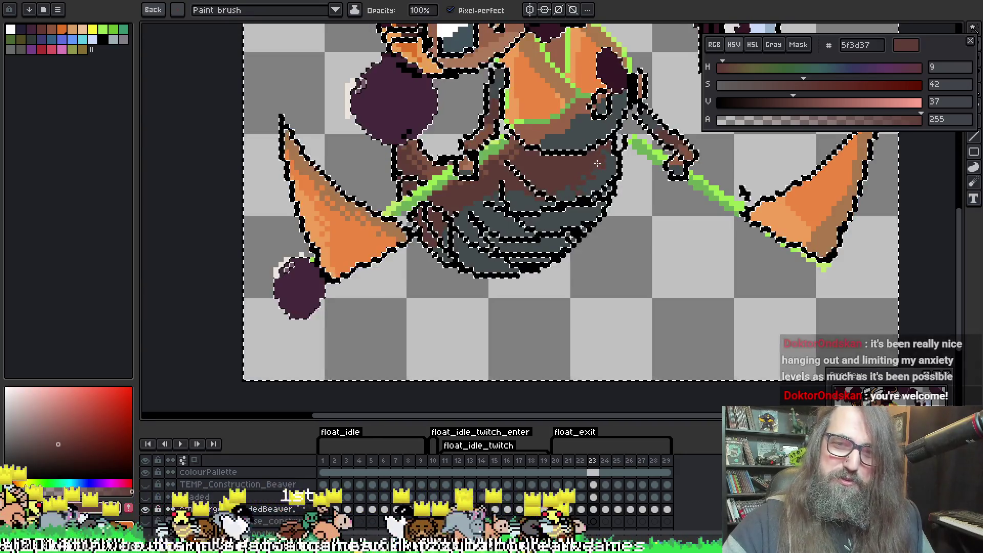
Bring the upper body back into view and sample mid brown 996249
{"action": "key", "text": "alt"}
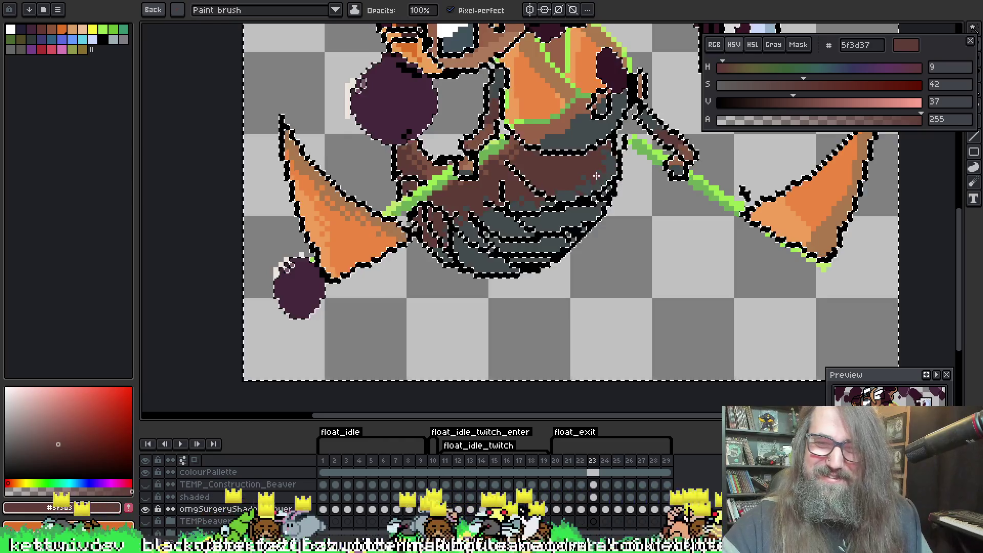
{"action": "key", "text": "alt"}
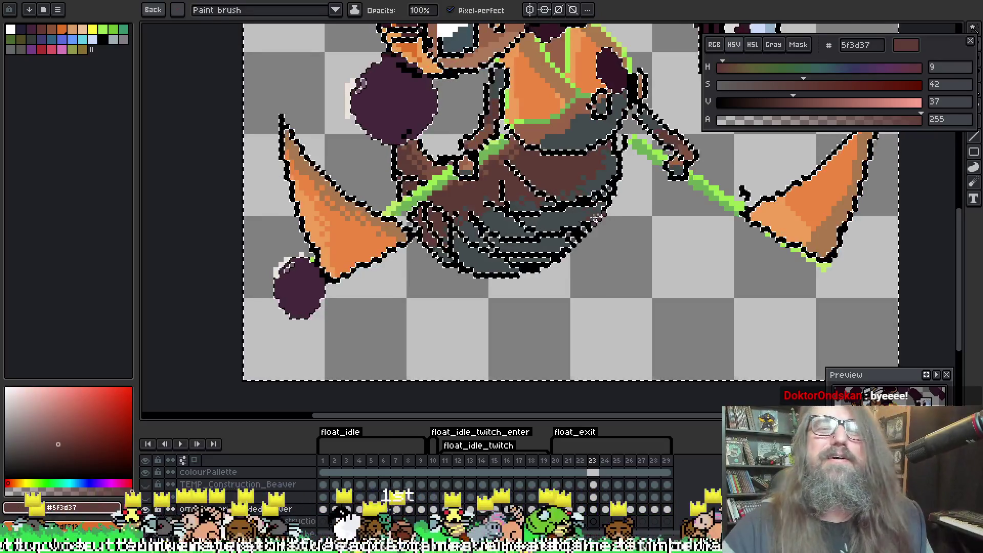
{"action": "left_click_drag", "start_coordinate": [597, 217], "coordinate": [583, 308]}
{"action": "left_click", "coordinate": [533, 226], "text": "alt"}
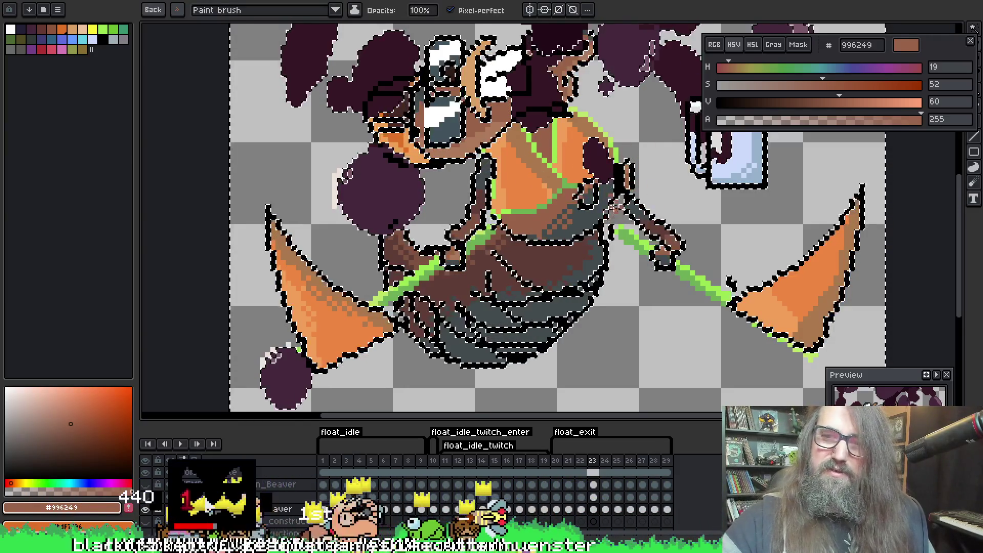
Sample light orange f19f5a and brown ad7a5a from the chest area
{"action": "key", "text": "alt"}
{"action": "scroll", "coordinate": [547, 197], "scroll_direction": "up", "scroll_amount": 2}
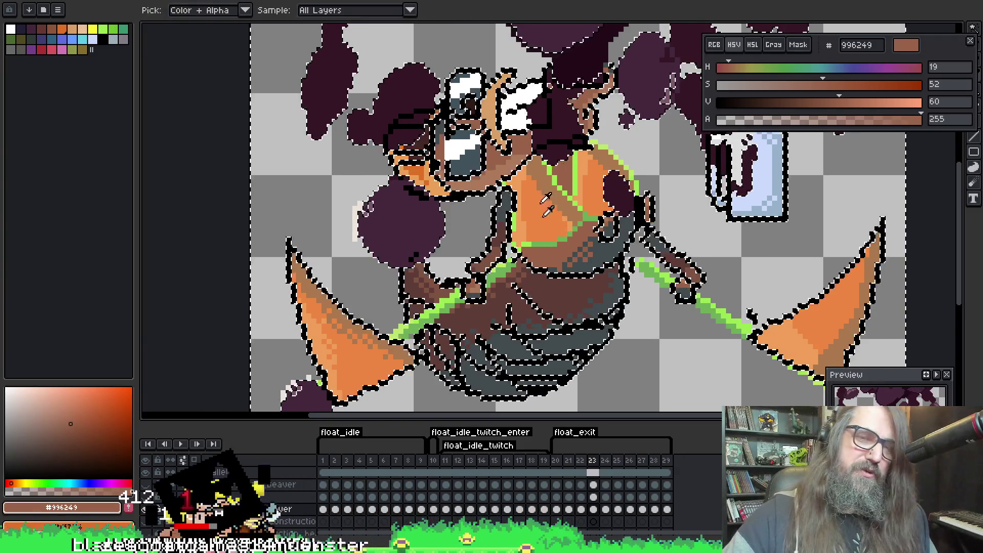
{"action": "left_click", "coordinate": [523, 180], "text": "alt"}
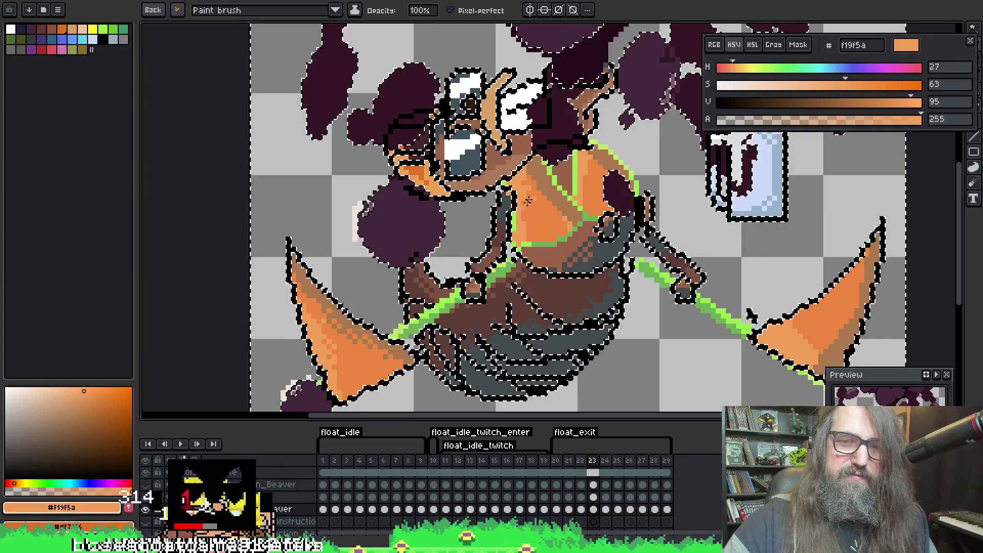
{"action": "key", "text": "alt"}
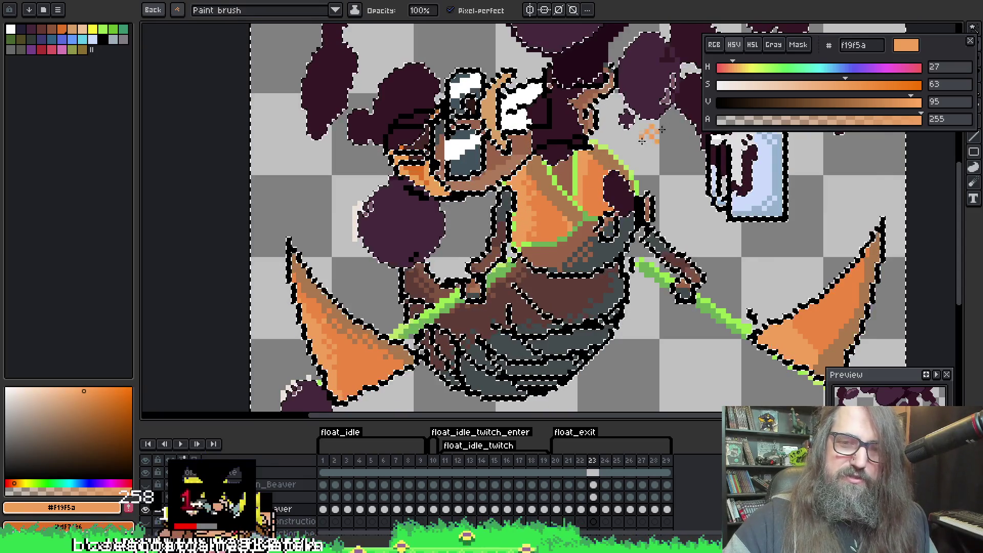
{"action": "key", "text": "ctrl"}
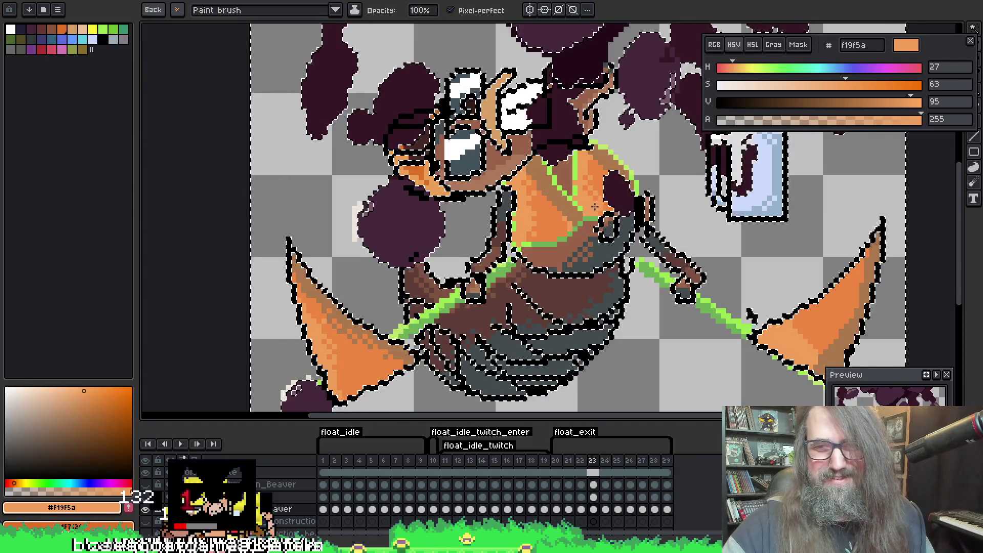
{"action": "key", "text": "alt"}
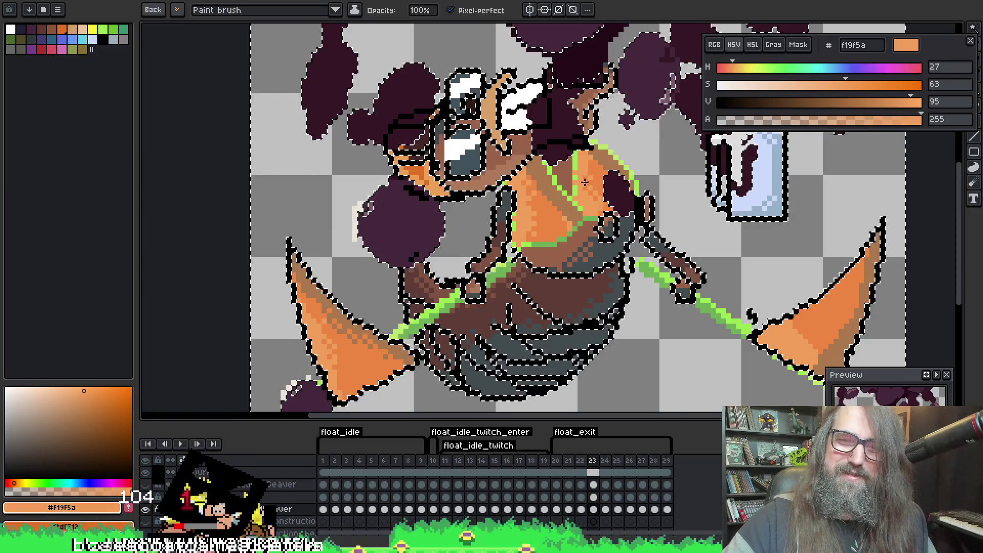
{"action": "key", "text": "alt"}
{"action": "key", "text": "alt"}
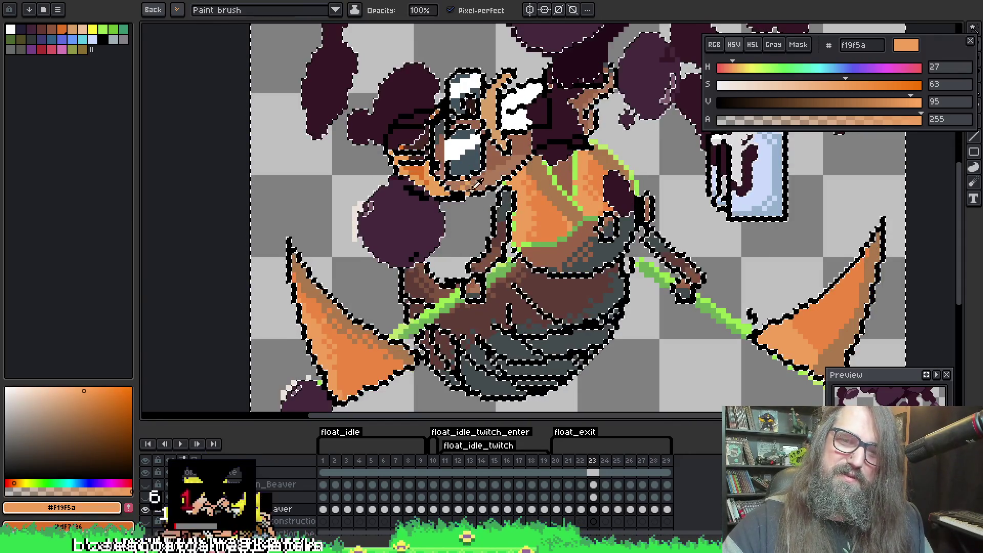
{"action": "left_click", "coordinate": [475, 184], "text": "alt"}
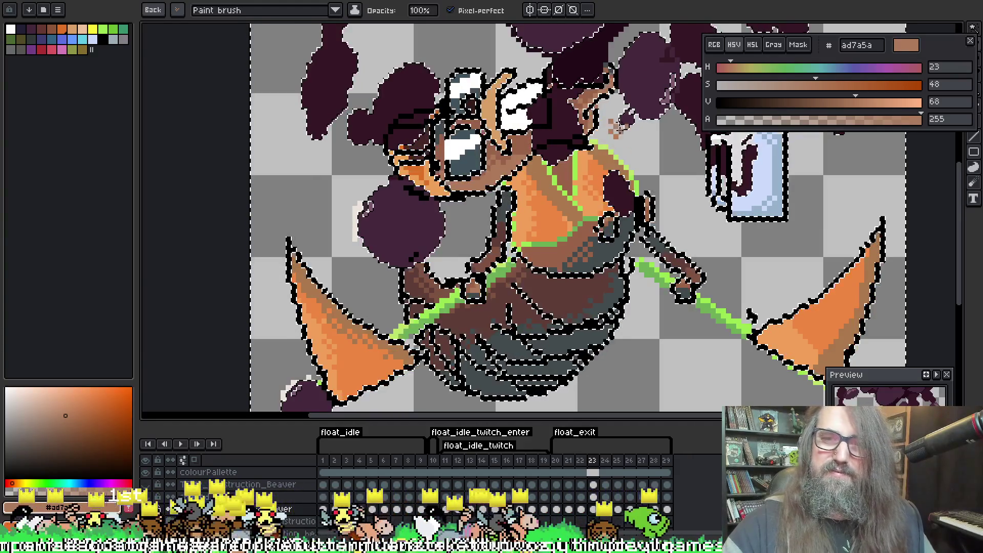
Paint orange ed8742 over the dark pixels at the top of the chest
{"action": "left_click", "coordinate": [545, 180], "text": "alt"}
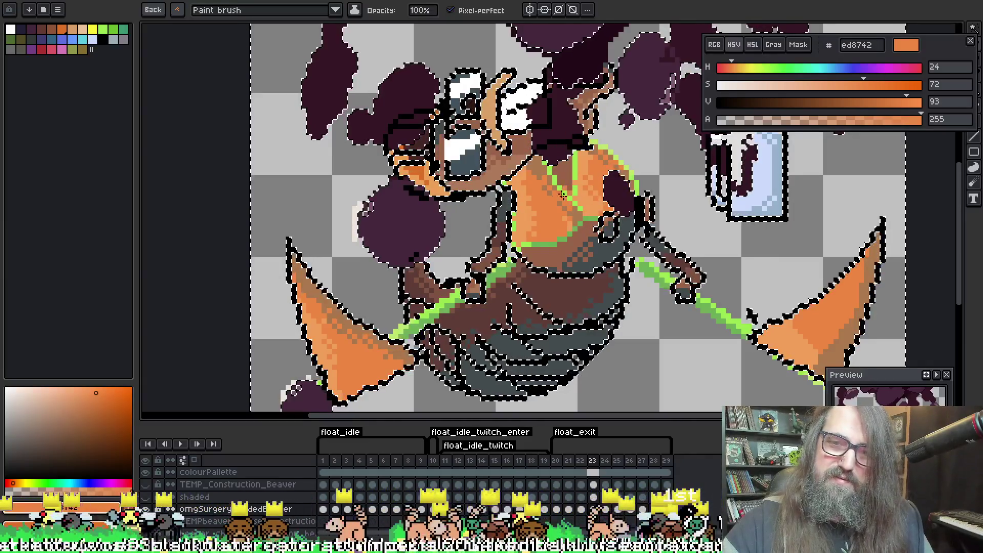
{"action": "mouse_move", "coordinate": [541, 176]}
{"action": "left_mouse_down"}
{"action": "mouse_move", "coordinate": [532, 166]}
{"action": "mouse_move", "coordinate": [536, 175]}
{"action": "left_mouse_up"}
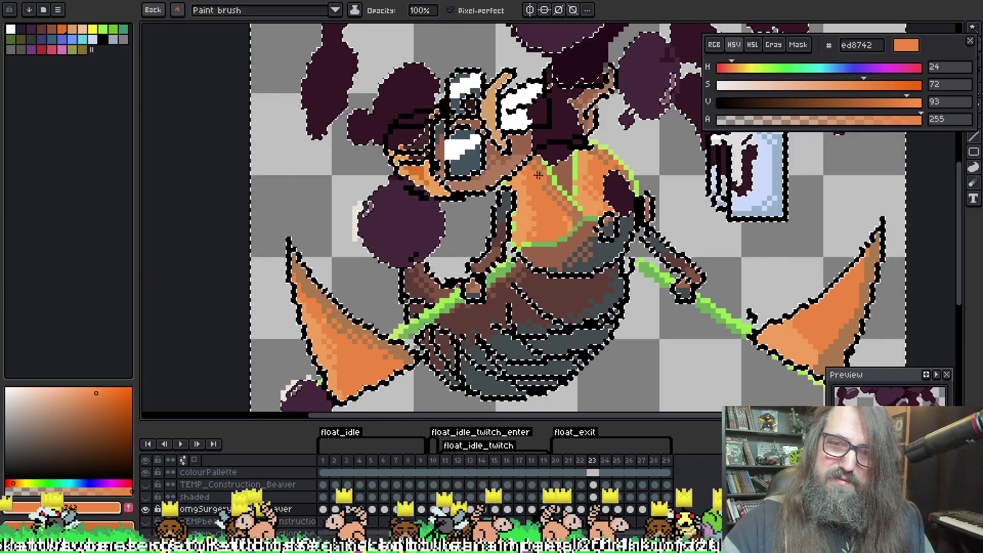
{"action": "mouse_move", "coordinate": [639, 200]}
{"action": "left_mouse_down"}
{"action": "mouse_move", "coordinate": [636, 211]}
{"action": "mouse_move", "coordinate": [653, 223]}
{"action": "mouse_move", "coordinate": [609, 266]}
{"action": "mouse_move", "coordinate": [634, 220]}
{"action": "mouse_move", "coordinate": [615, 235]}
{"action": "mouse_move", "coordinate": [600, 209]}
{"action": "mouse_move", "coordinate": [621, 172]}
{"action": "left_mouse_up"}
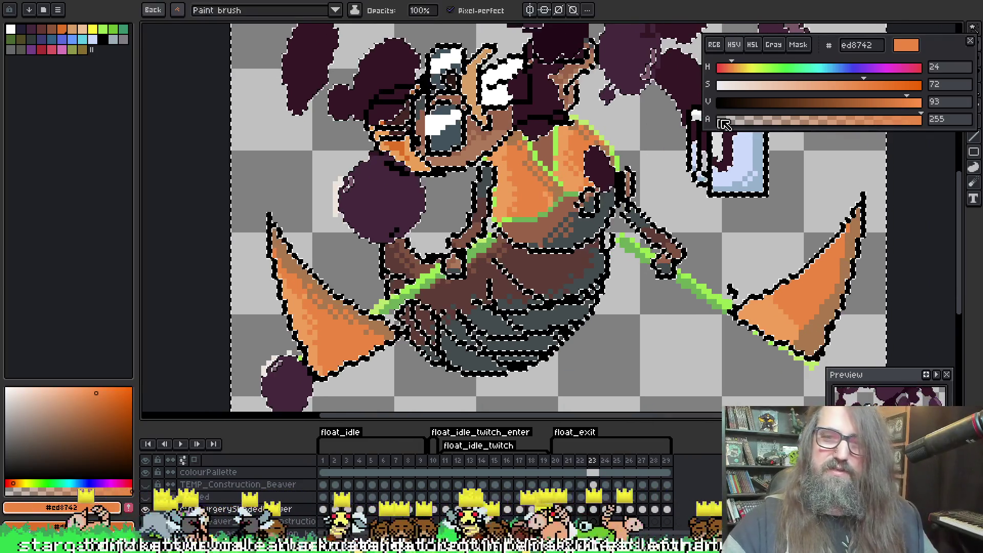
Sample brown ad7a5a from the chest and shrink the brush to 1px
{"action": "key", "text": "ctrl+d"}
{"action": "mouse_move", "coordinate": [654, 285]}
{"action": "left_mouse_down"}
{"action": "mouse_move", "coordinate": [558, 154]}
{"action": "mouse_move", "coordinate": [599, 153]}
{"action": "left_mouse_up"}
{"action": "key", "text": "i"}
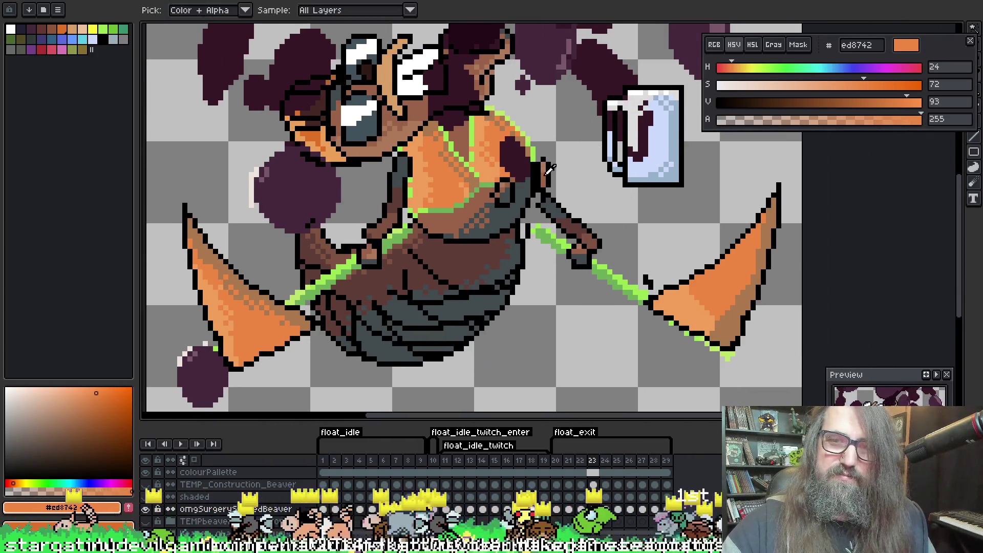
{"action": "left_click", "coordinate": [505, 180]}
{"action": "left_click", "coordinate": [512, 177]}
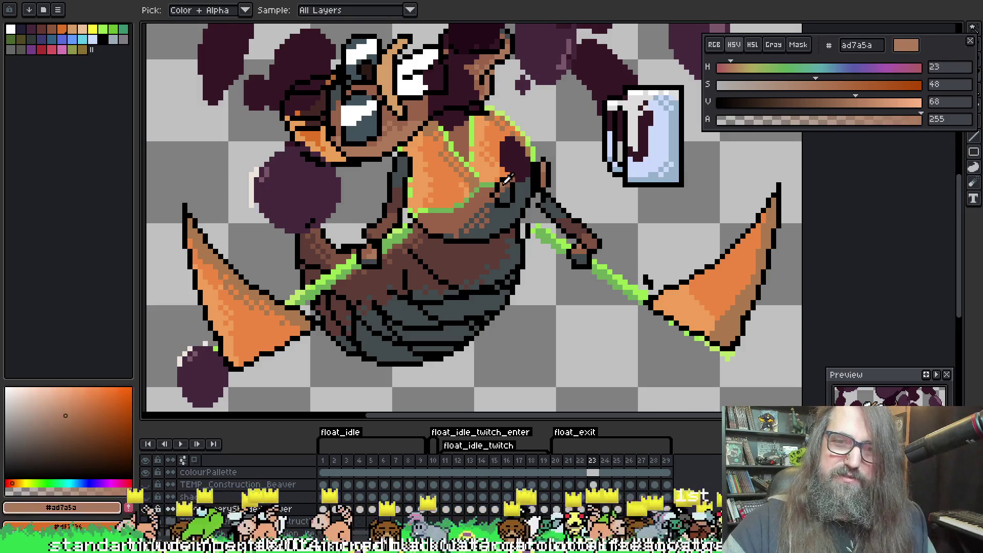
{"action": "key", "text": "b"}
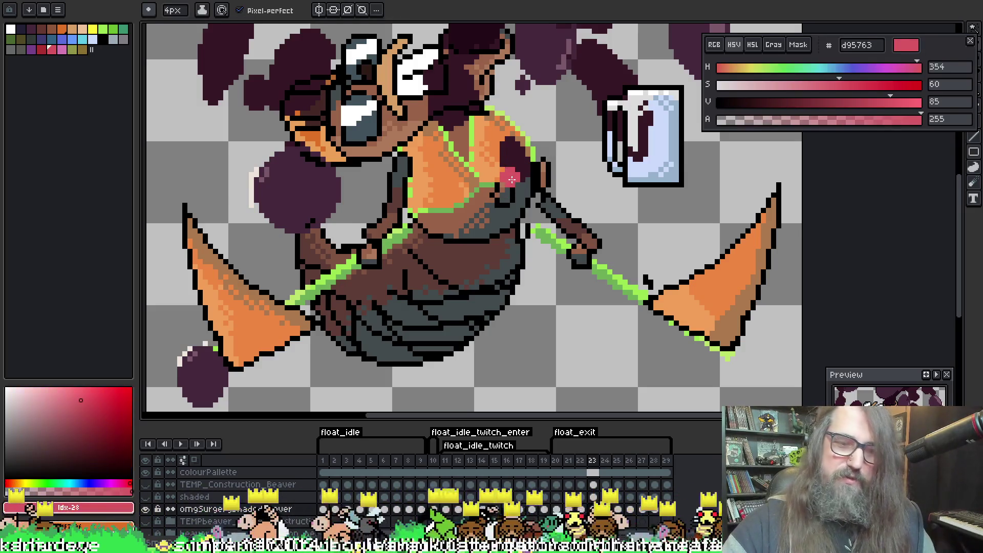
{"action": "key", "text": "i"}
{"action": "left_click", "coordinate": [510, 179]}
{"action": "key", "text": "b"}
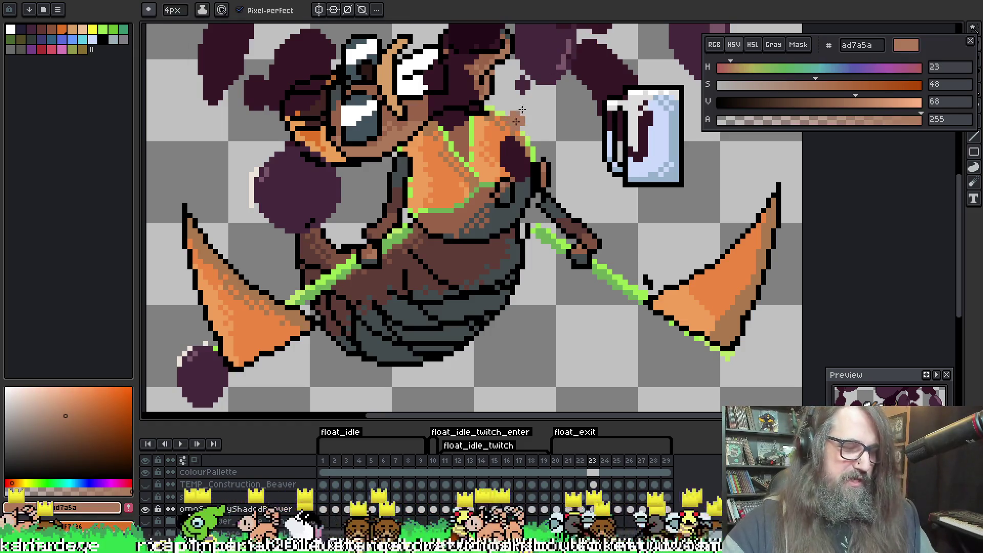
{"action": "key", "text": "minus"}
{"action": "key", "text": "minus"}
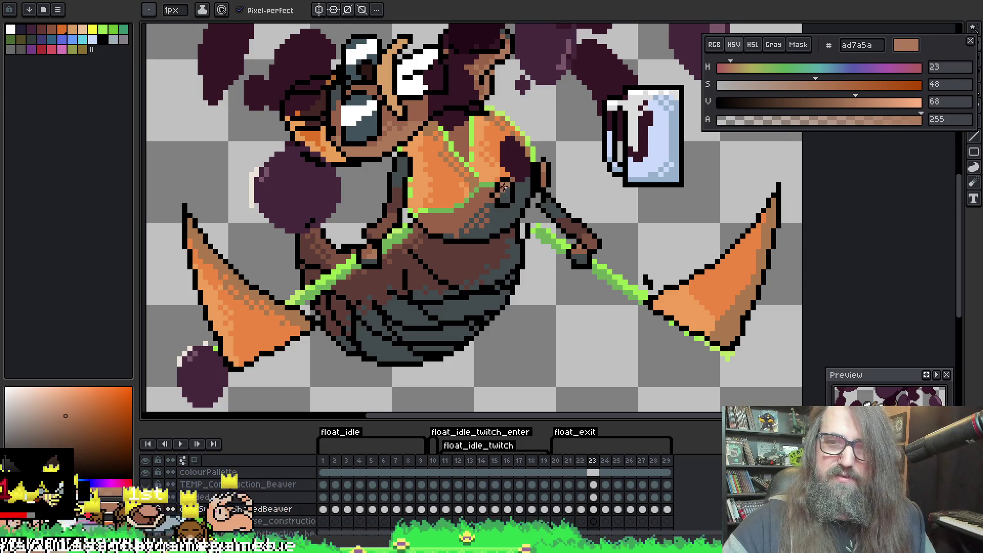
Zoom and pan the view to centre the beaver sprite
{"action": "scroll", "coordinate": [532, 296], "scroll_direction": "down", "scroll_amount": 3}
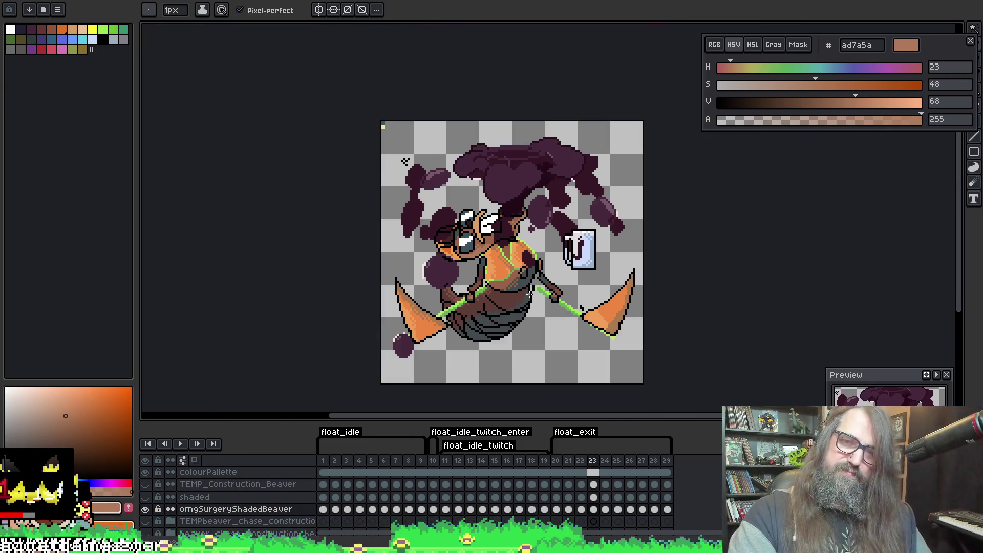
{"action": "scroll", "coordinate": [535, 296], "scroll_direction": "up", "scroll_amount": 1}
{"action": "left_click_drag", "start_coordinate": [535, 296], "coordinate": [551, 252]}
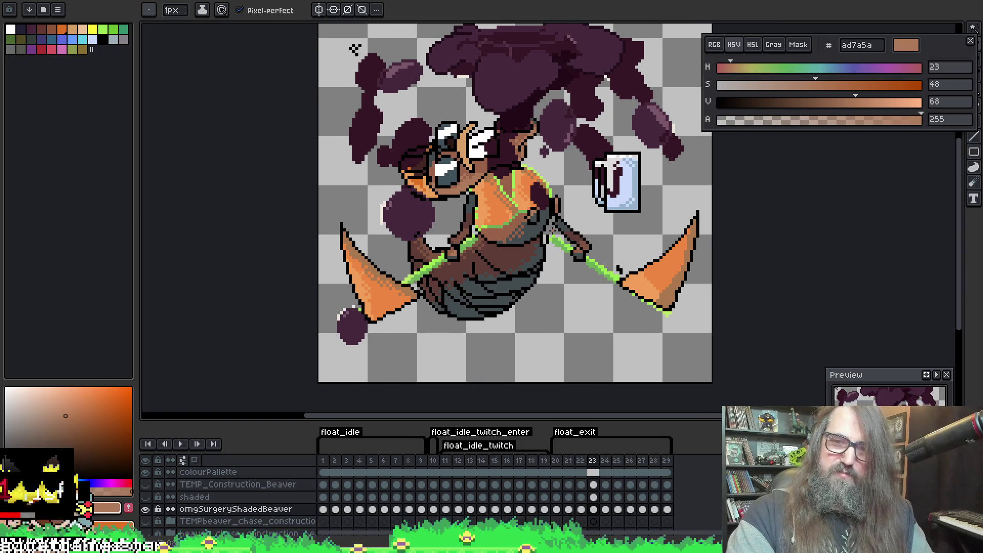
{"action": "scroll", "coordinate": [614, 273], "scroll_direction": "up", "scroll_amount": 4}
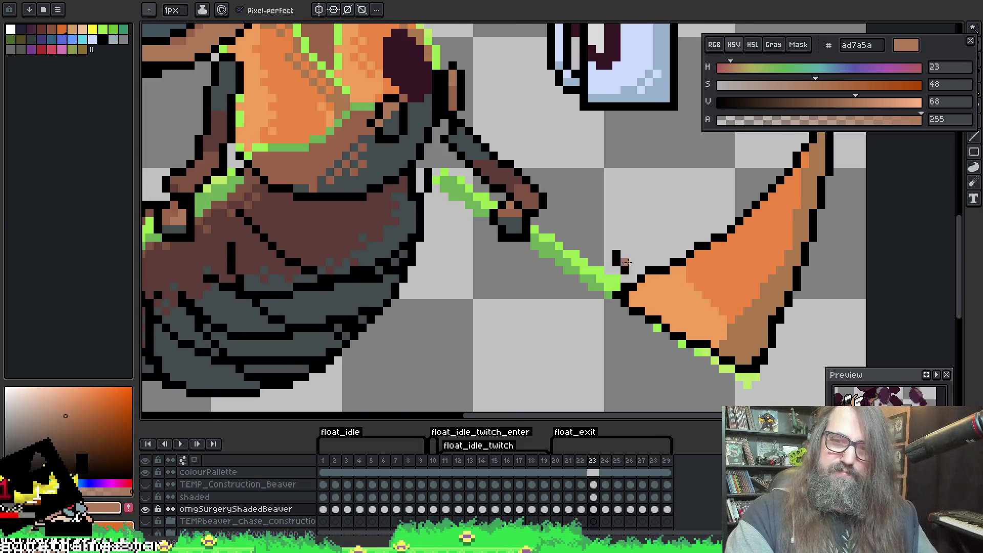
{"action": "key", "text": "b"}
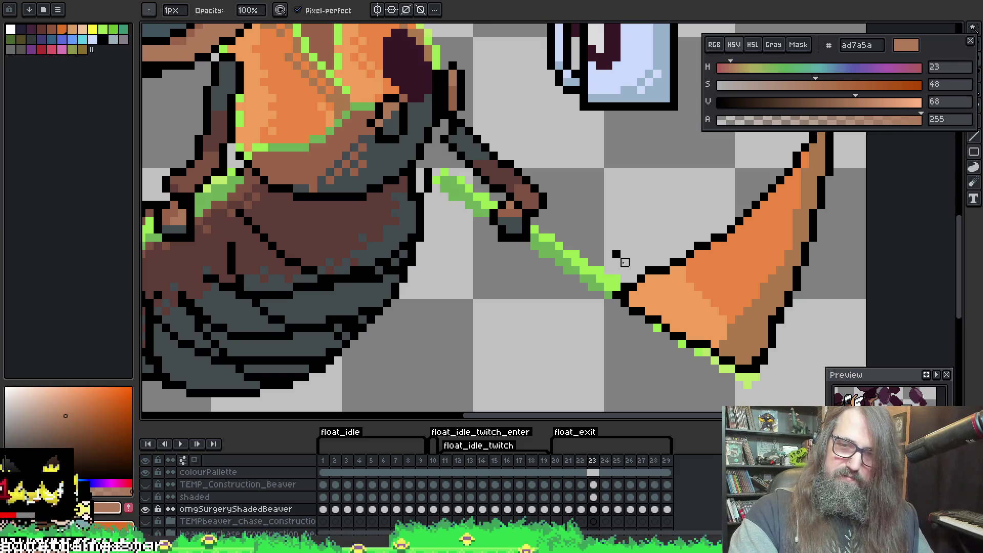
{"action": "scroll", "coordinate": [617, 256], "scroll_direction": "down", "scroll_amount": 3}
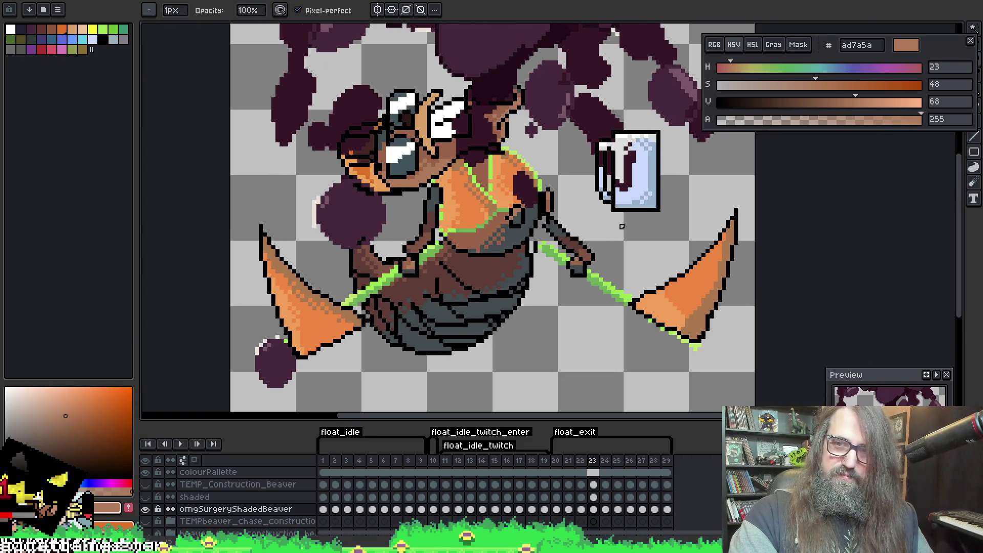
{"action": "left_click_drag", "start_coordinate": [413, 182], "coordinate": [439, 149]}
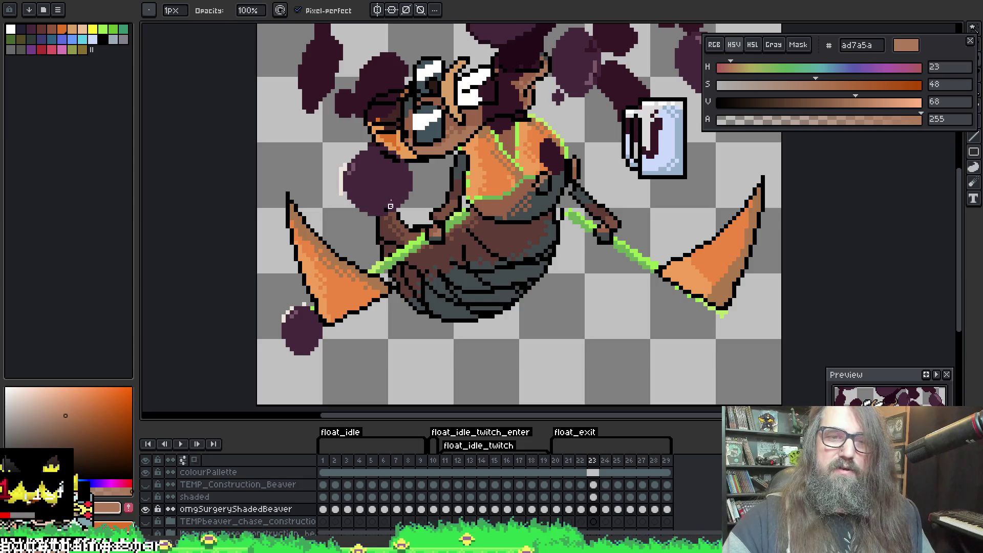
Switch to the Magic Wand and advance to frame 24
{"action": "key", "text": "w"}
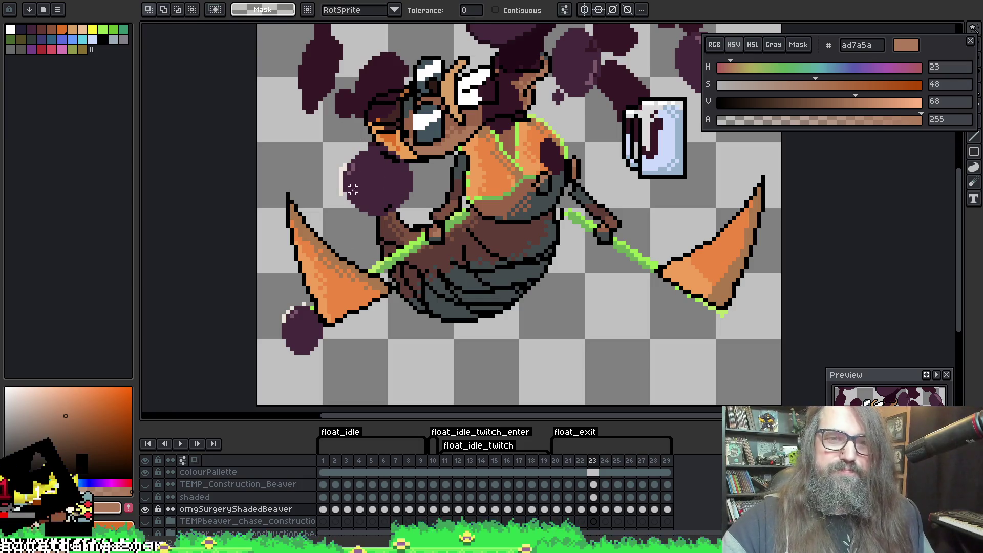
{"action": "scroll", "coordinate": [365, 255], "scroll_direction": "down", "scroll_amount": 2}
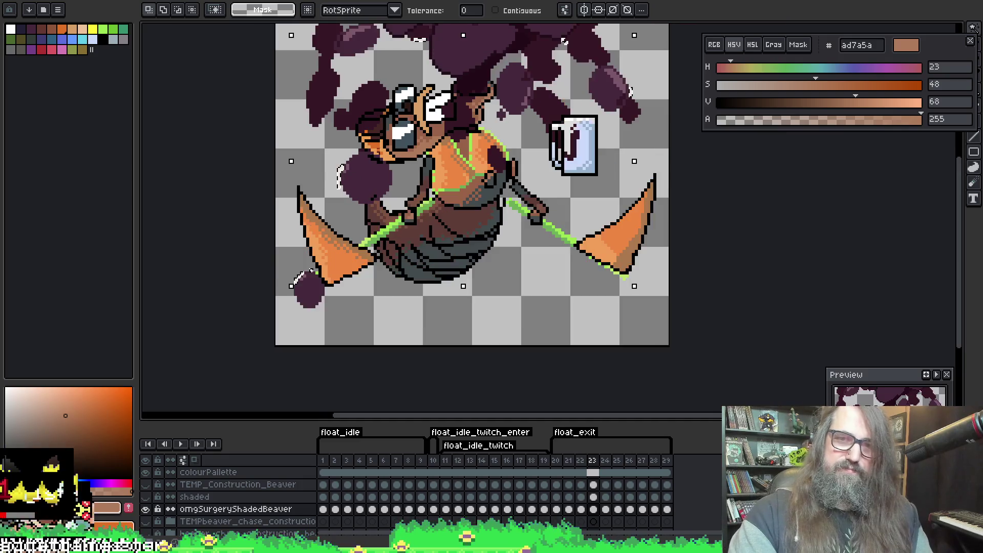
{"action": "left_click_drag", "start_coordinate": [366, 254], "coordinate": [387, 209]}
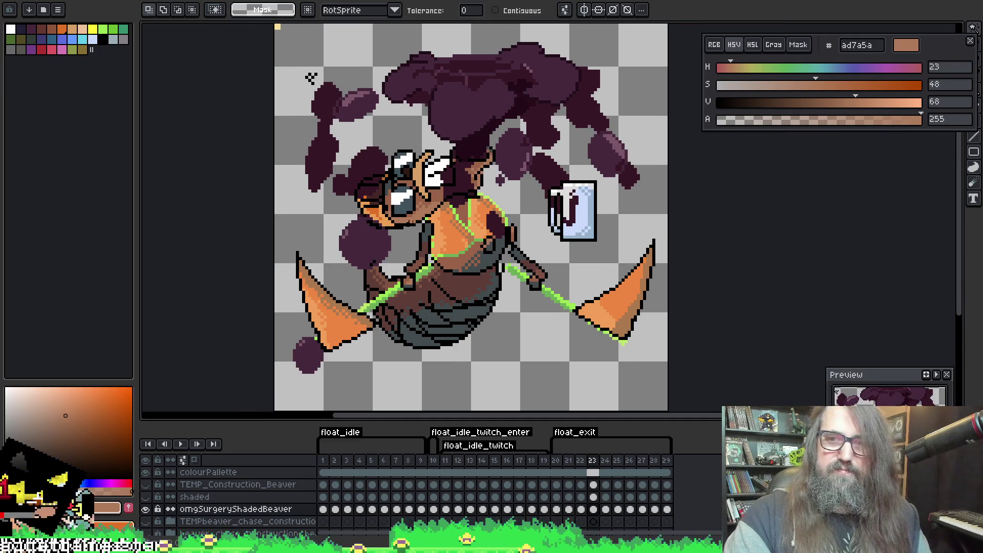
{"action": "scroll", "coordinate": [479, 247], "scroll_direction": "up", "scroll_amount": 3}
{"action": "right_click", "coordinate": [476, 226]}
{"action": "key", "text": "Escape"}
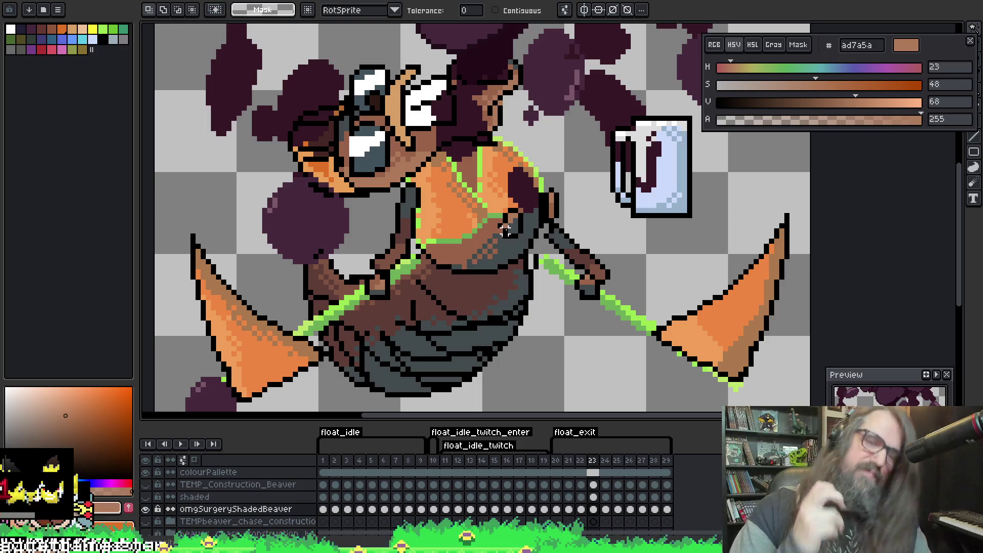
{"action": "key", "text": "Right"}
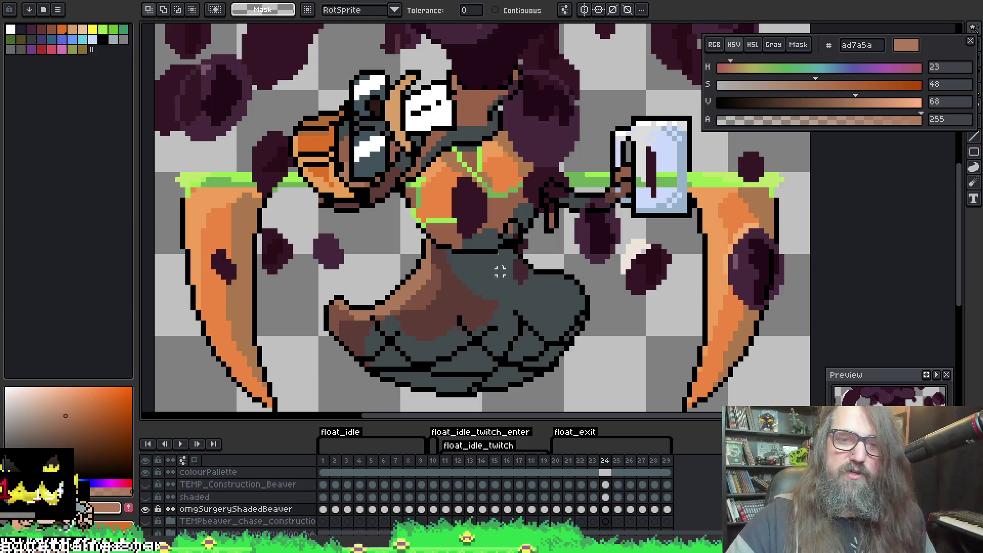
Magic-wand select the character on frame 24 and sample light orange f19f5a from the left fin
{"action": "key", "text": "space"}
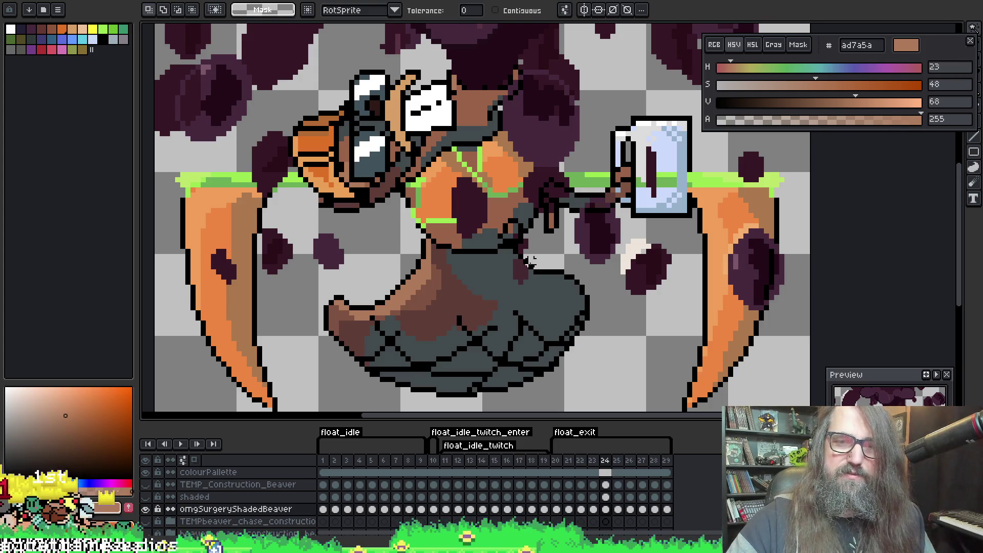
{"action": "left_click", "coordinate": [470, 210]}
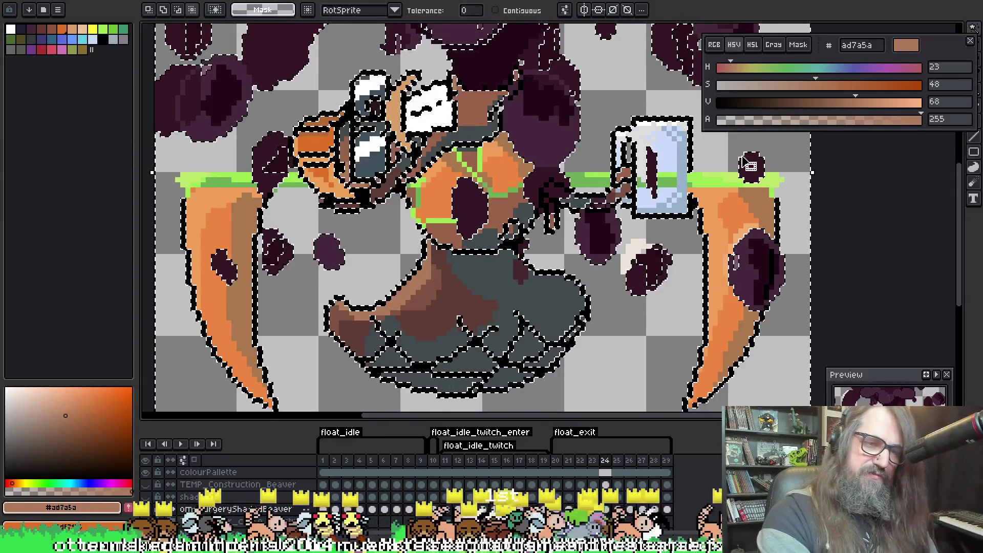
{"action": "key", "text": "b"}
{"action": "scroll", "coordinate": [289, 232], "scroll_direction": "left", "scroll_amount": 2}
{"action": "scroll", "coordinate": [288, 231], "scroll_direction": "down", "scroll_amount": 1}
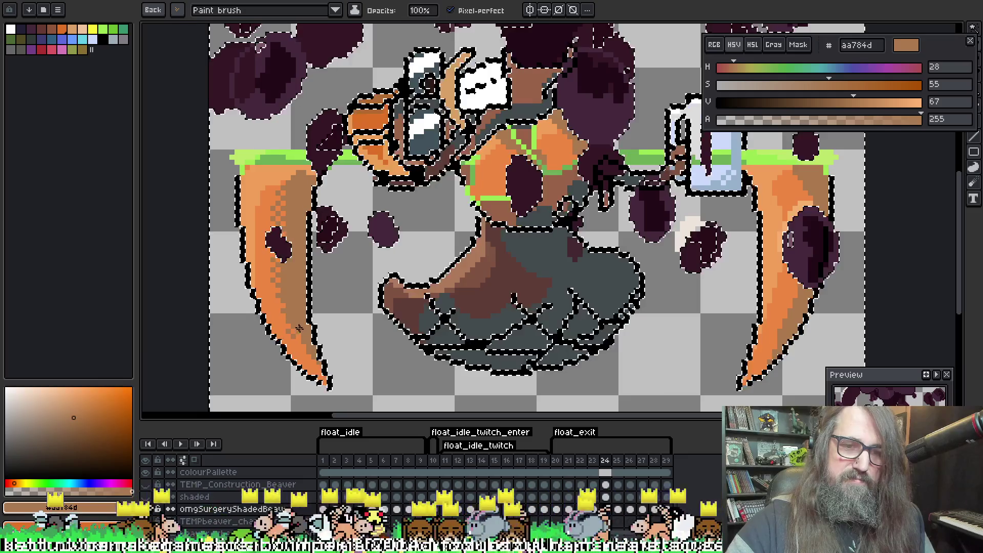
{"action": "left_click", "coordinate": [267, 195], "text": "alt"}
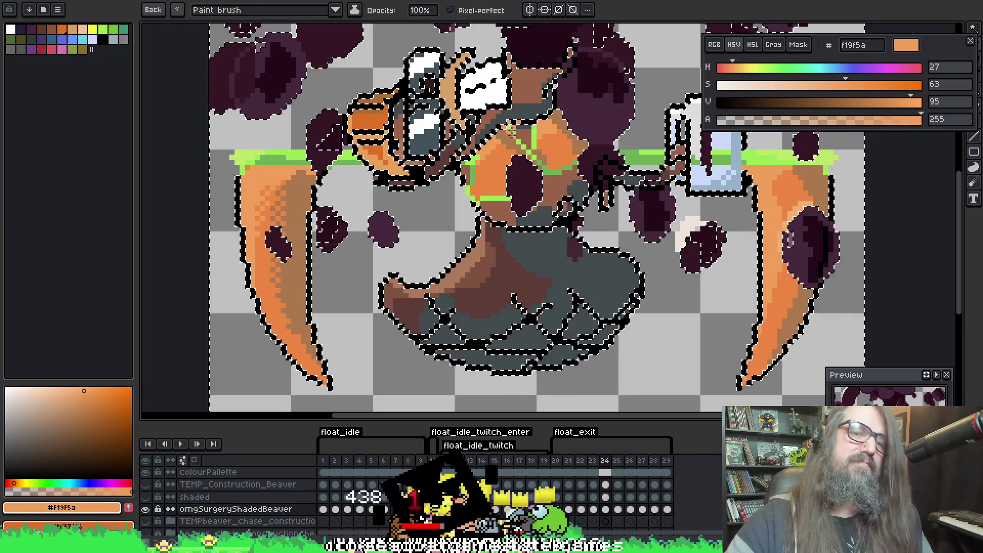
{"action": "scroll", "coordinate": [731, 180], "scroll_direction": "right", "scroll_amount": 2}
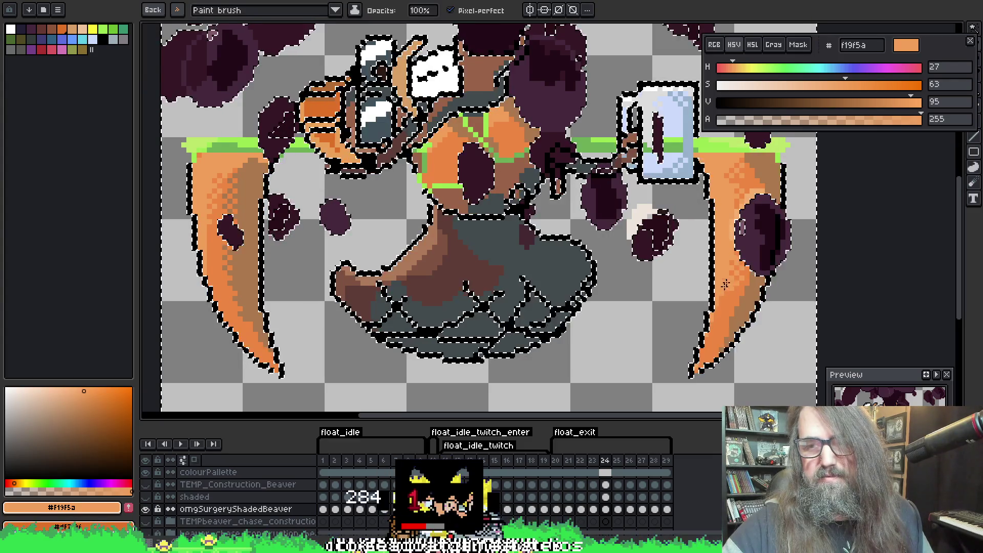
Sample dark brown 5f3d37 and paint shadow pixels near the tail
{"action": "left_click", "coordinate": [759, 175], "text": "alt"}
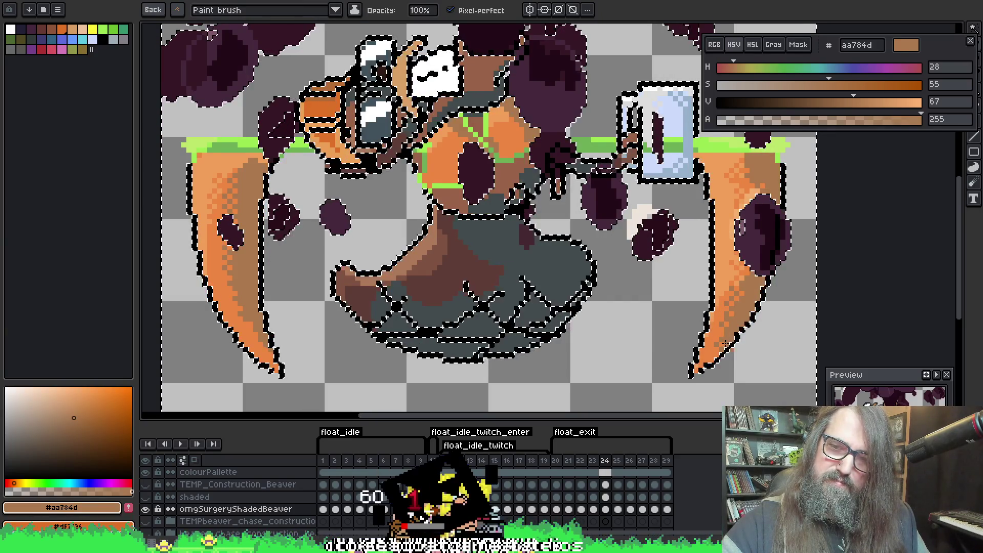
{"action": "mouse_move", "coordinate": [642, 234]}
{"action": "left_mouse_down"}
{"action": "mouse_move", "coordinate": [632, 275]}
{"action": "mouse_move", "coordinate": [632, 262]}
{"action": "mouse_move", "coordinate": [763, 226]}
{"action": "mouse_move", "coordinate": [688, 234]}
{"action": "left_mouse_up"}
{"action": "left_click", "coordinate": [507, 238], "text": "alt"}
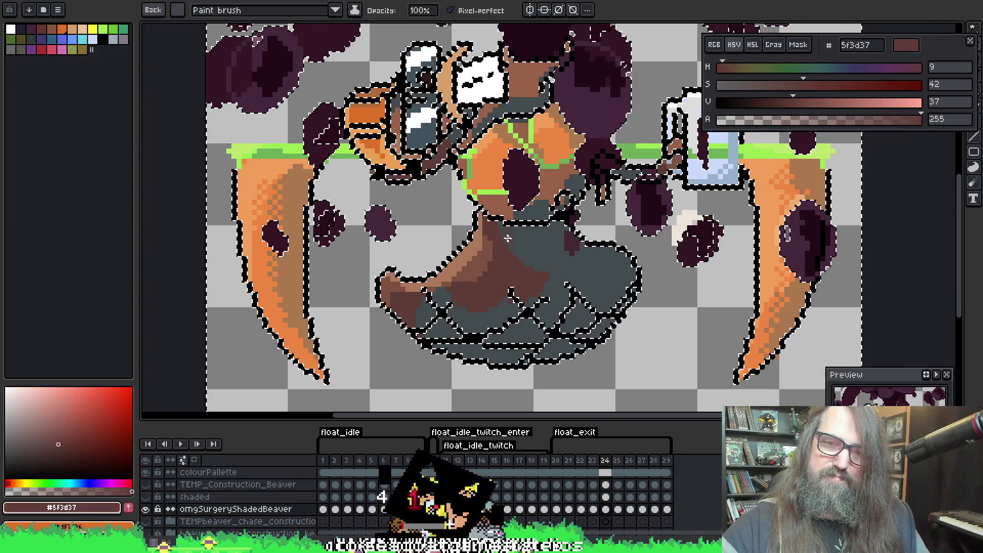
{"action": "left_click_drag", "start_coordinate": [505, 245], "coordinate": [535, 262]}
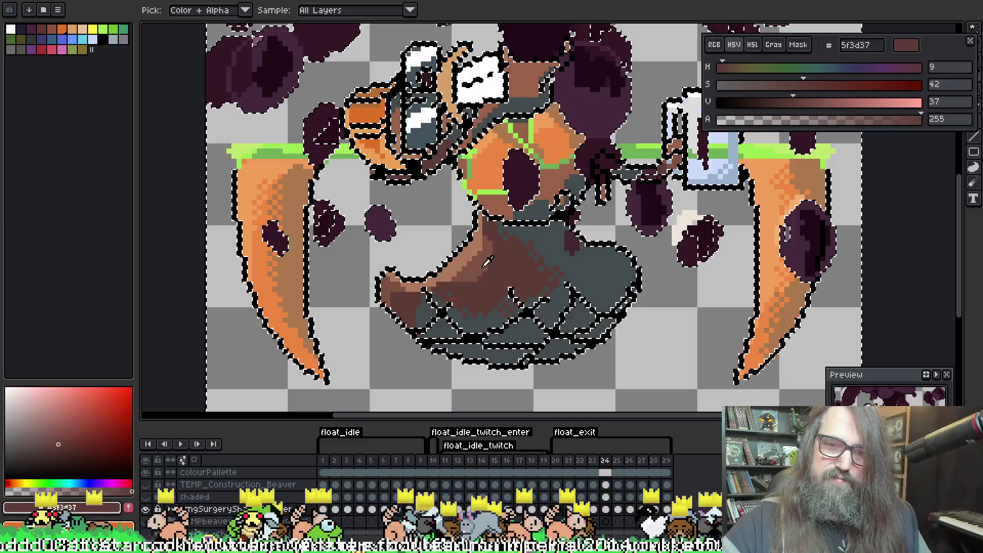
Dither lighter tan ad7a5a pixels along the tail
{"action": "left_click", "coordinate": [493, 242], "text": "alt"}
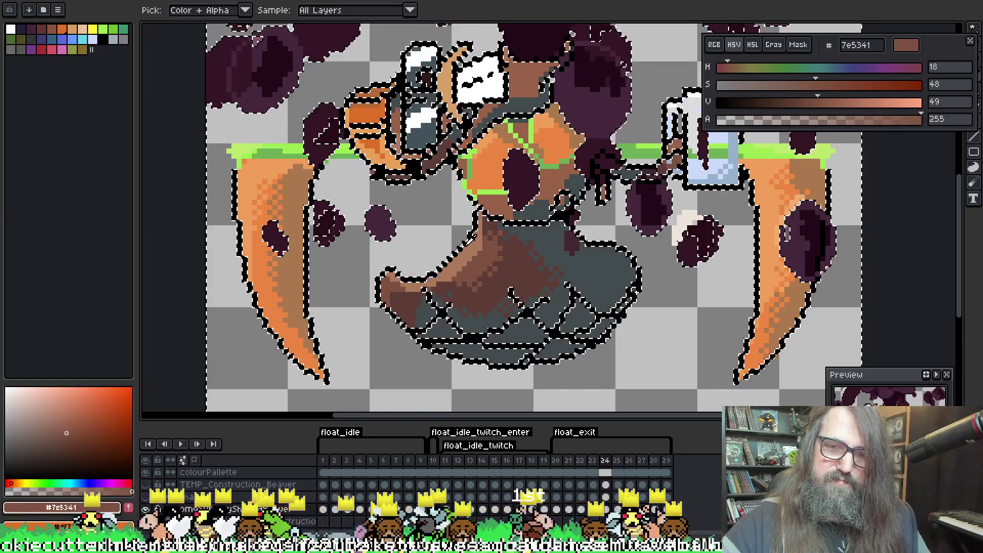
{"action": "left_click", "coordinate": [477, 249], "text": "alt"}
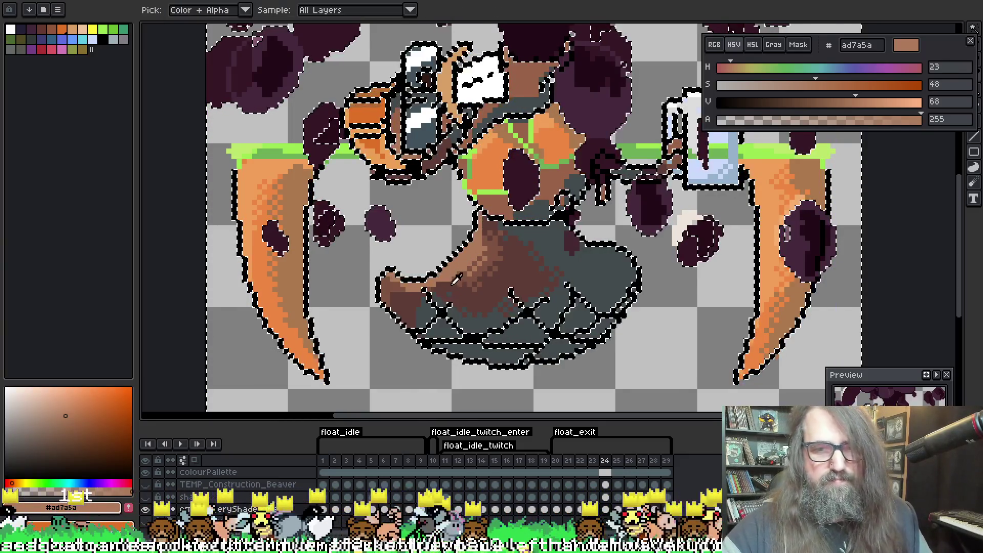
{"action": "left_click", "coordinate": [455, 276], "text": "alt"}
{"action": "left_click", "coordinate": [444, 278], "text": "alt"}
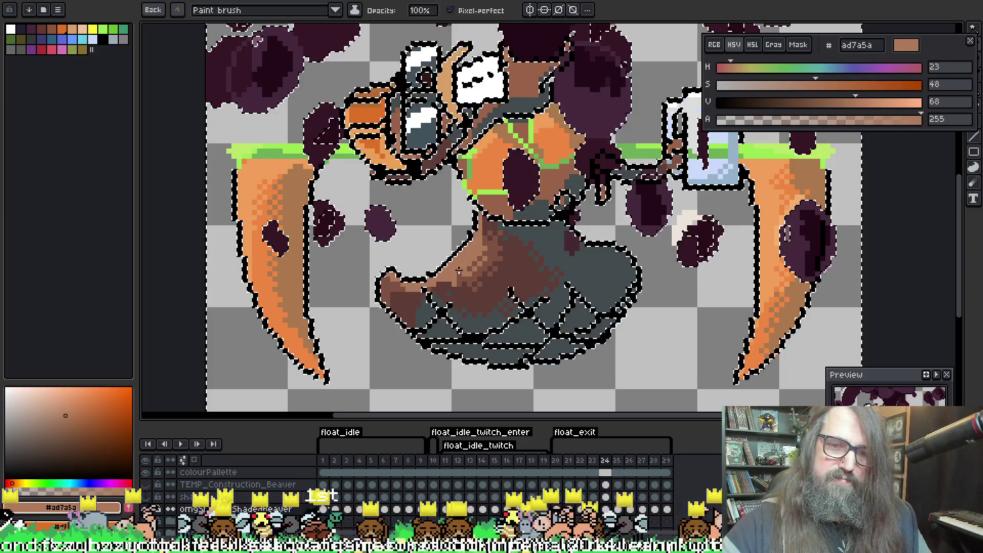
{"action": "key", "text": "alt"}
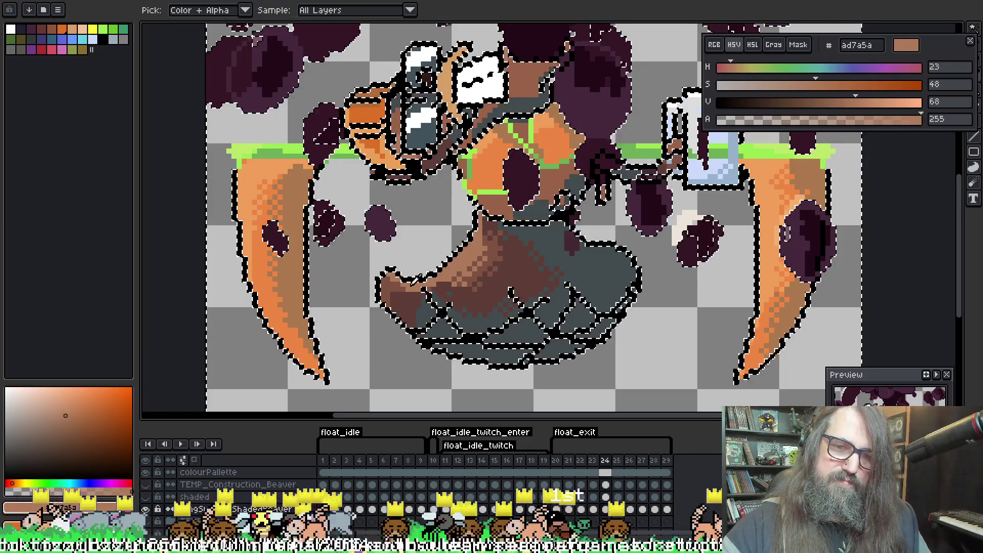
{"action": "left_click", "coordinate": [419, 284], "text": "alt"}
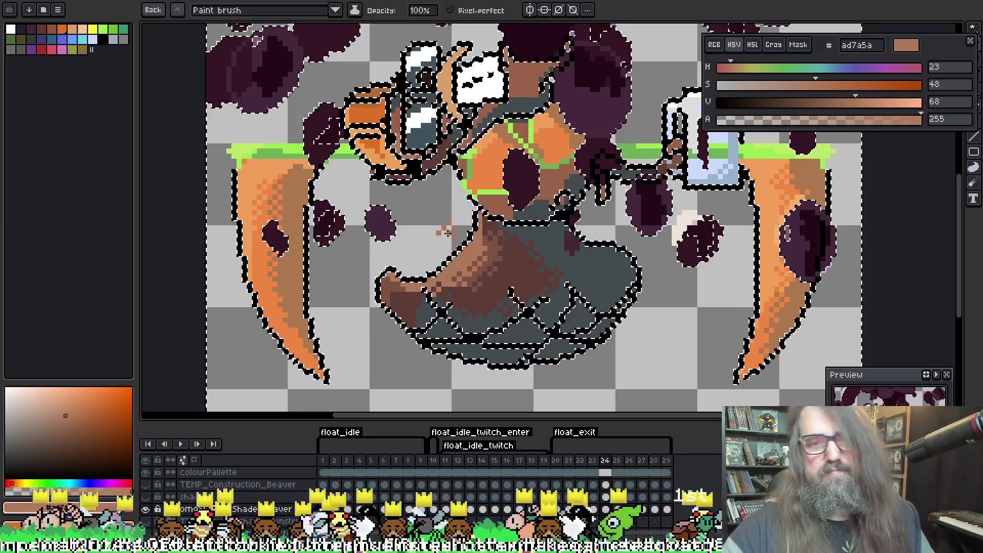
{"action": "key", "text": "alt"}
{"action": "left_click", "coordinate": [450, 278], "text": "alt"}
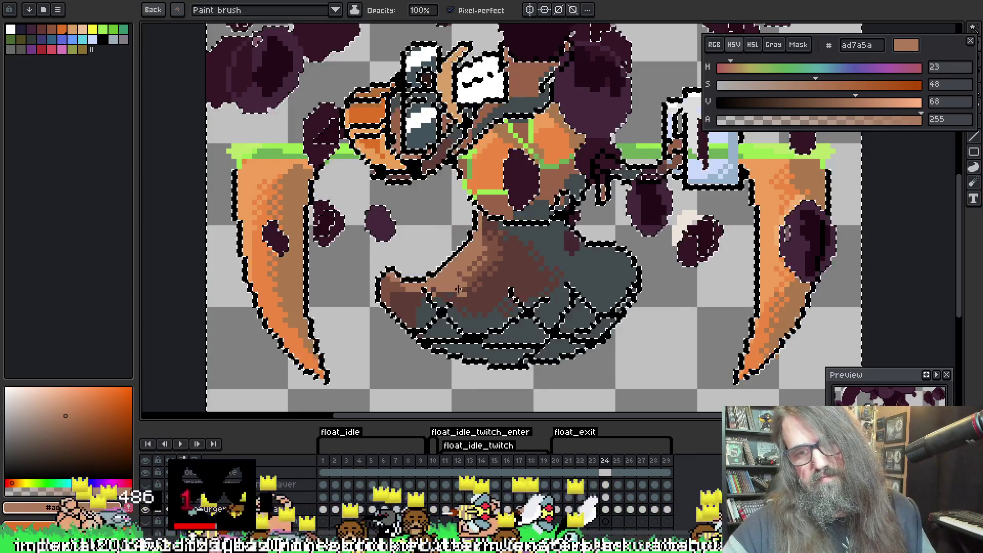
Add mid brown 7e5341 tail shading with more tan, then sample the dark grey
{"action": "left_click", "coordinate": [409, 290], "text": "alt"}
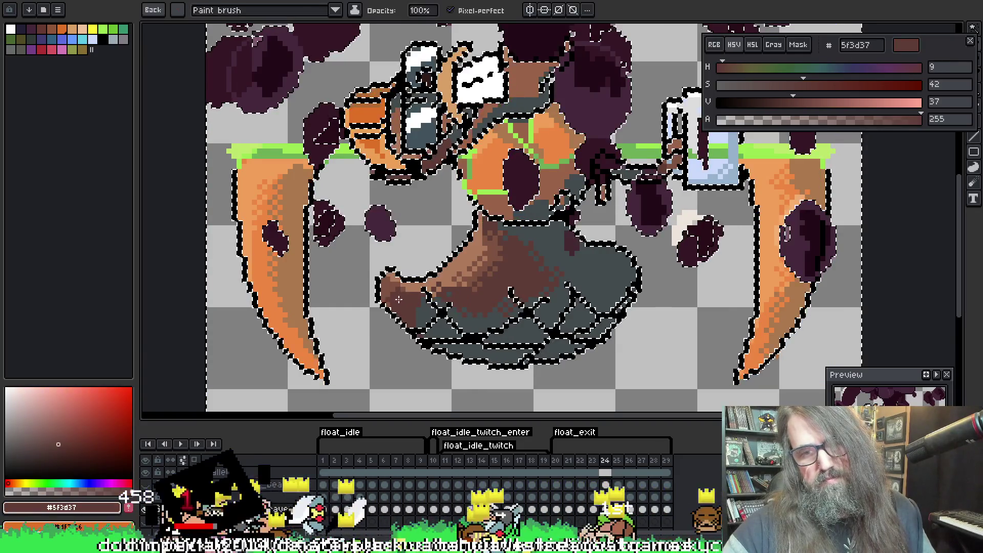
{"action": "left_click", "coordinate": [400, 285], "text": "alt"}
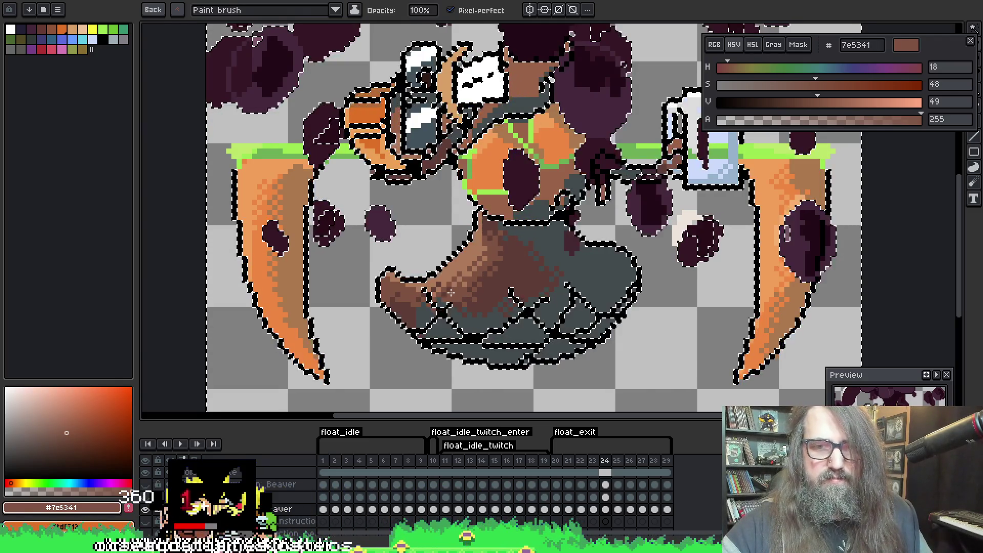
{"action": "left_click", "coordinate": [436, 284], "text": "alt"}
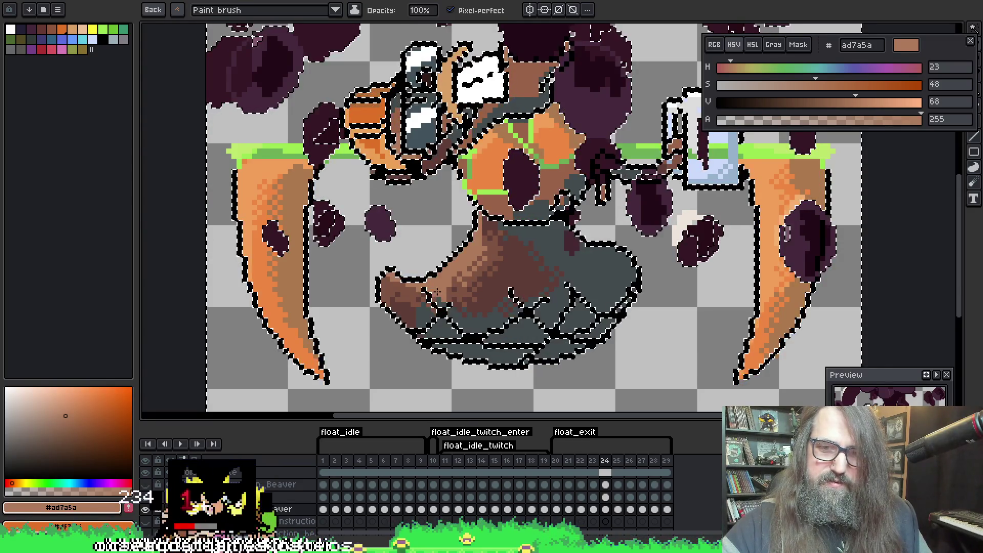
{"action": "left_click", "coordinate": [576, 220], "text": "alt"}
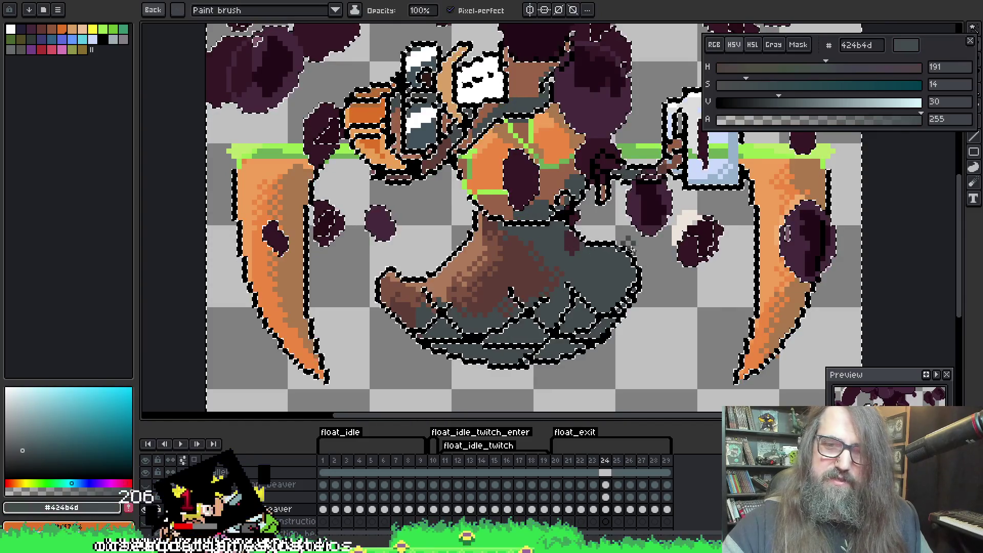
{"action": "mouse_move", "coordinate": [595, 219]}
{"action": "left_mouse_down"}
{"action": "mouse_move", "coordinate": [581, 226]}
{"action": "mouse_move", "coordinate": [566, 330]}
{"action": "left_mouse_up"}
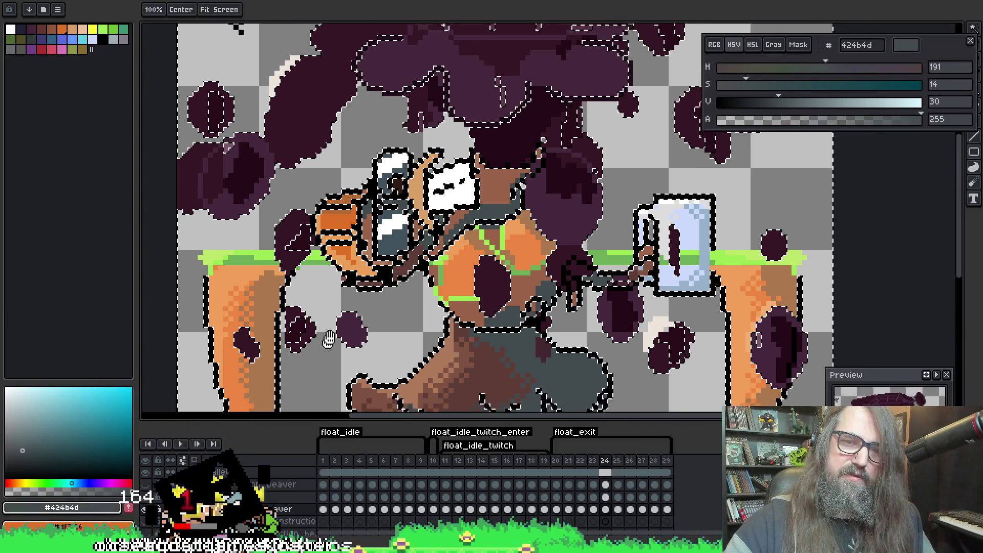
Undo the last stroke and sample bright orange ed8742 and light orange f19f5a
{"action": "left_click_drag", "start_coordinate": [329, 339], "coordinate": [287, 308]}
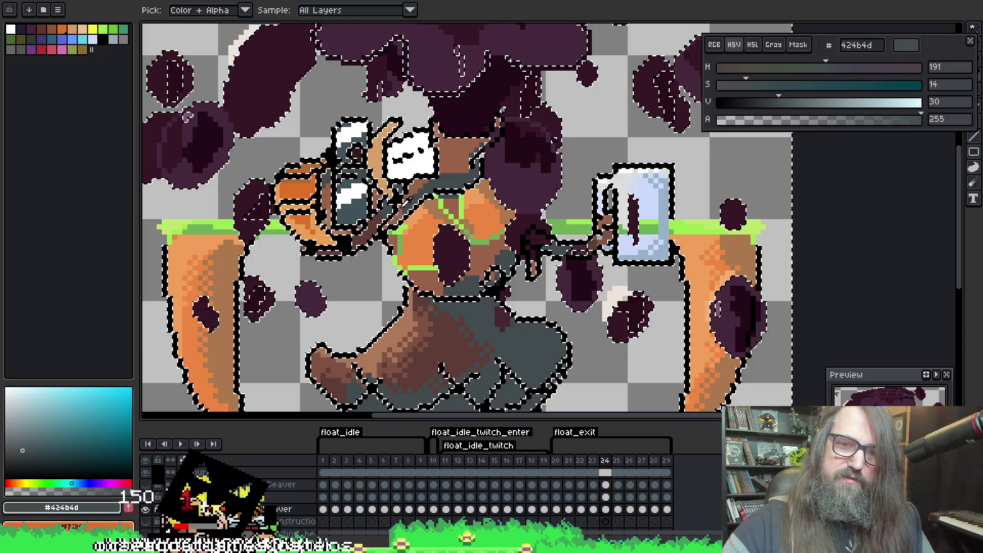
{"action": "left_click", "coordinate": [456, 159], "text": "alt"}
{"action": "key", "text": "ctrl+z"}
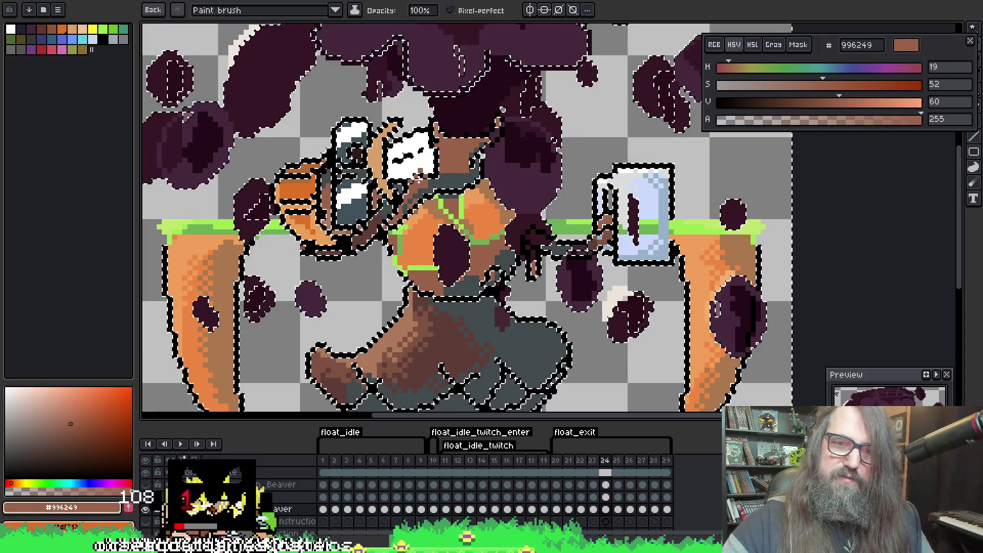
{"action": "key", "text": "alt"}
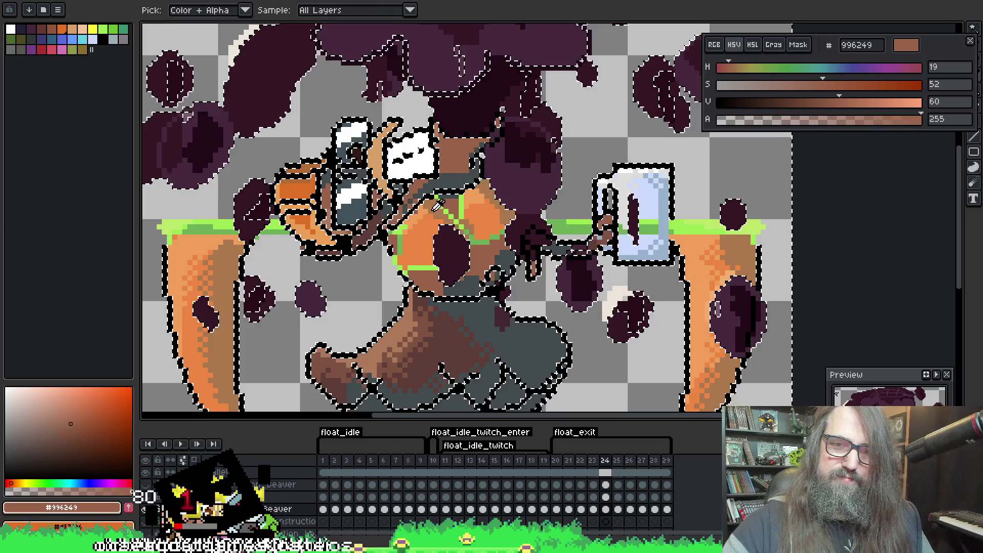
{"action": "left_click", "coordinate": [413, 238], "text": "alt"}
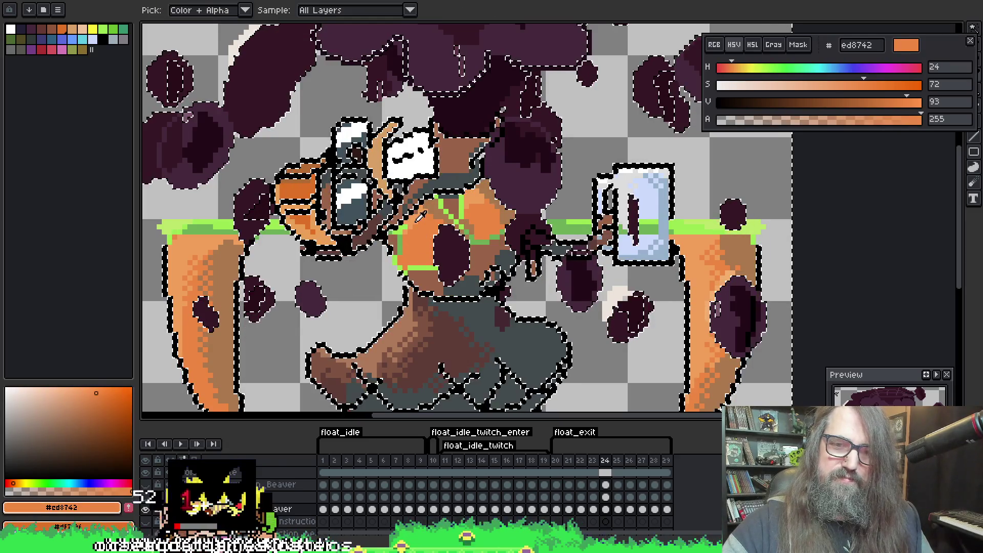
{"action": "left_click", "coordinate": [415, 241], "text": "alt"}
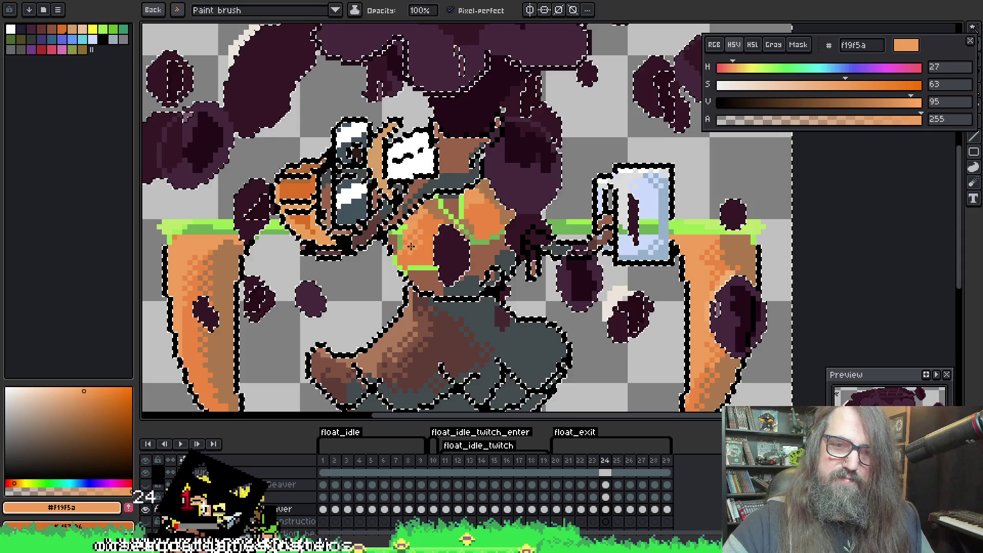
{"action": "left_click", "coordinate": [431, 215], "text": "alt"}
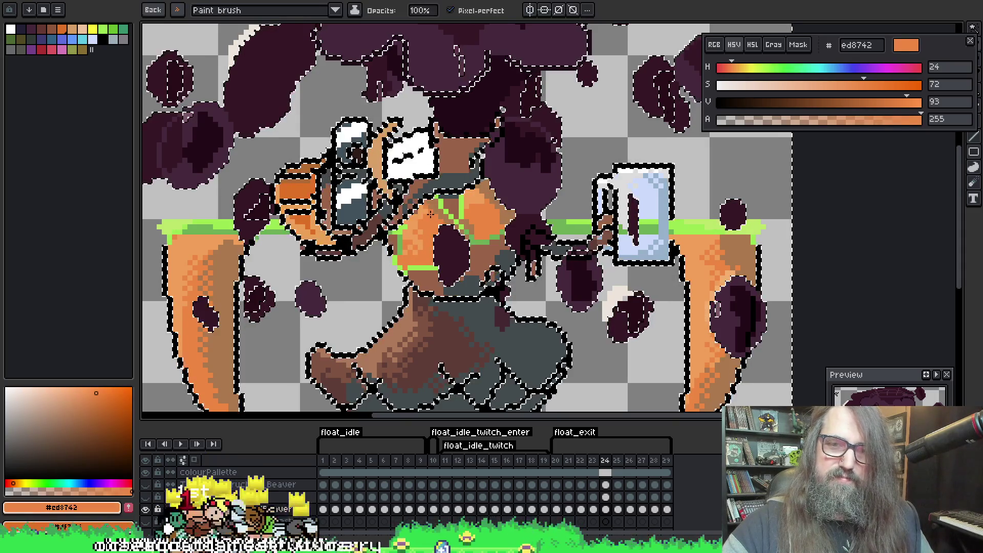
{"action": "key", "text": "ctrl"}
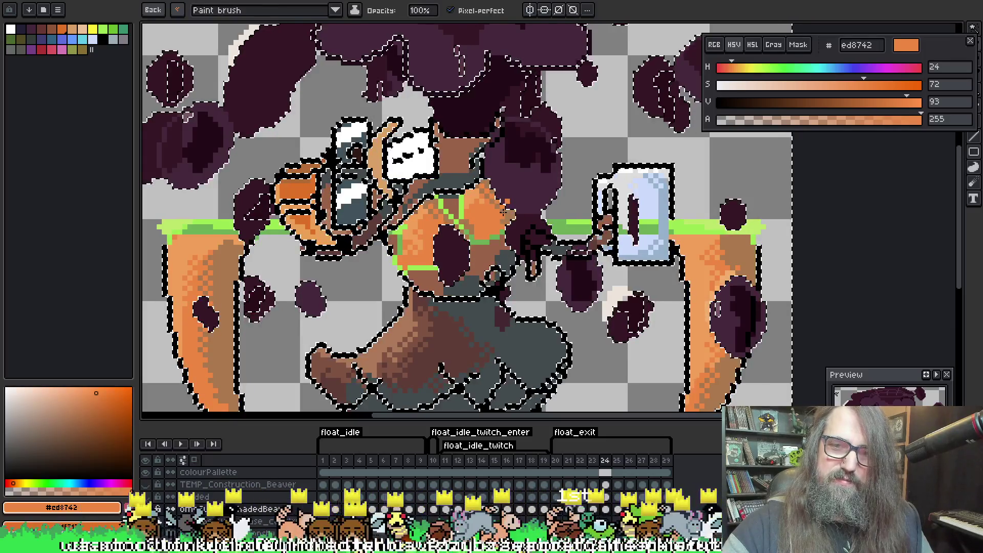
{"action": "mouse_move", "coordinate": [555, 180]}
{"action": "left_mouse_down"}
{"action": "mouse_move", "coordinate": [518, 169]}
{"action": "mouse_move", "coordinate": [554, 267]}
{"action": "left_mouse_up"}
Settle on dark grey 424b4d as the colour and reframe the whole beaver
{"action": "left_click", "coordinate": [485, 186], "text": "alt"}
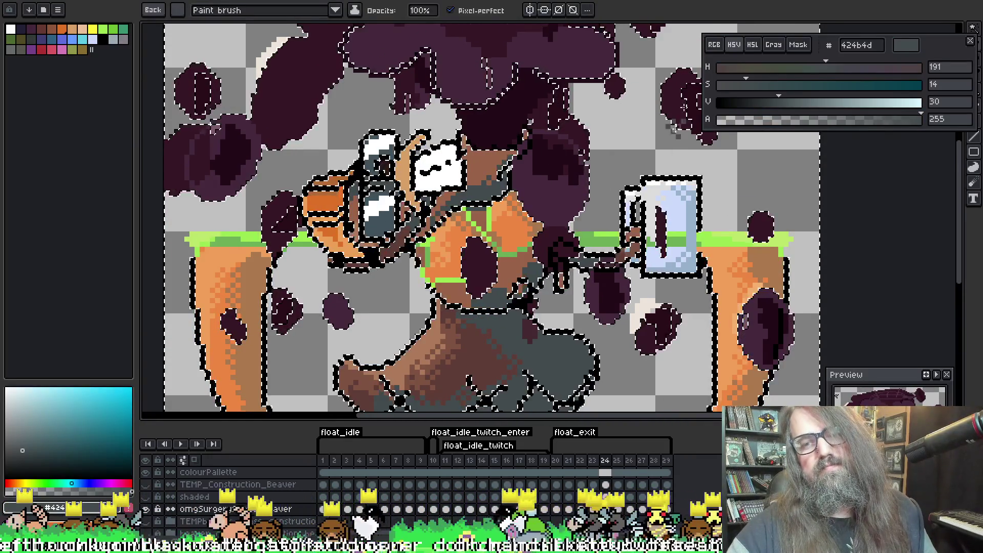
{"action": "left_click_drag", "start_coordinate": [485, 186], "coordinate": [502, 147]}
{"action": "left_click", "coordinate": [291, 402], "text": "alt"}
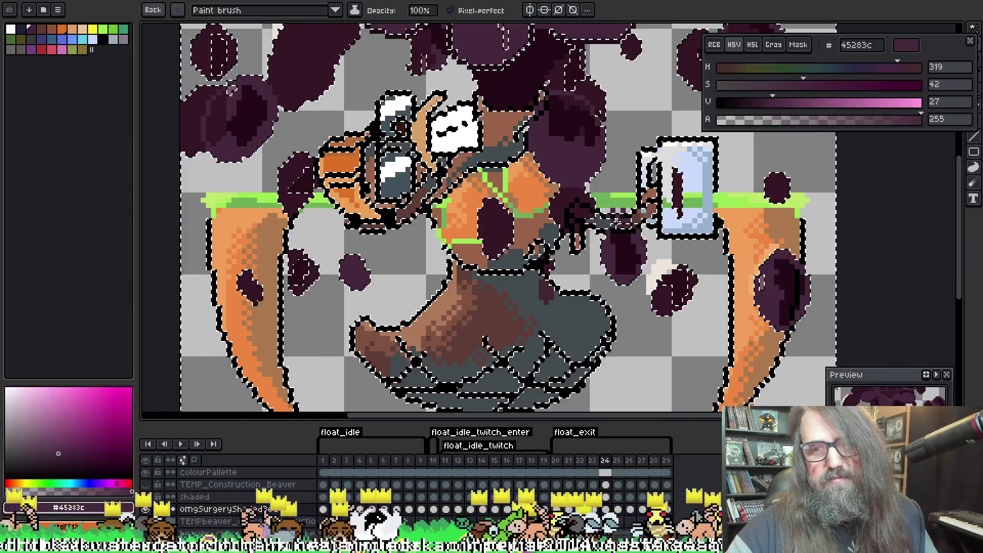
{"action": "left_click", "coordinate": [289, 391], "text": "alt"}
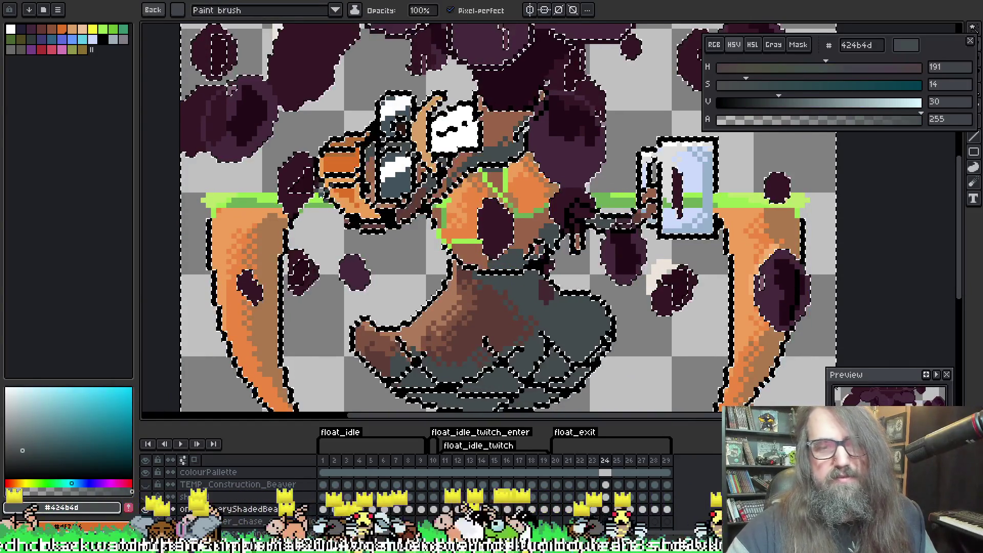
{"action": "mouse_move", "coordinate": [518, 289]}
{"action": "left_mouse_down"}
{"action": "mouse_move", "coordinate": [483, 198]}
{"action": "mouse_move", "coordinate": [497, 280]}
{"action": "left_mouse_up"}
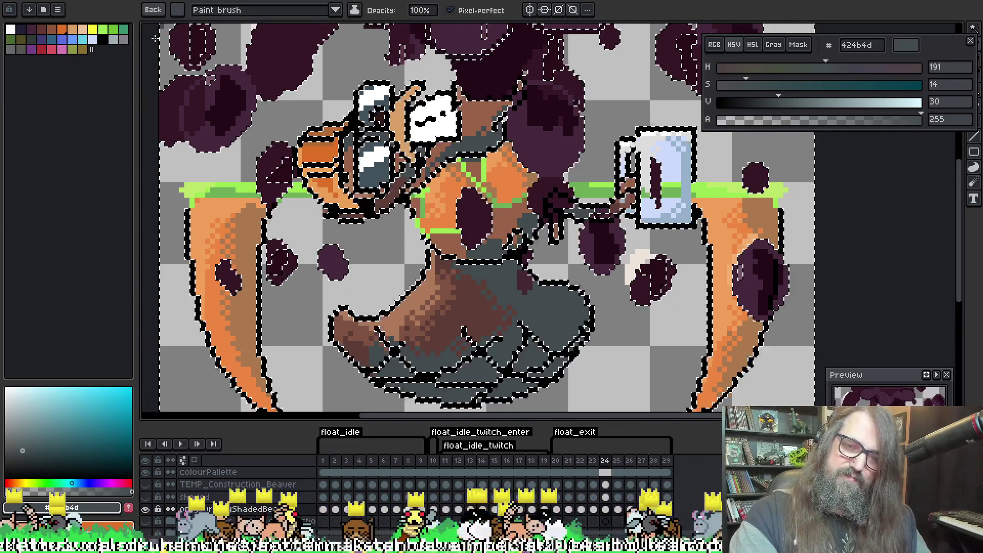
{"action": "scroll", "coordinate": [202, 154], "scroll_direction": "down", "scroll_amount": 2}
{"action": "left_click_drag", "start_coordinate": [509, 159], "coordinate": [638, 227]}
{"action": "scroll", "coordinate": [600, 204], "scroll_direction": "up", "scroll_amount": 1}
Deselect, switch to the pencil, go to frame 25, and choose a saved brush
{"action": "key", "text": "ctrl+d"}
{"action": "key", "text": "b"}
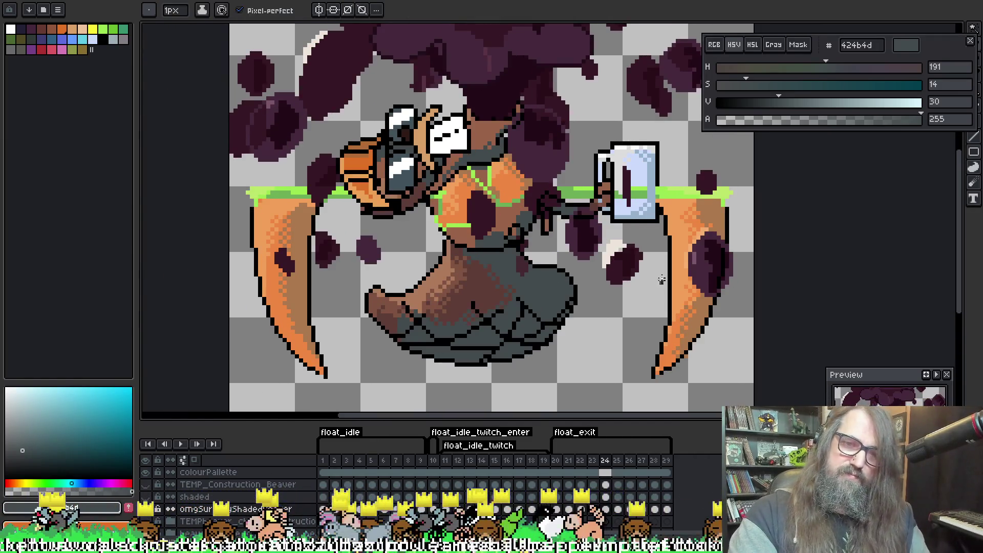
{"action": "scroll", "coordinate": [623, 266], "scroll_direction": "down", "scroll_amount": 1}
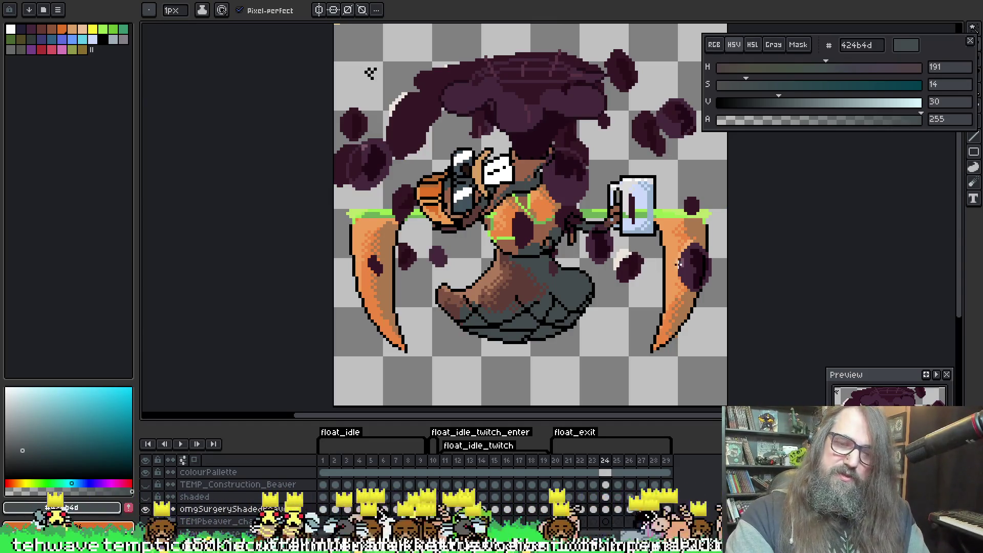
{"action": "key", "text": "Right"}
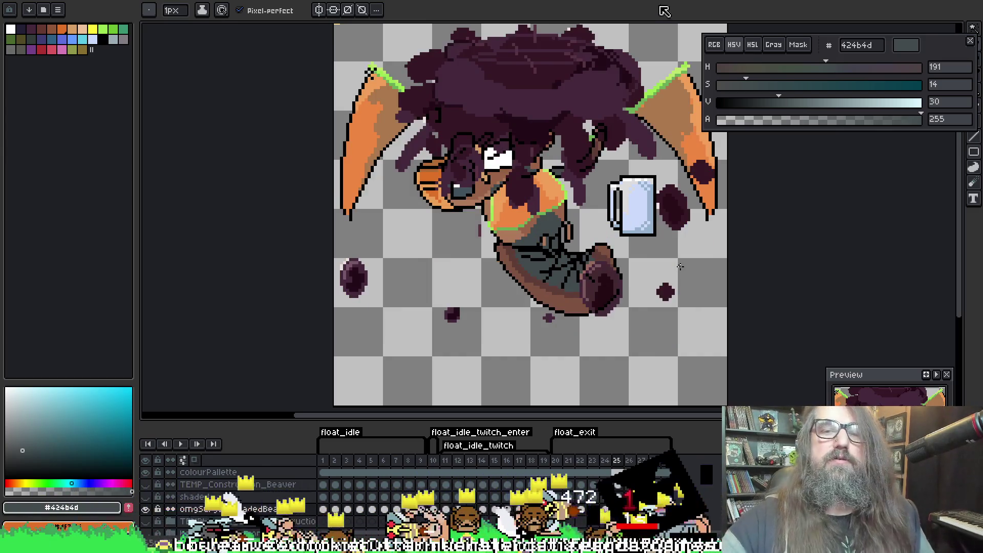
{"action": "scroll", "coordinate": [644, 74], "scroll_direction": "up", "scroll_amount": 1}
{"action": "left_click_drag", "start_coordinate": [644, 73], "coordinate": [598, 94]}
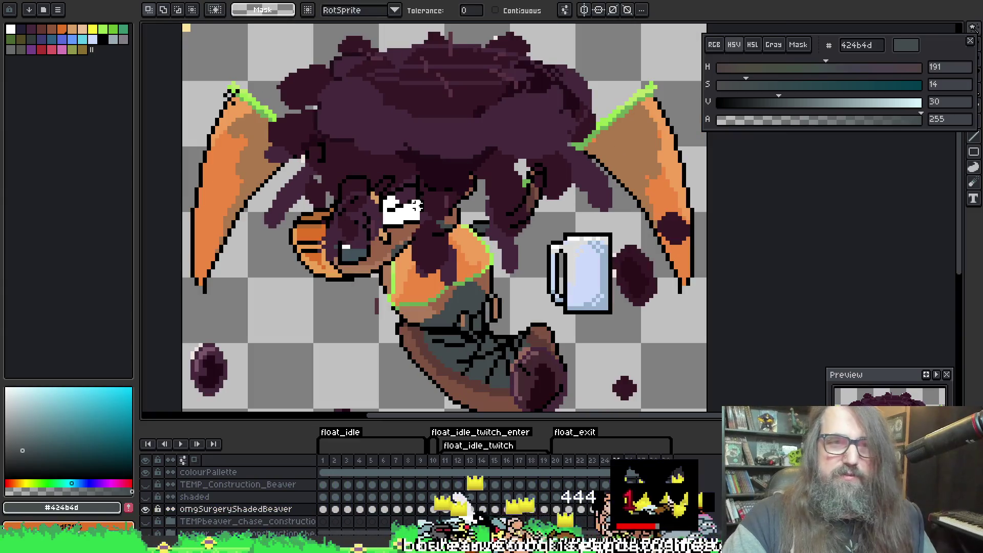
{"action": "left_click", "coordinate": [149, 10]}
{"action": "left_click", "coordinate": [158, 476]}
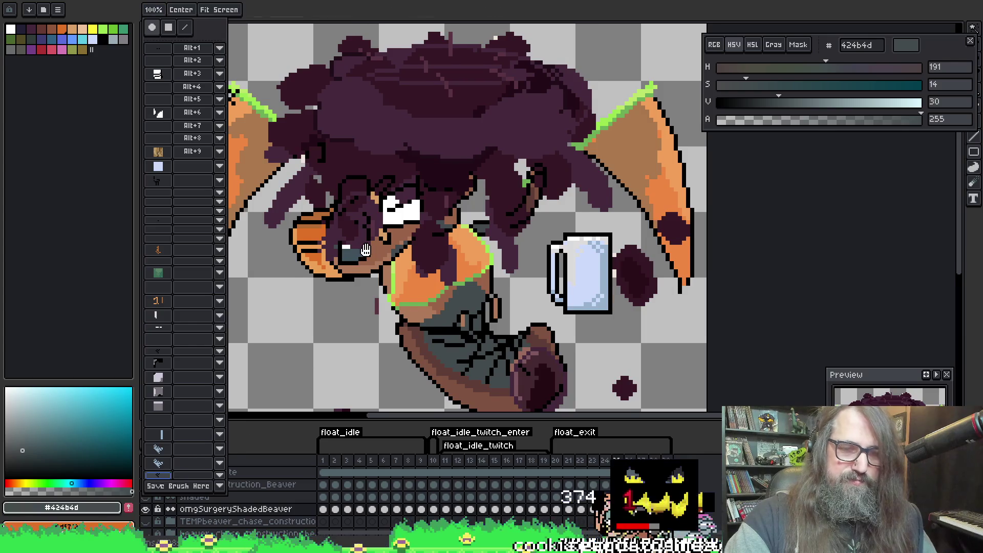
Magic-wand select the black outline, adding the purple hair and the dark oval spot
{"action": "key", "text": "w"}
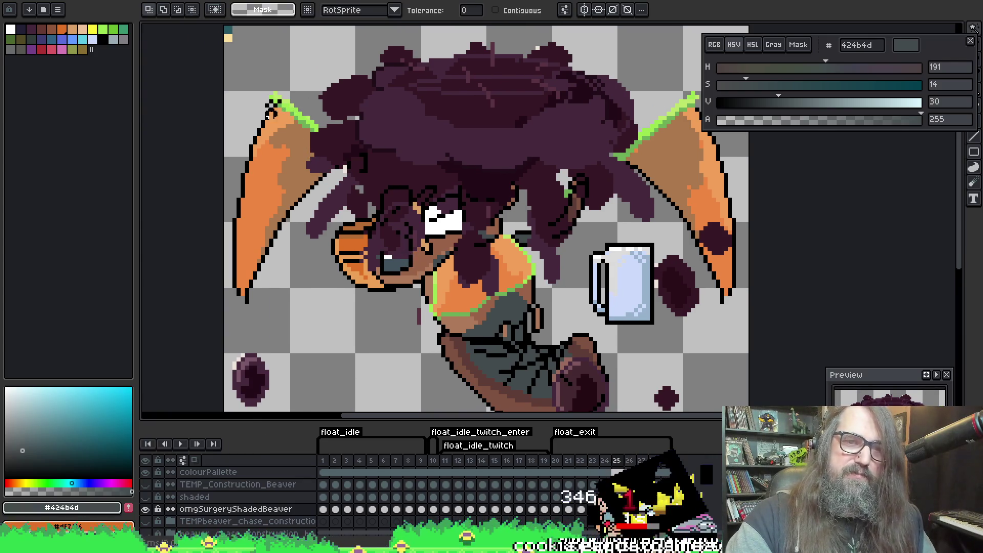
{"action": "left_click", "coordinate": [271, 110]}
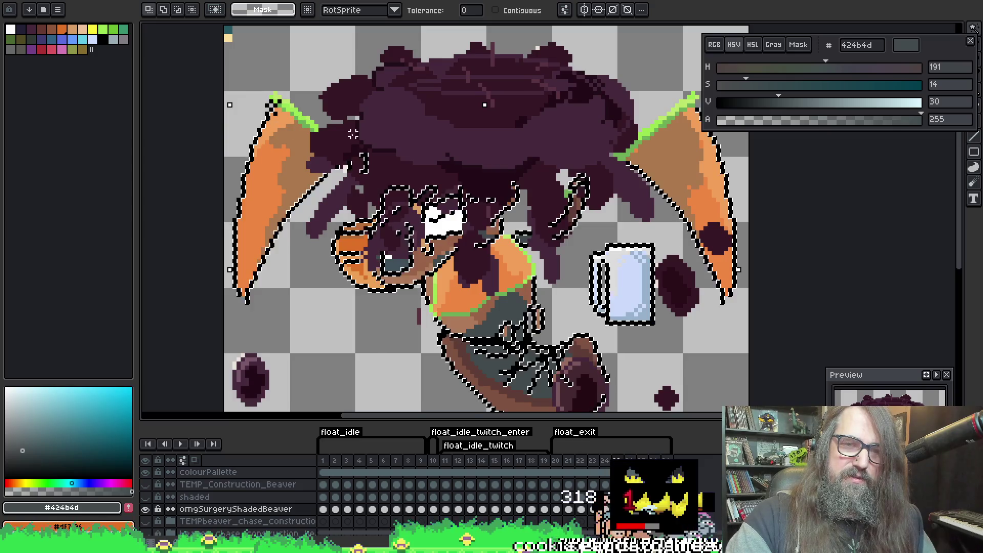
{"action": "left_click", "coordinate": [390, 118], "text": "shift"}
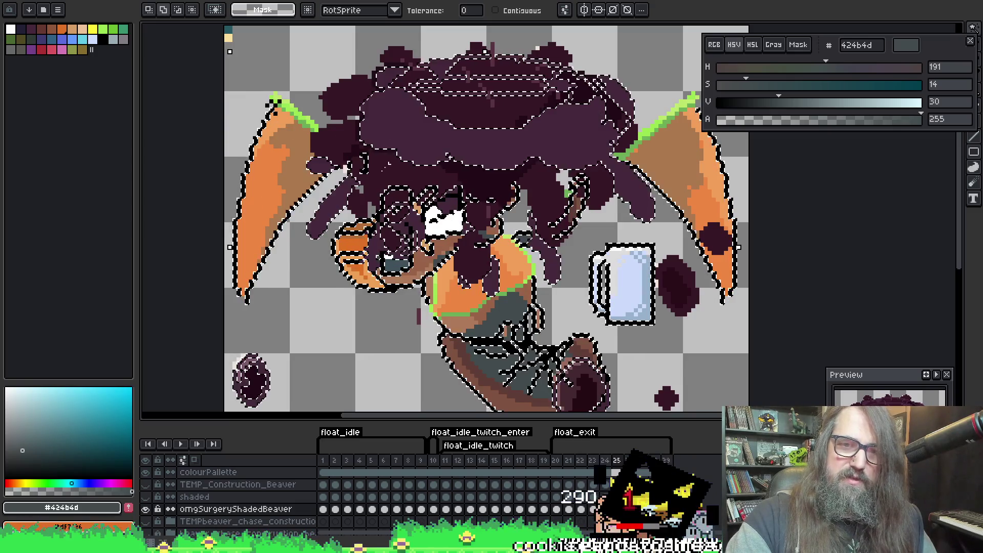
{"action": "scroll", "coordinate": [609, 207], "scroll_direction": "up", "scroll_amount": 1}
{"action": "mouse_move", "coordinate": [615, 231]}
{"action": "left_mouse_down"}
{"action": "mouse_move", "coordinate": [609, 207]}
{"action": "mouse_move", "coordinate": [676, 261]}
{"action": "mouse_move", "coordinate": [717, 235]}
{"action": "left_mouse_up"}
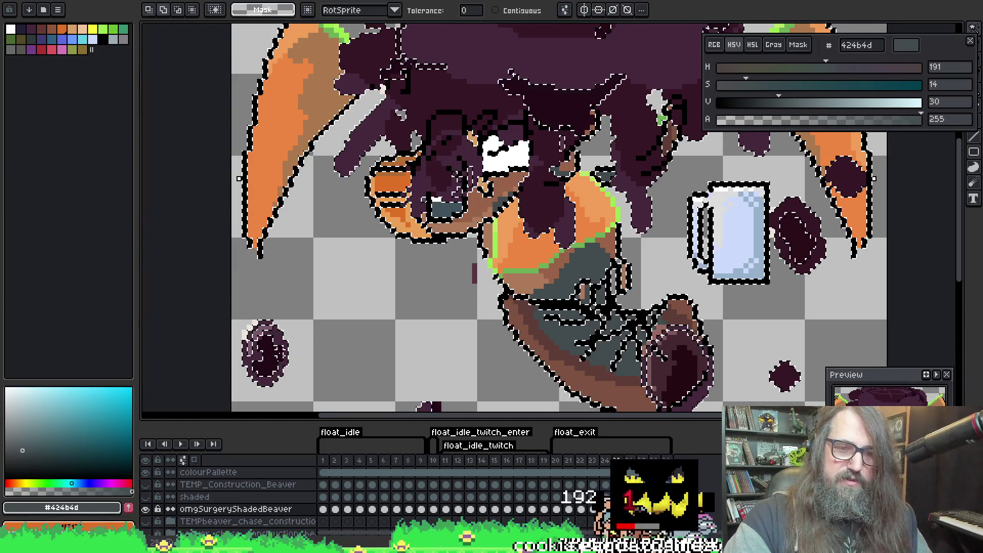
{"action": "left_click", "coordinate": [290, 355], "text": "shift"}
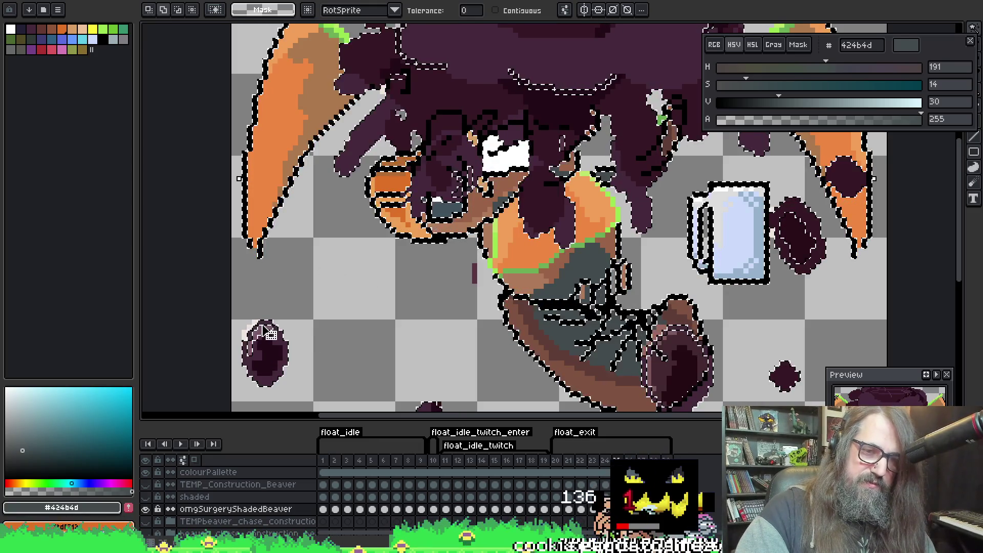
{"action": "scroll", "coordinate": [266, 332], "scroll_direction": "up", "scroll_amount": 4}
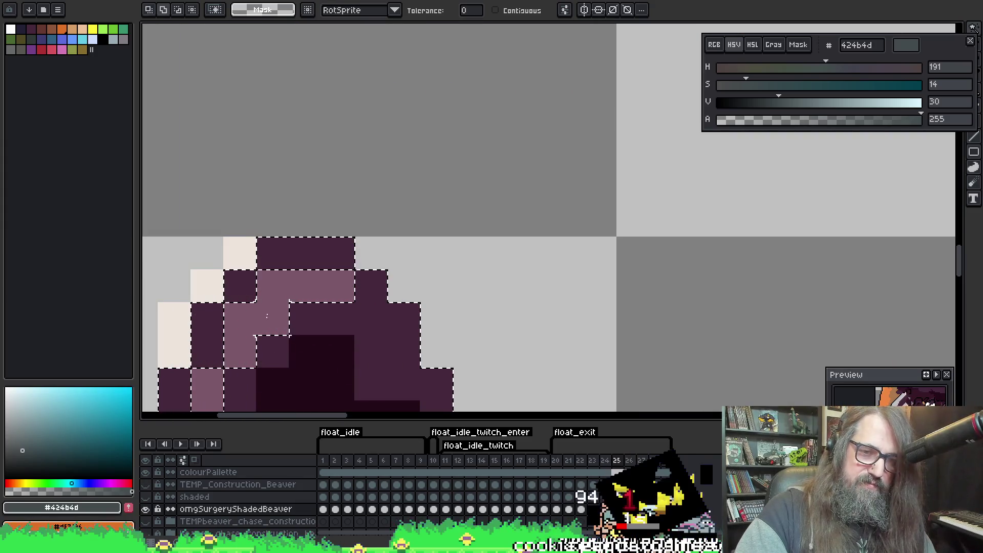
{"action": "scroll", "coordinate": [289, 336], "scroll_direction": "down", "scroll_amount": 5}
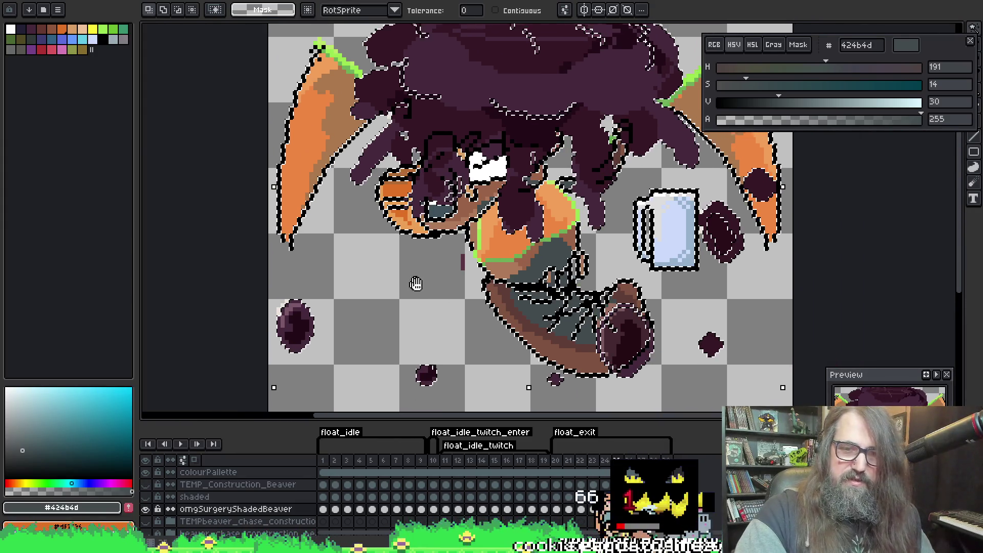
{"action": "scroll", "coordinate": [428, 292], "scroll_direction": "up", "scroll_amount": 3}
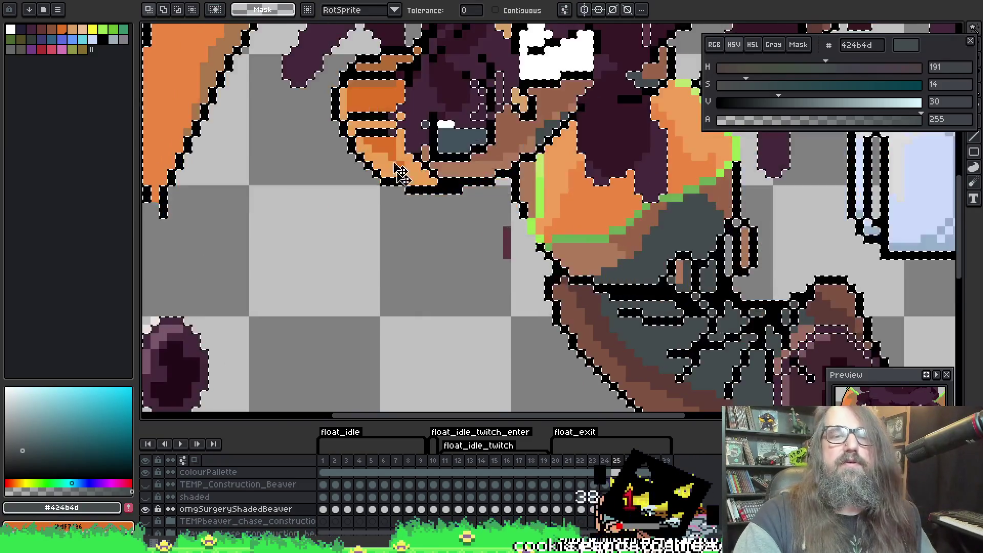
Dither brown aa784d shading onto the upper-left orange fin
{"action": "key", "text": "b"}
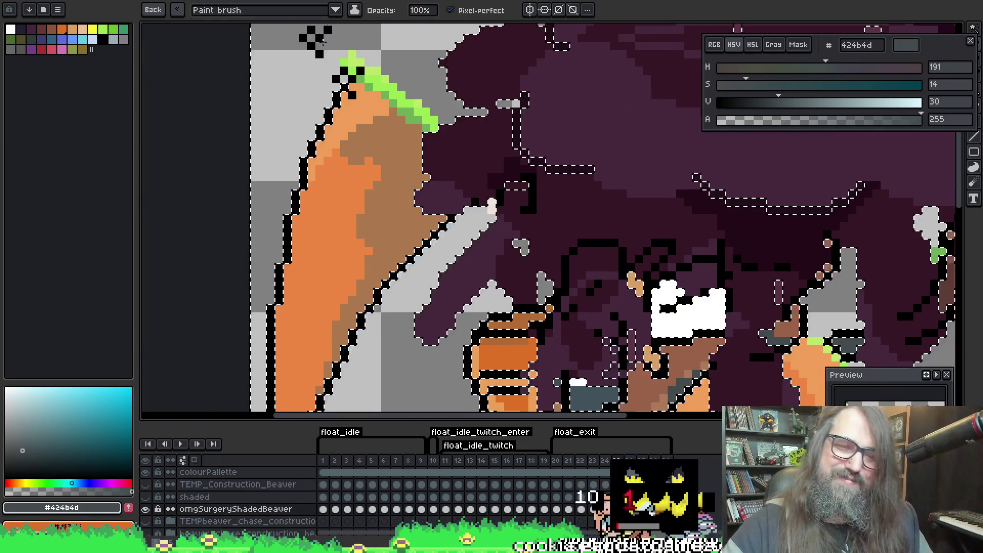
{"action": "left_click", "coordinate": [358, 167], "text": "alt"}
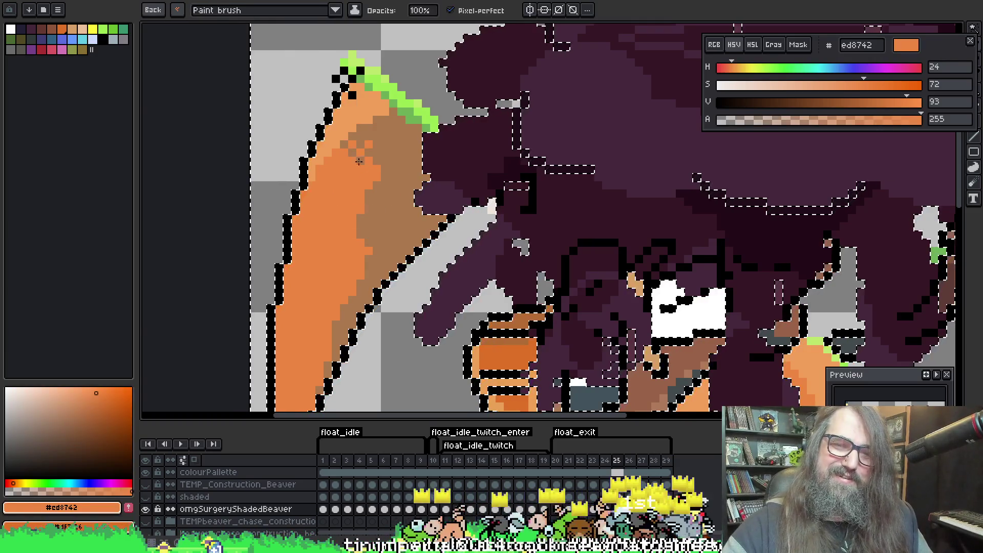
{"action": "left_click", "coordinate": [365, 204], "text": "alt"}
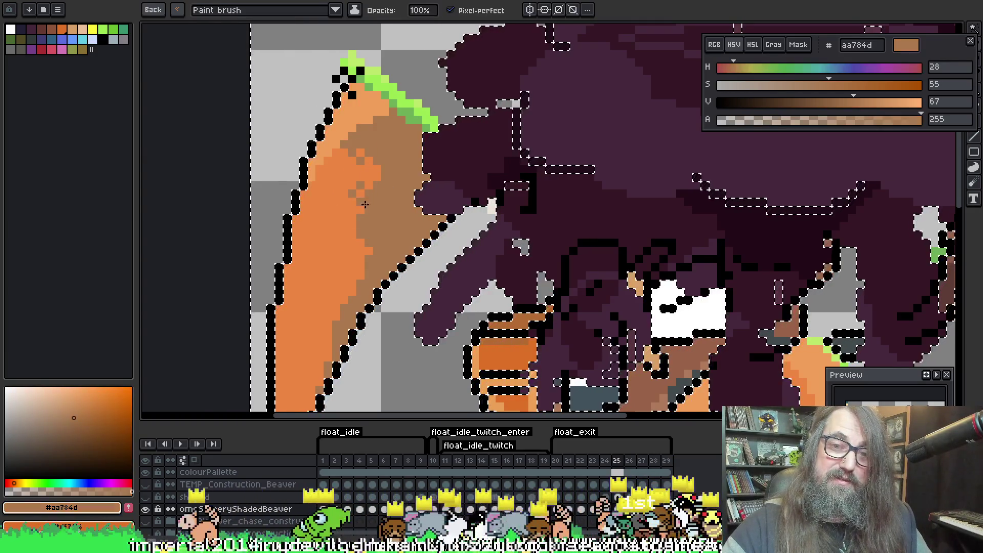
{"action": "left_click_drag", "start_coordinate": [362, 226], "coordinate": [331, 340]}
Dither light orange f19f5a highlights over the fin, including near its green tip
{"action": "scroll", "coordinate": [378, 214], "scroll_direction": "up", "scroll_amount": 3}
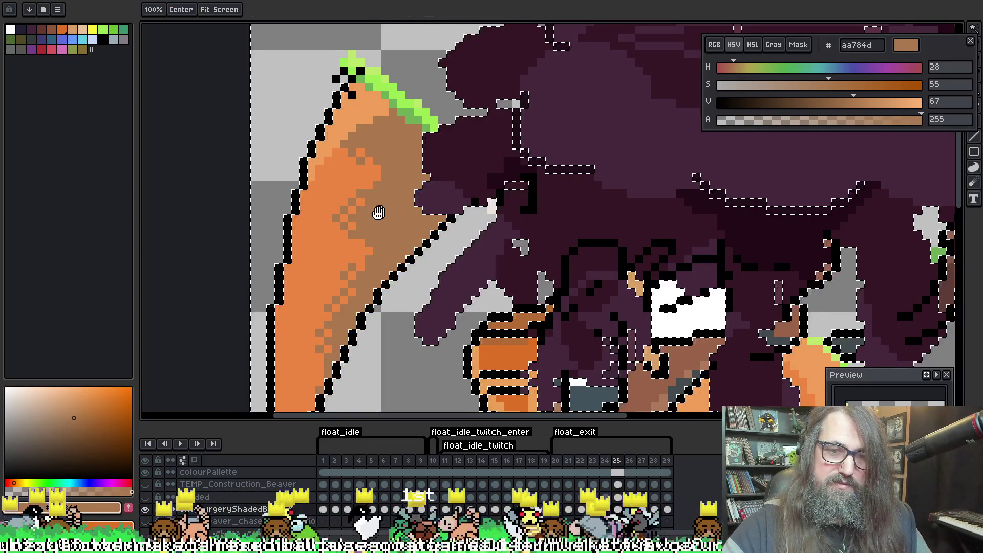
{"action": "scroll", "coordinate": [426, 283], "scroll_direction": "left", "scroll_amount": 2}
{"action": "left_click", "coordinate": [372, 222], "text": "alt"}
{"action": "mouse_move", "coordinate": [372, 221]}
{"action": "left_mouse_down"}
{"action": "mouse_move", "coordinate": [404, 203]}
{"action": "mouse_move", "coordinate": [377, 187]}
{"action": "left_mouse_up"}
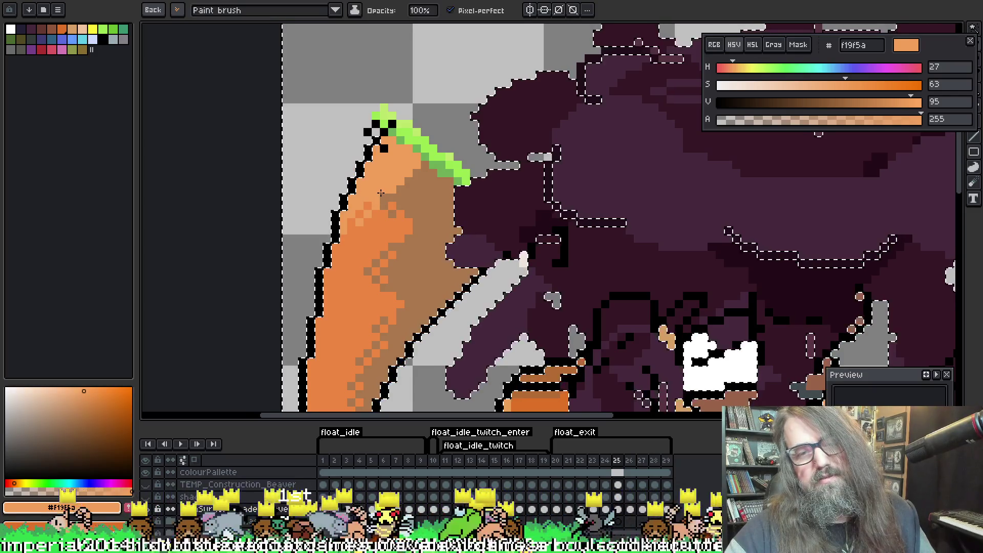
{"action": "mouse_move", "coordinate": [459, 192]}
{"action": "left_mouse_down"}
{"action": "mouse_move", "coordinate": [475, 204]}
{"action": "mouse_move", "coordinate": [483, 65]}
{"action": "mouse_move", "coordinate": [472, 131]}
{"action": "mouse_move", "coordinate": [532, 287]}
{"action": "mouse_move", "coordinate": [598, 363]}
{"action": "mouse_move", "coordinate": [505, 302]}
{"action": "left_mouse_up"}
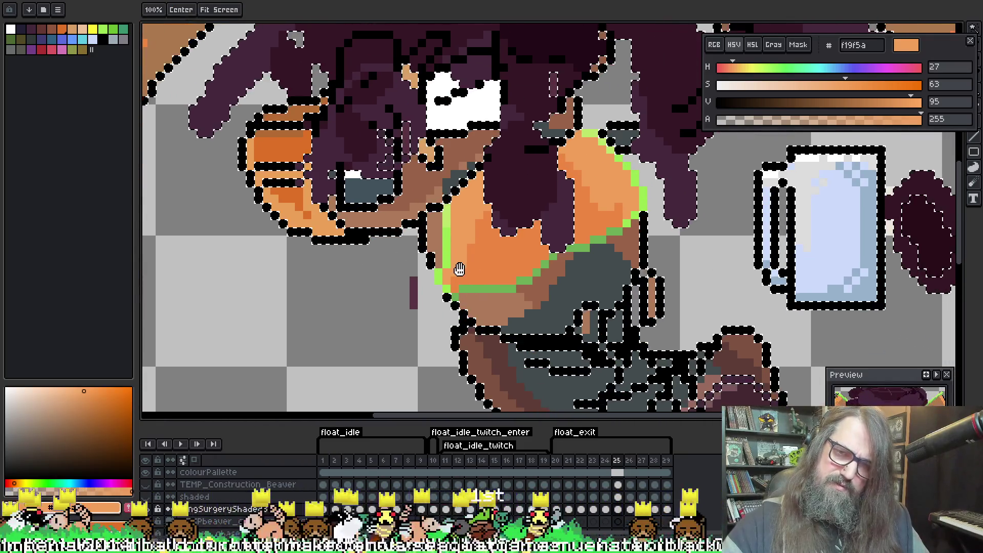
Add bright orange #ed8742 pixels along the top edge of the chest
{"action": "left_click", "coordinate": [485, 216], "text": "alt"}
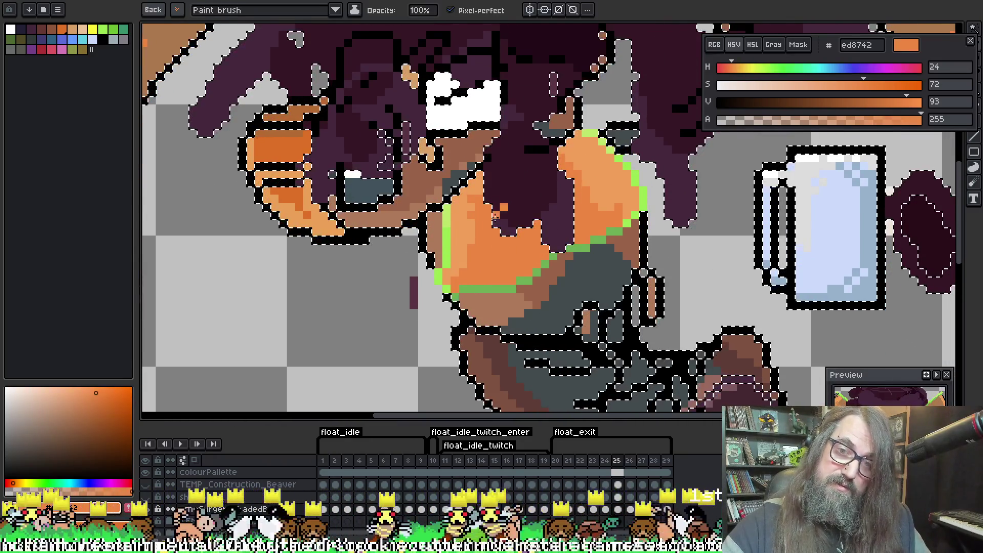
{"action": "left_click_drag", "start_coordinate": [554, 156], "coordinate": [600, 195]}
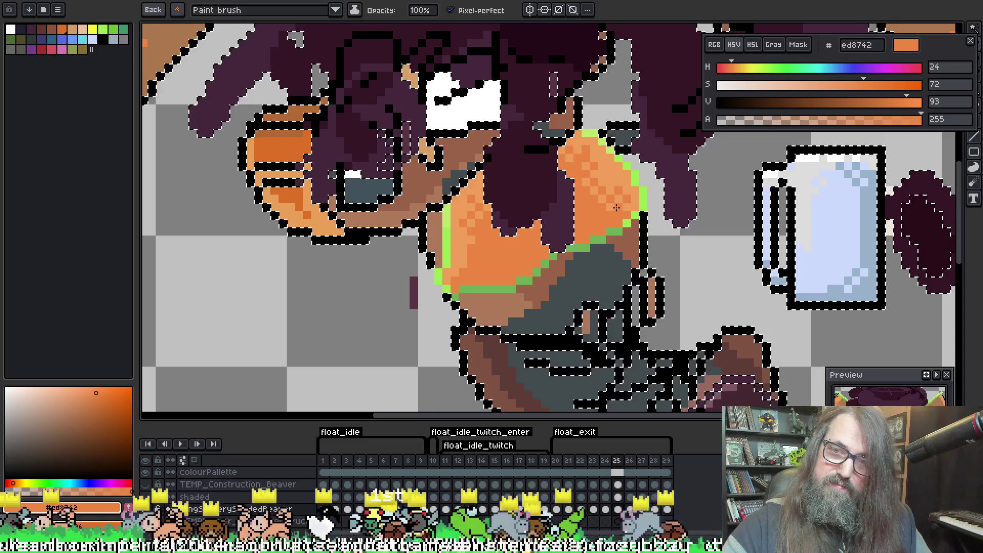
{"action": "mouse_move", "coordinate": [618, 212]}
{"action": "left_mouse_down"}
{"action": "mouse_move", "coordinate": [558, 99]}
{"action": "mouse_move", "coordinate": [545, 127]}
{"action": "left_mouse_up"}
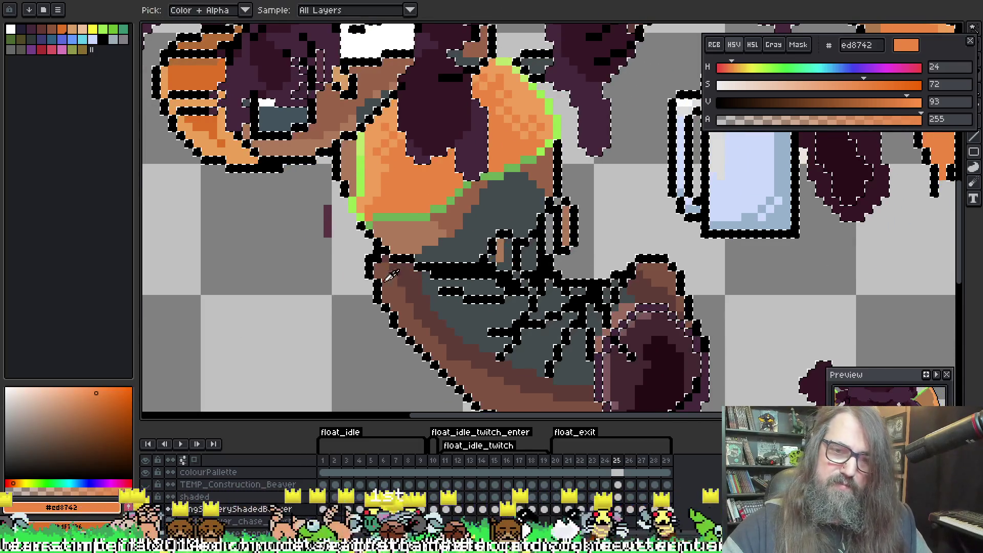
Sample the tail browns 7e5341 and 5f3d37 and the dark teal-grey, ending on mid brown
{"action": "left_click", "coordinate": [409, 309], "text": "alt"}
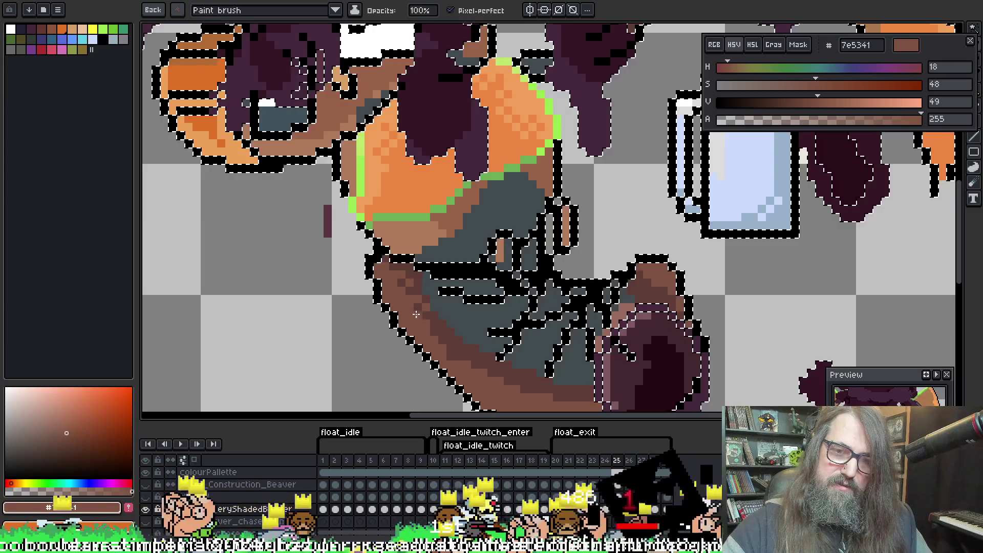
{"action": "key", "text": "alt"}
{"action": "left_click", "coordinate": [470, 348], "text": "alt"}
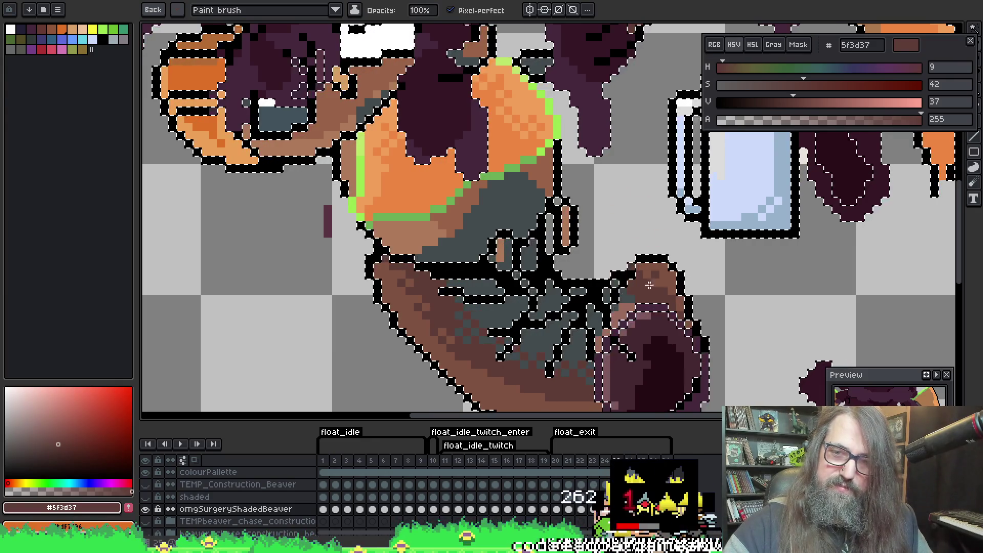
{"action": "key", "text": "i"}
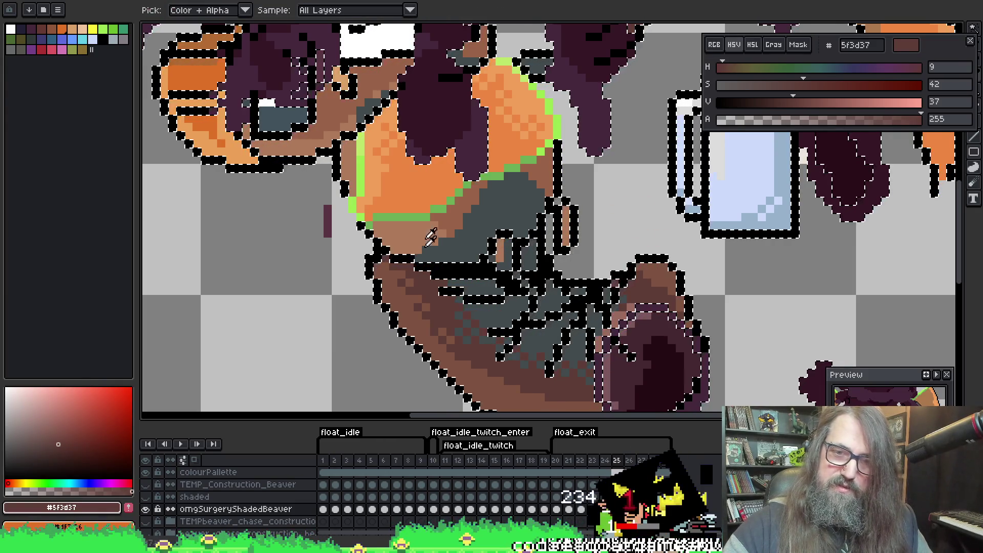
{"action": "left_click", "coordinate": [441, 345]}
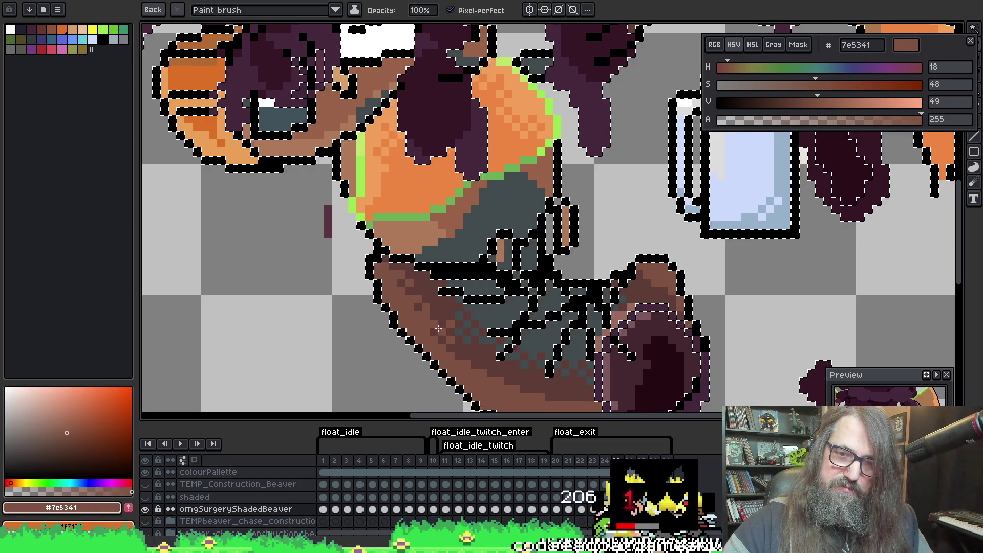
{"action": "left_click", "coordinate": [469, 326], "text": "alt"}
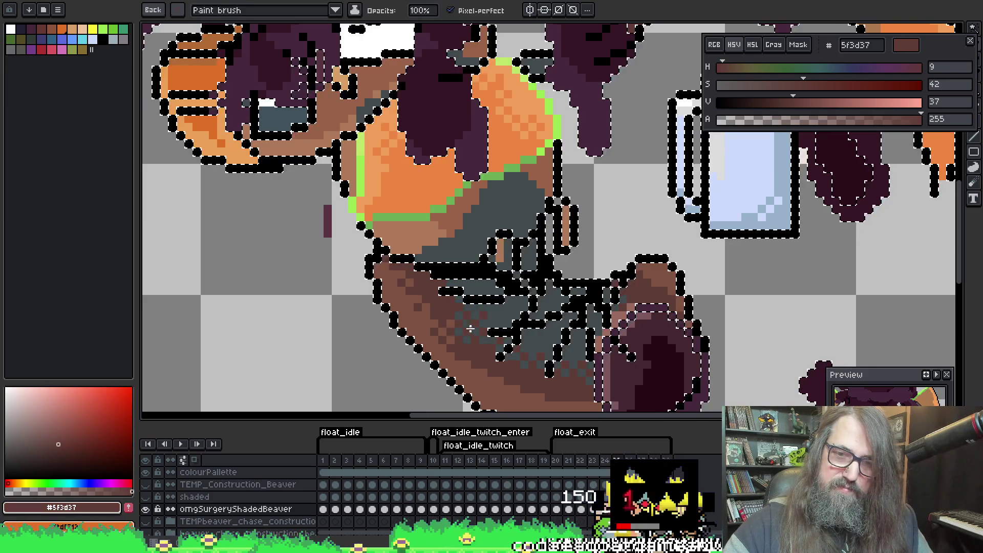
{"action": "key", "text": "alt"}
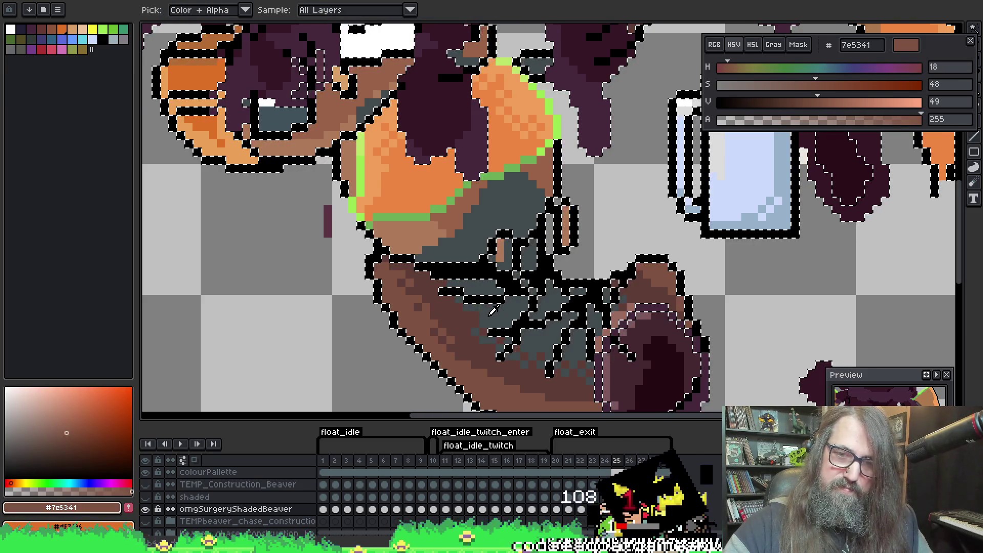
{"action": "left_click", "coordinate": [470, 315], "text": "alt"}
{"action": "key", "text": "alt"}
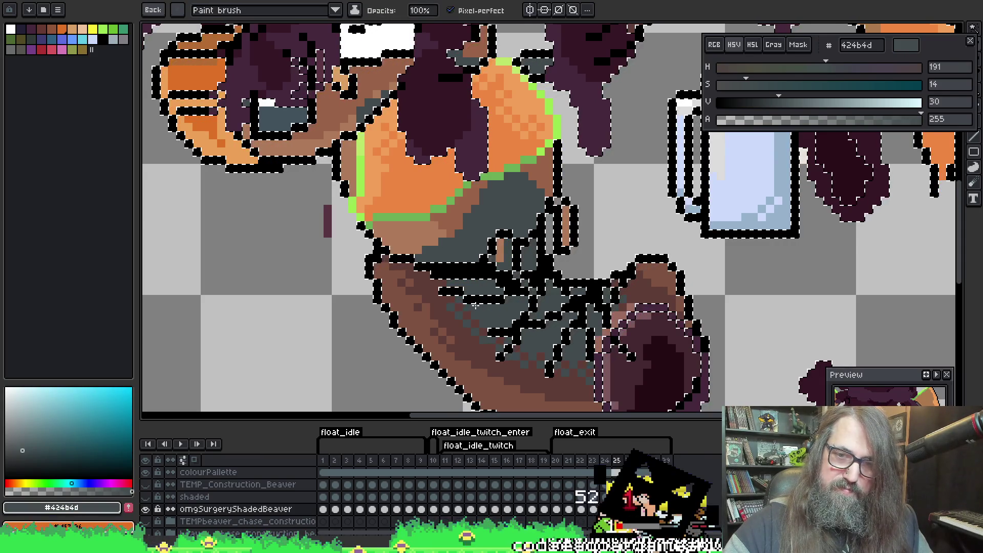
{"action": "left_click", "coordinate": [423, 322], "text": "alt"}
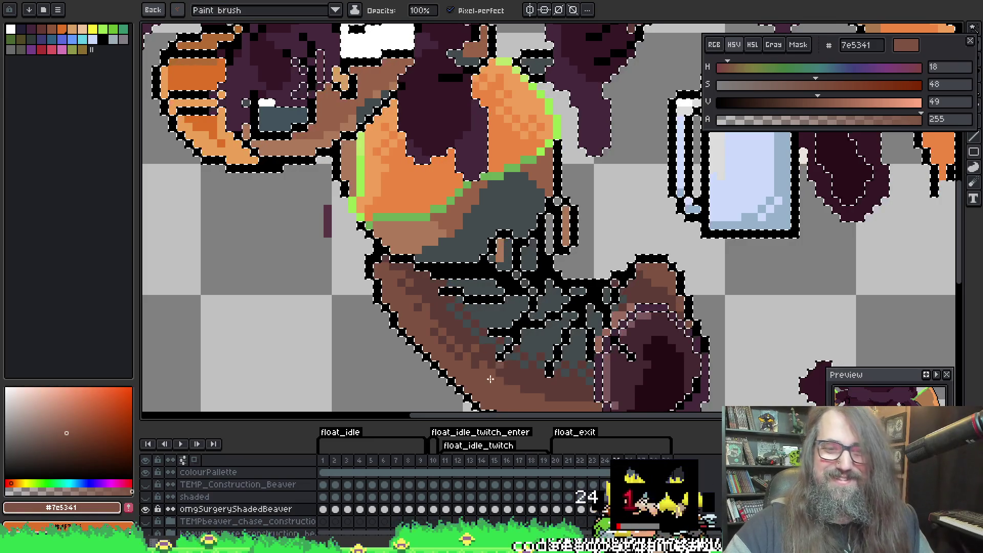
{"action": "scroll", "coordinate": [500, 384], "scroll_direction": "down", "scroll_amount": 2}
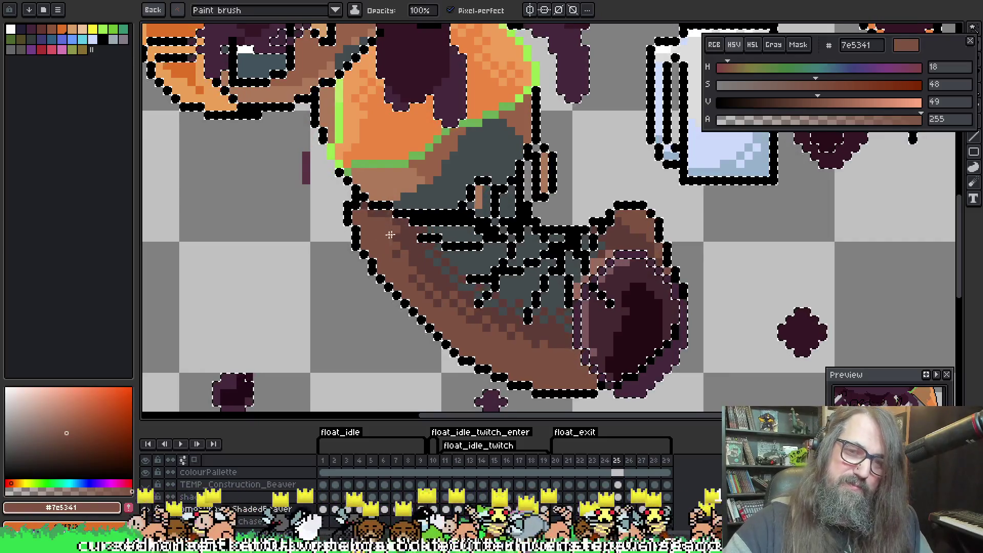
{"action": "mouse_move", "coordinate": [470, 238]}
{"action": "left_mouse_down"}
{"action": "mouse_move", "coordinate": [456, 271]}
{"action": "mouse_move", "coordinate": [472, 240]}
{"action": "mouse_move", "coordinate": [414, 214]}
{"action": "left_mouse_up"}
Sample light brown ad7a5a, darker brown 996249 and chest orange f19f5a
{"action": "mouse_move", "coordinate": [511, 198]}
{"action": "left_mouse_down"}
{"action": "mouse_move", "coordinate": [507, 169]}
{"action": "mouse_move", "coordinate": [563, 266]}
{"action": "mouse_move", "coordinate": [516, 229]}
{"action": "left_mouse_up"}
{"action": "key", "text": "i"}
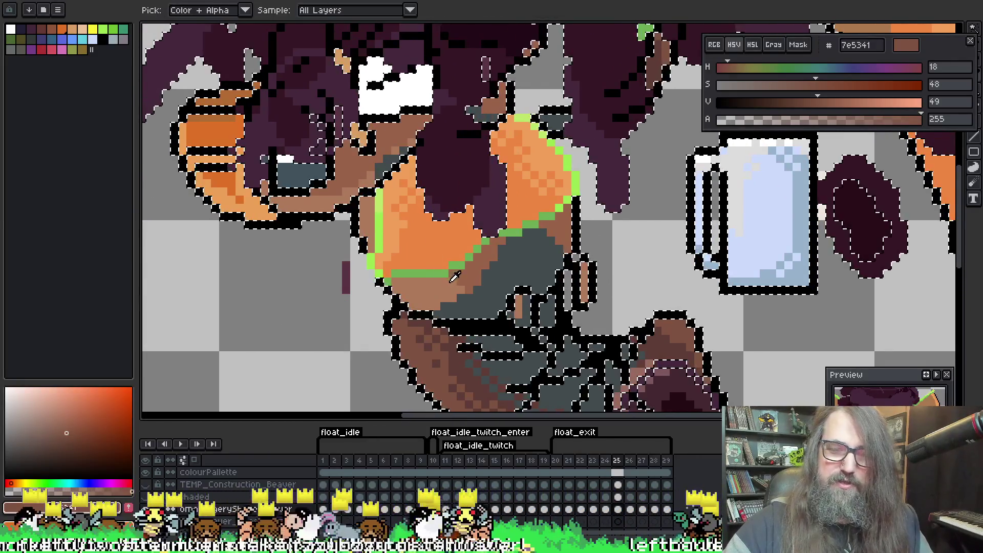
{"action": "left_click", "coordinate": [435, 290], "text": "alt"}
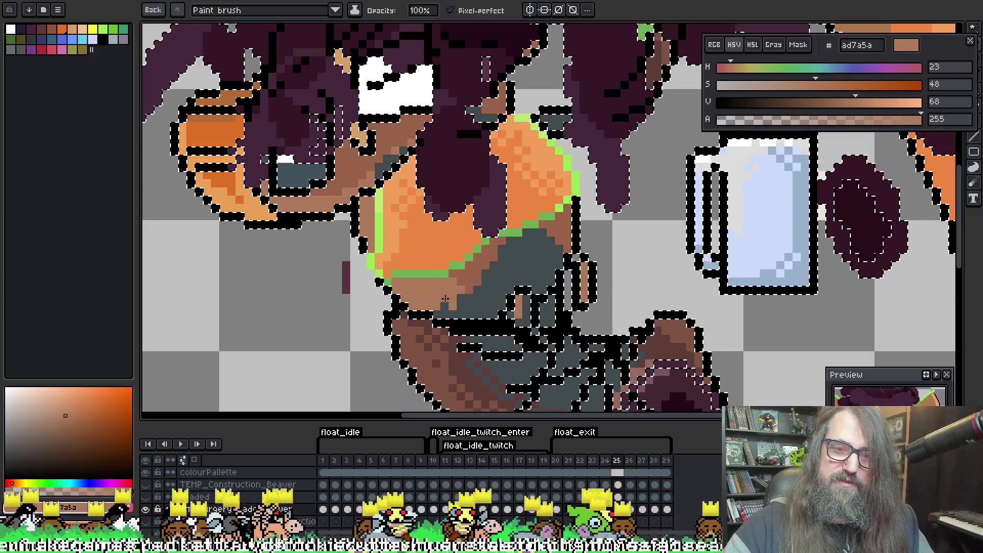
{"action": "left_click", "coordinate": [480, 272], "text": "alt"}
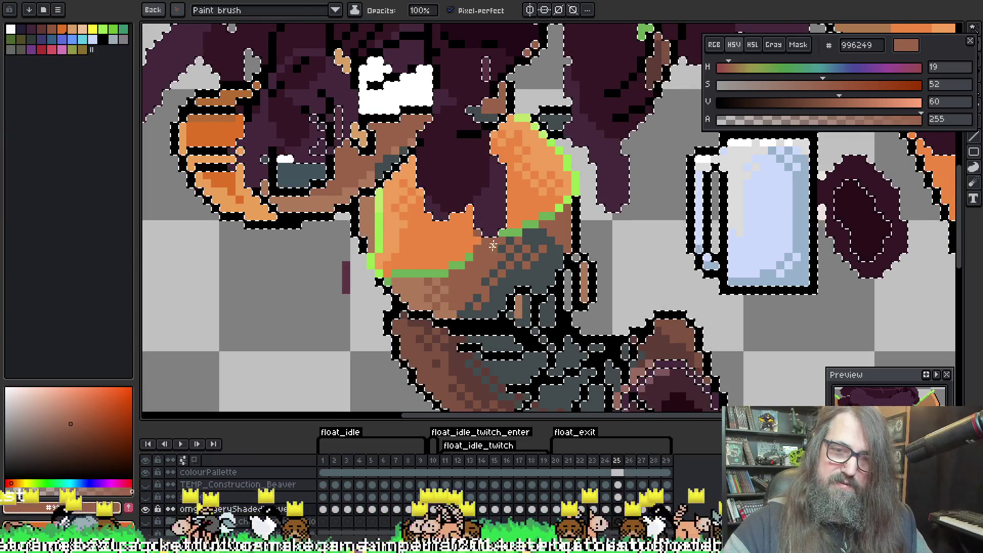
{"action": "left_click", "coordinate": [405, 231]}
Paint light brown ad7a5a over the arm and shoulder beside the chest
{"action": "key", "text": "b"}
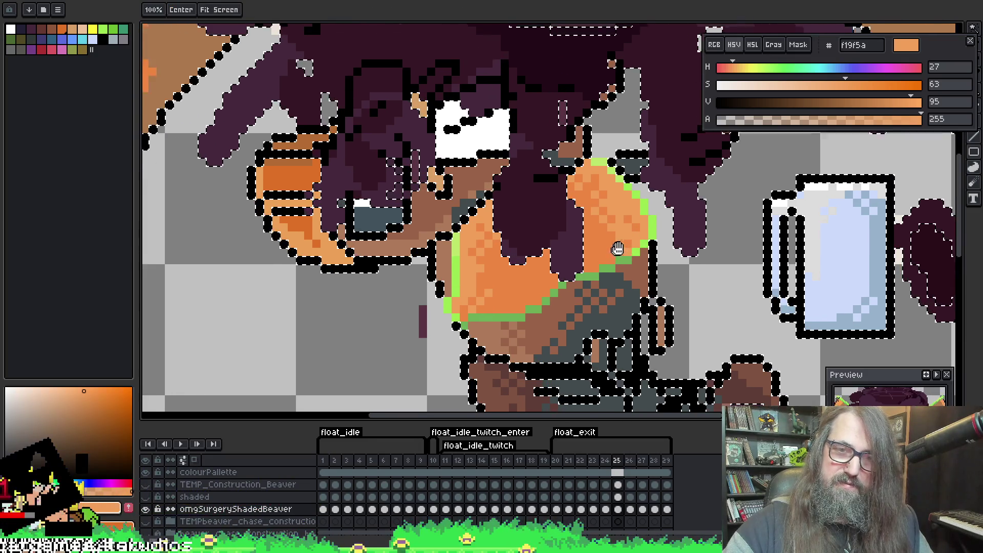
{"action": "scroll", "coordinate": [512, 215], "scroll_direction": "up", "scroll_amount": 2}
{"action": "scroll", "coordinate": [461, 235], "scroll_direction": "down", "scroll_amount": 2}
{"action": "key", "text": "i"}
{"action": "left_click", "coordinate": [421, 259]}
{"action": "key", "text": "b"}
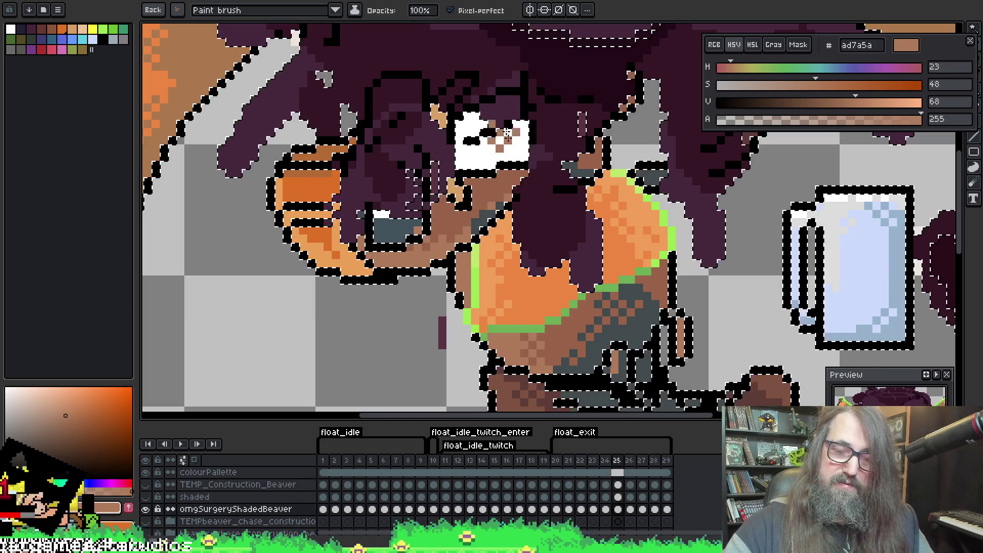
{"action": "left_click_drag", "start_coordinate": [467, 219], "coordinate": [451, 243]}
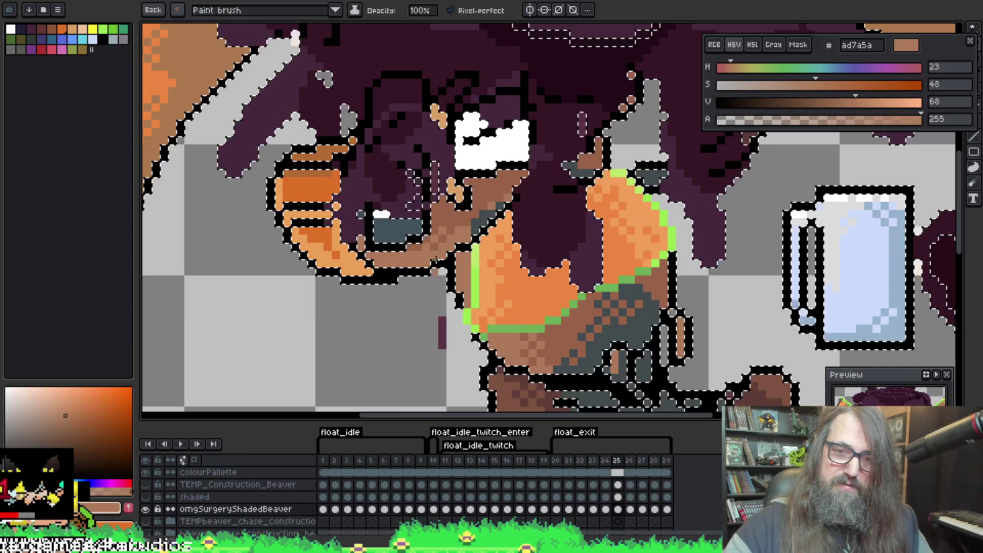
{"action": "left_click_drag", "start_coordinate": [492, 192], "coordinate": [506, 206]}
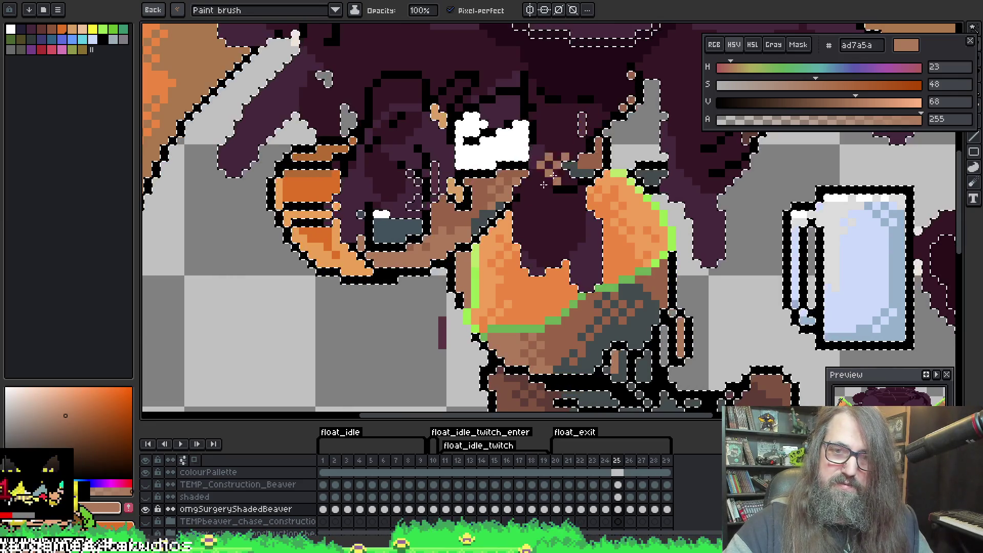
{"action": "scroll", "coordinate": [505, 194], "scroll_direction": "down", "scroll_amount": 3}
Dither brown aa784d into the top of the right fin, then pick up fin orange f19f5a
{"action": "scroll", "coordinate": [534, 224], "scroll_direction": "down", "scroll_amount": 2}
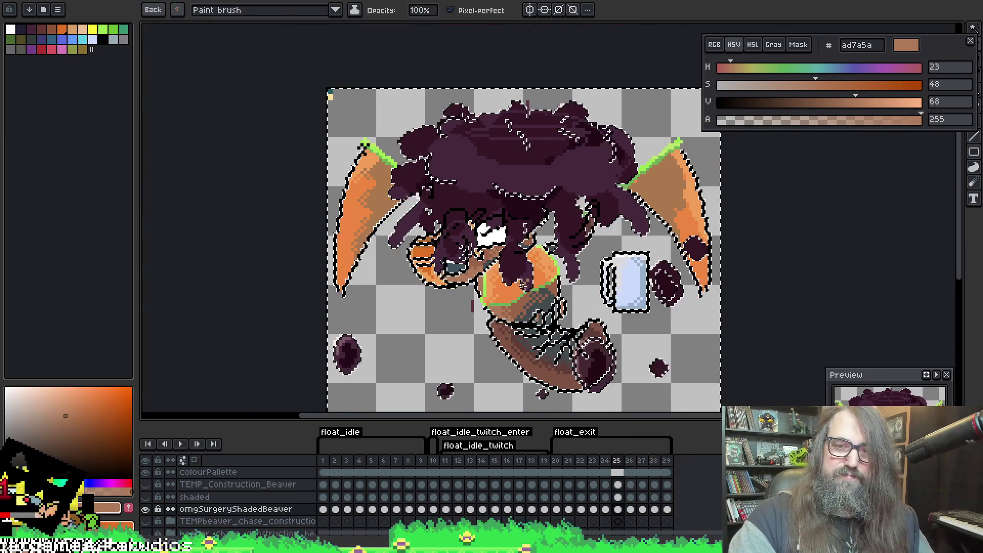
{"action": "scroll", "coordinate": [533, 224], "scroll_direction": "up", "scroll_amount": 1}
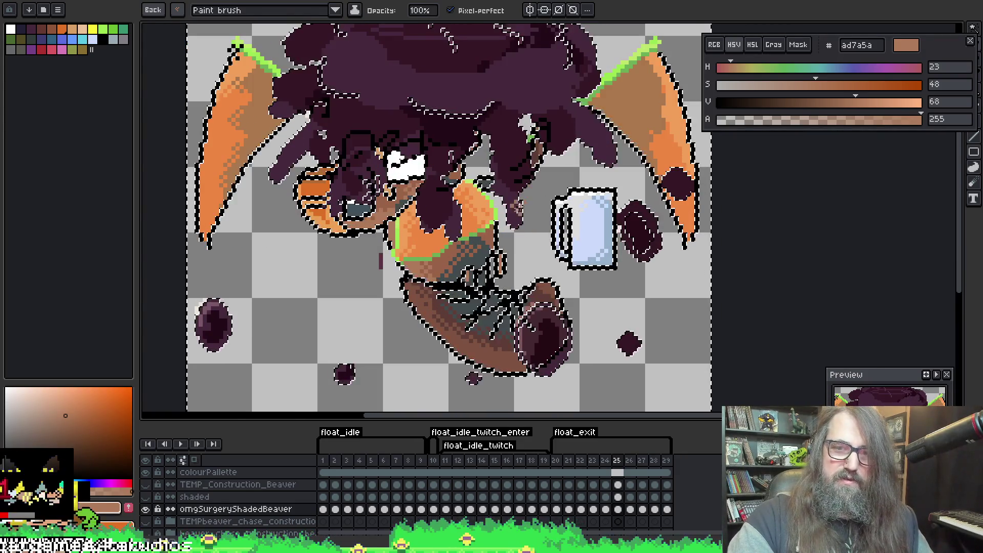
{"action": "left_click_drag", "start_coordinate": [541, 165], "coordinate": [487, 171]}
{"action": "scroll", "coordinate": [486, 170], "scroll_direction": "up", "scroll_amount": 2}
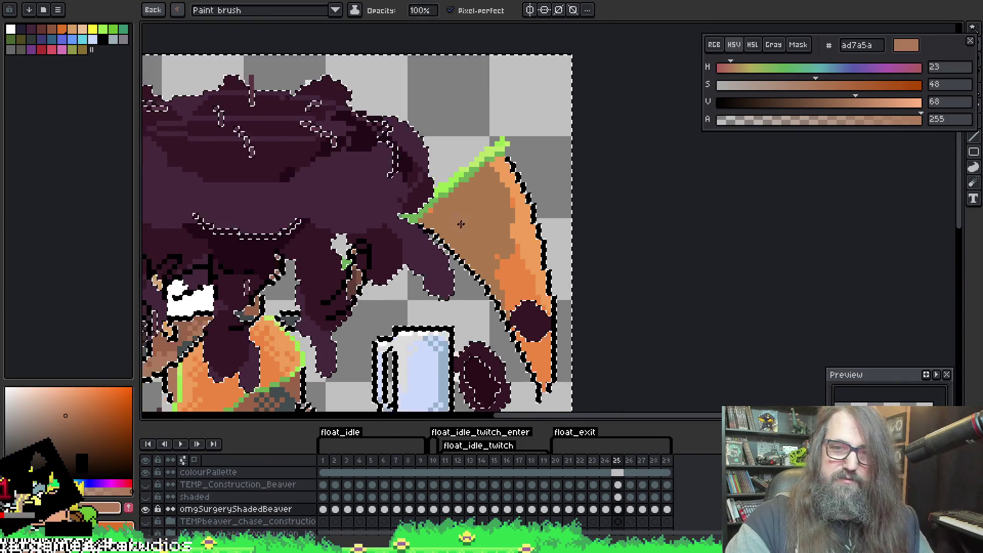
{"action": "left_click", "coordinate": [498, 170], "text": "alt"}
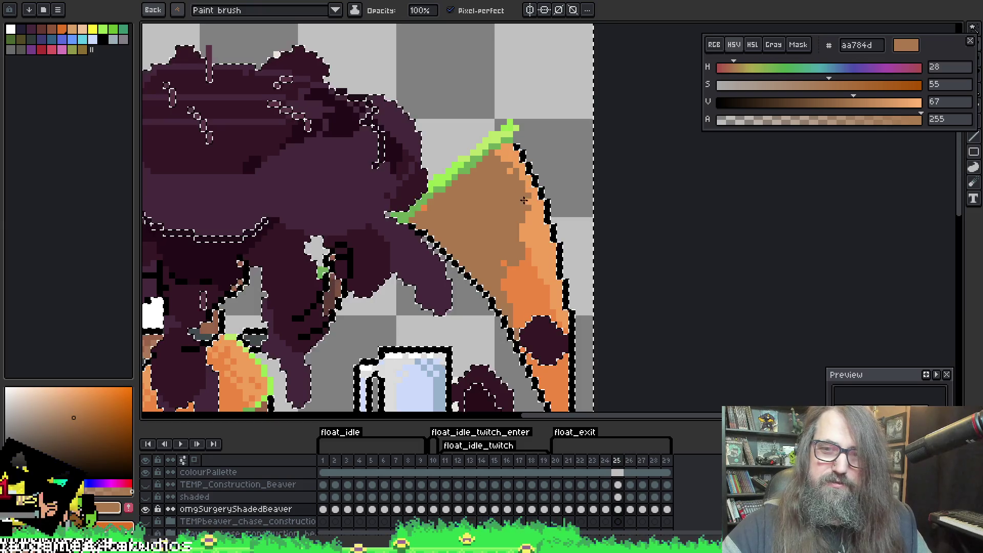
{"action": "left_click_drag", "start_coordinate": [521, 190], "coordinate": [527, 226]}
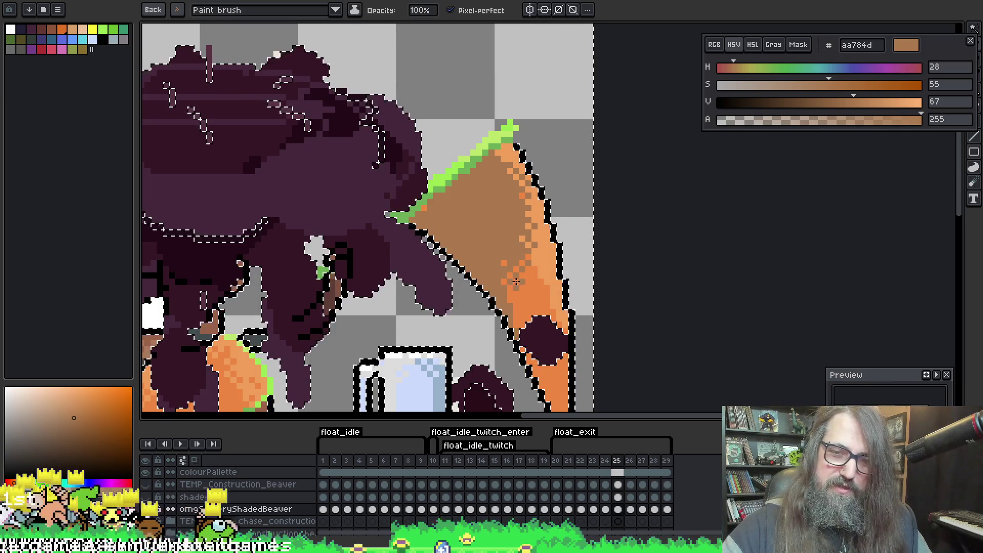
{"action": "key", "text": "alt"}
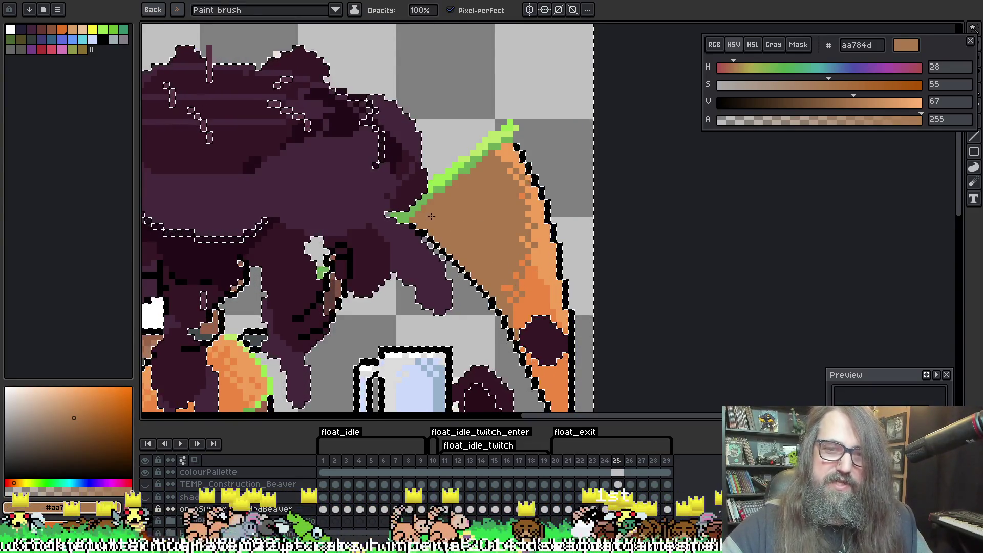
{"action": "left_click_drag", "start_coordinate": [526, 214], "coordinate": [533, 143]}
{"action": "left_click", "coordinate": [559, 202], "text": "alt"}
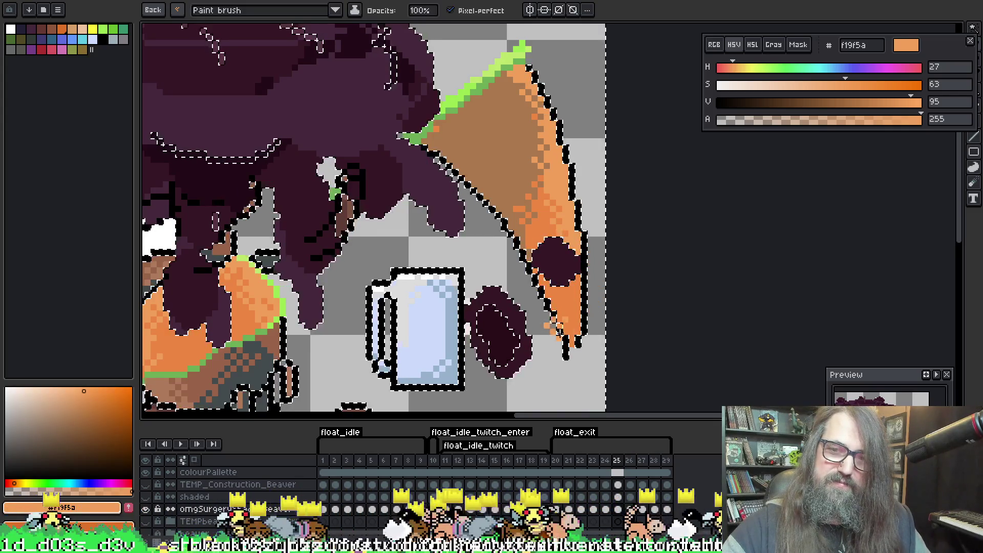
{"action": "mouse_move", "coordinate": [495, 284]}
{"action": "left_mouse_down"}
{"action": "mouse_move", "coordinate": [619, 207]}
{"action": "mouse_move", "coordinate": [573, 253]}
{"action": "left_mouse_up"}
Clear the selection and move on to frame 26 of the animation
{"action": "scroll", "coordinate": [450, 220], "scroll_direction": "down", "scroll_amount": 2}
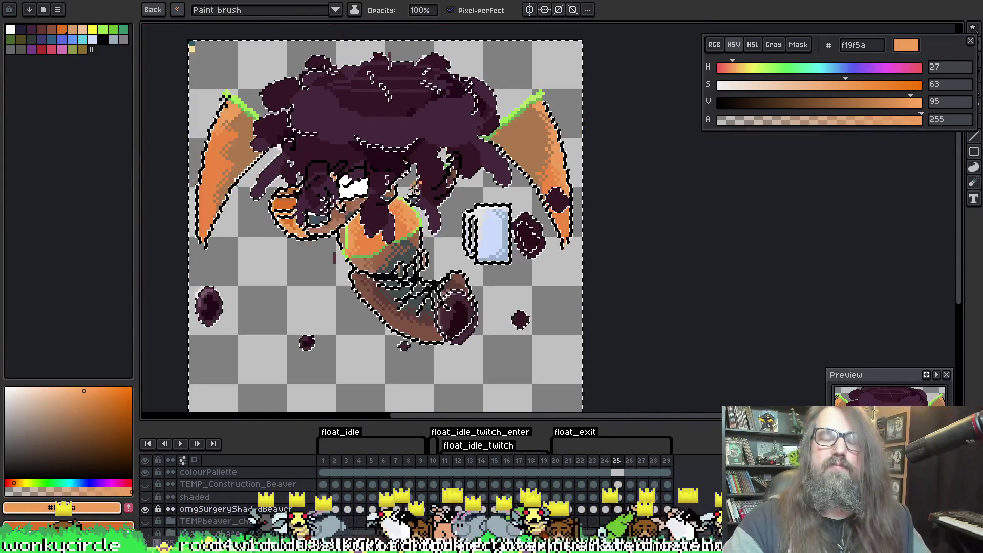
{"action": "key", "text": "ctrl+d"}
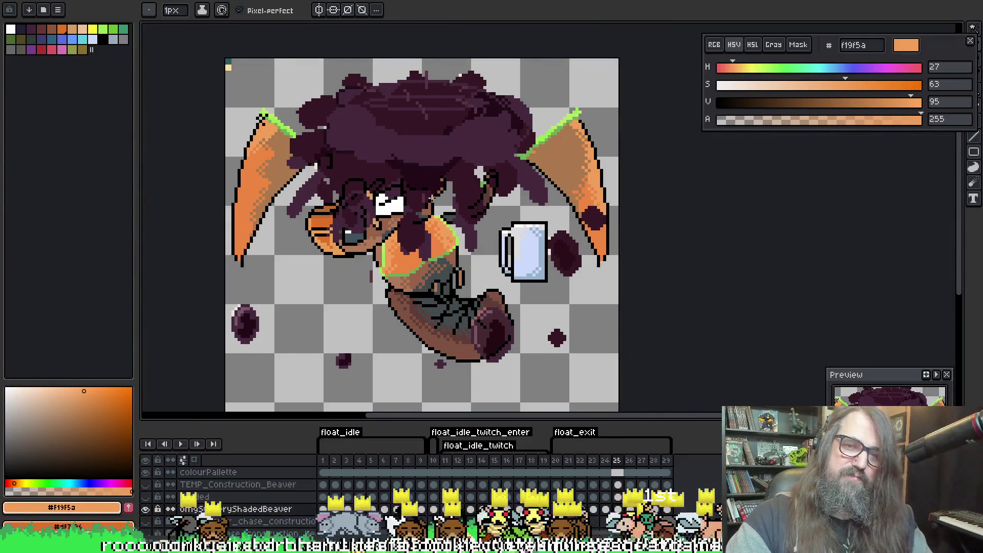
{"action": "key", "text": "Return"}
{"action": "key", "text": "Return"}
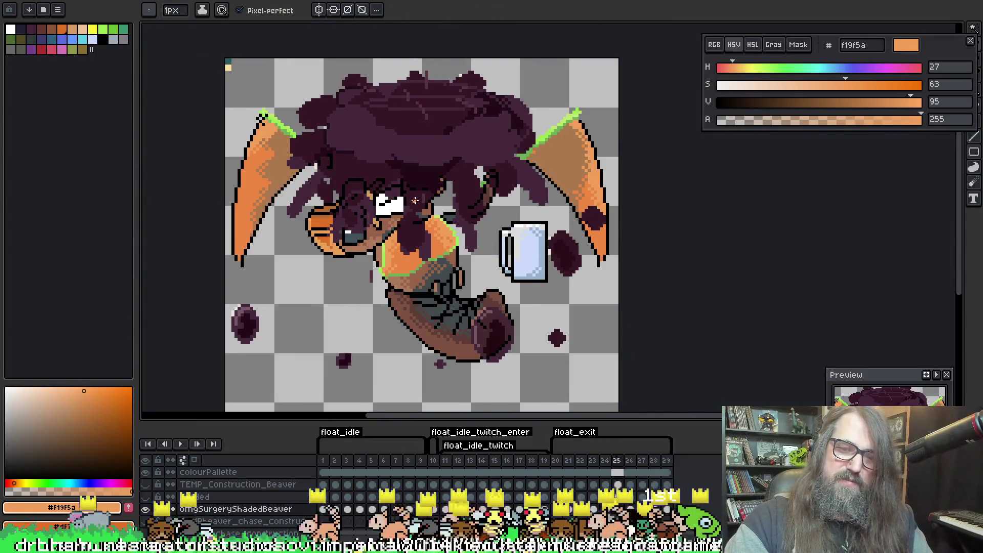
{"action": "key", "text": "Right"}
{"action": "scroll", "coordinate": [430, 237], "scroll_direction": "up", "scroll_amount": 2}
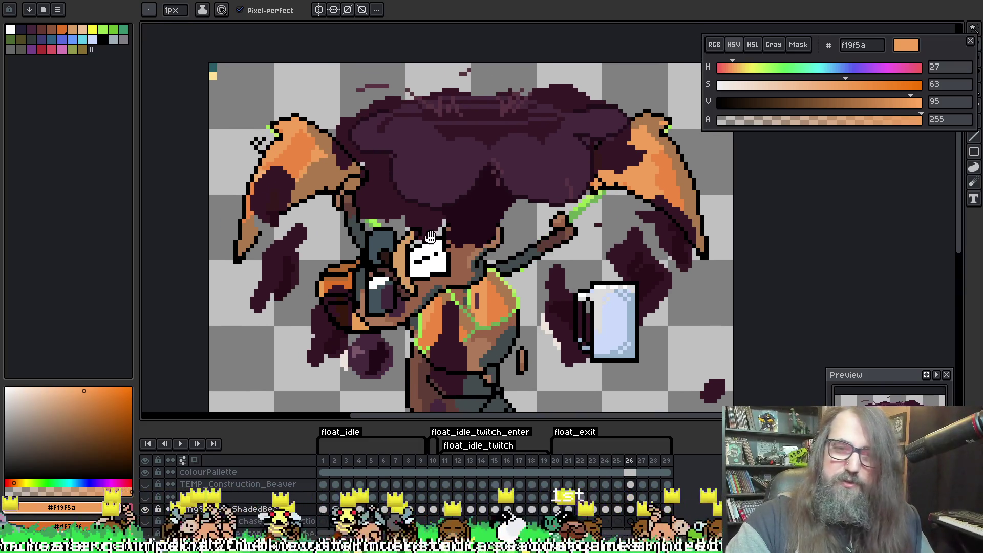
{"action": "left_click_drag", "start_coordinate": [430, 237], "coordinate": [433, 237]}
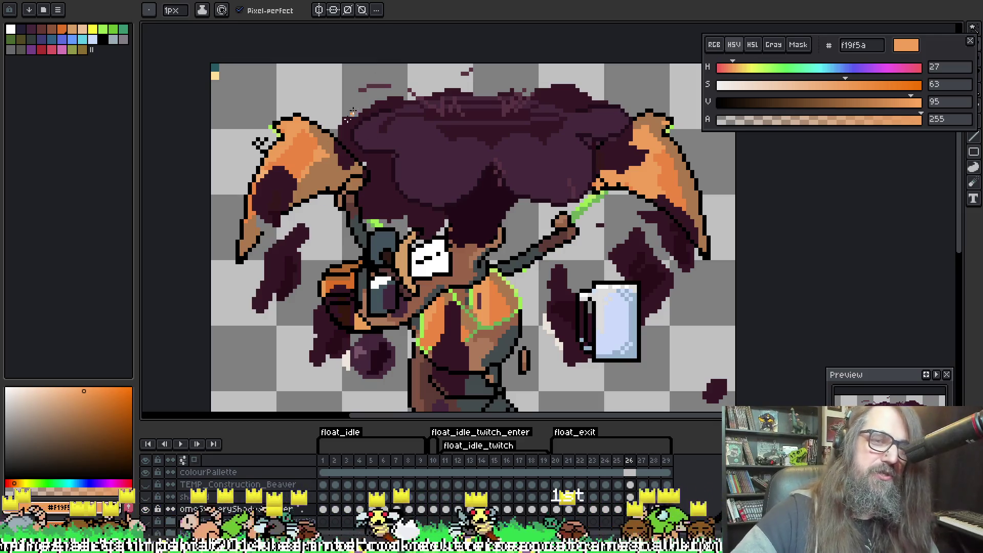
Magic-wand select the dark purple hair and patches, then invert the selection
{"action": "key", "text": "w"}
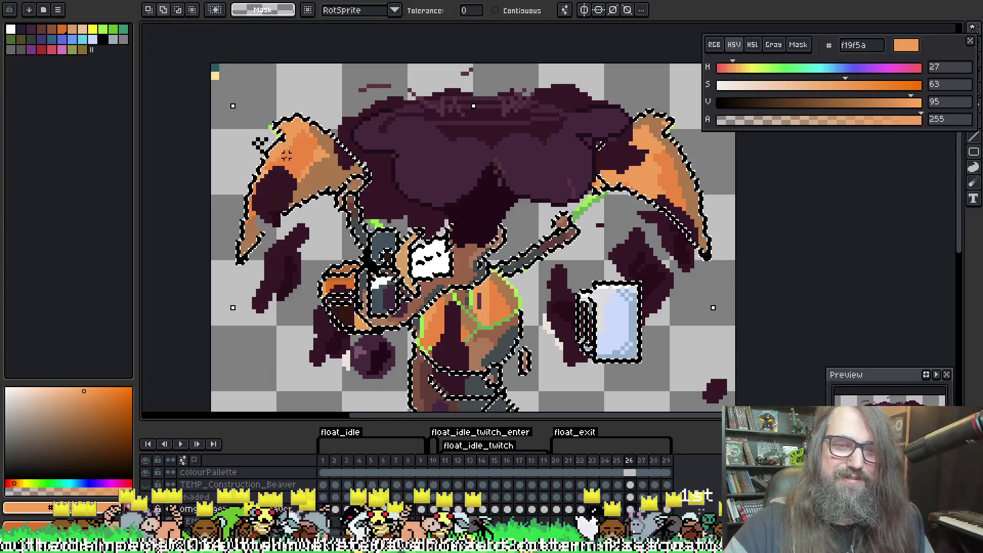
{"action": "left_click", "coordinate": [277, 203], "text": "shift"}
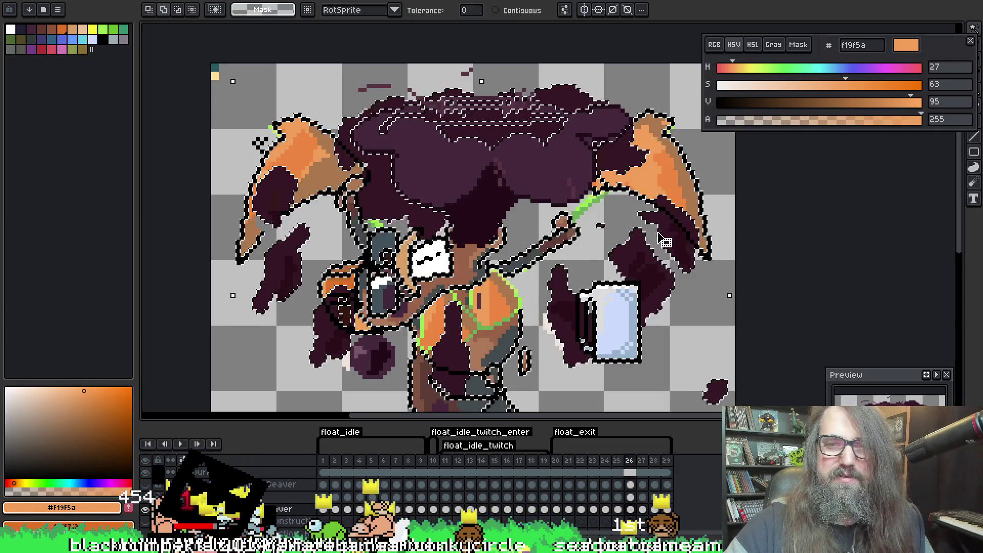
{"action": "mouse_move", "coordinate": [630, 231]}
{"action": "left_mouse_down"}
{"action": "mouse_move", "coordinate": [637, 222]}
{"action": "mouse_move", "coordinate": [622, 220]}
{"action": "left_mouse_up"}
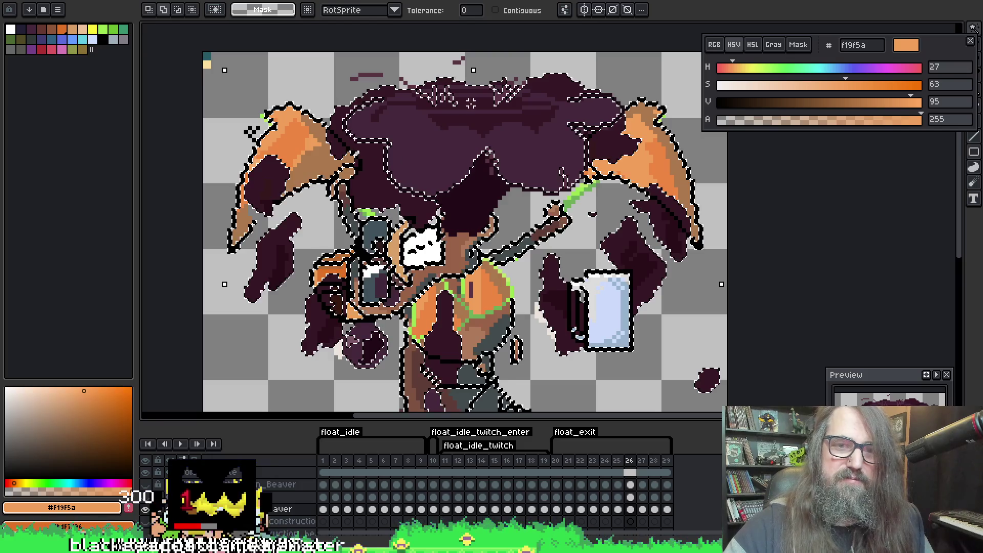
{"action": "key", "text": "ctrl+shift+i"}
Checker-dither light orange f19f5a down the left fin into its brown area
{"action": "key", "text": "space"}
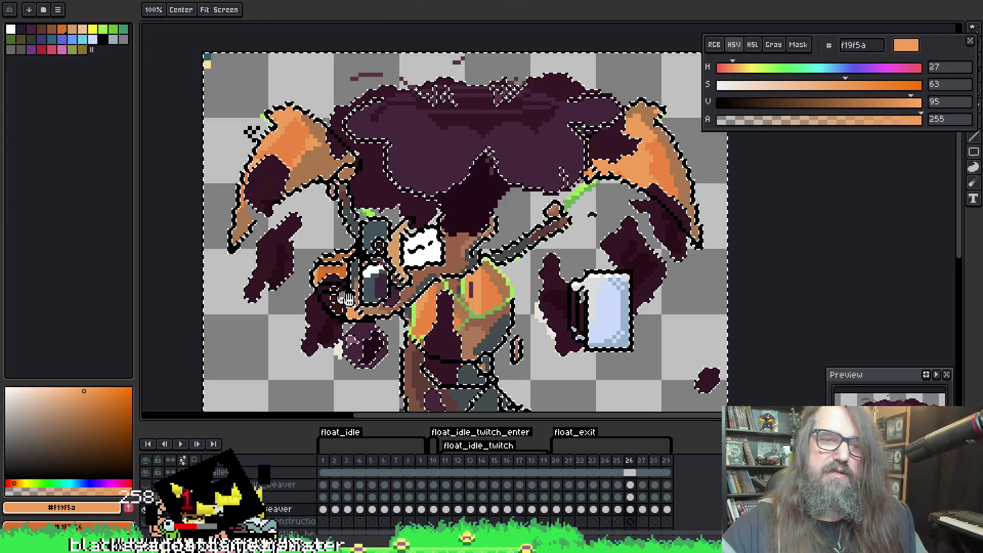
{"action": "left_click_drag", "start_coordinate": [345, 299], "coordinate": [455, 300]}
{"action": "scroll", "coordinate": [413, 148], "scroll_direction": "up", "scroll_amount": 3}
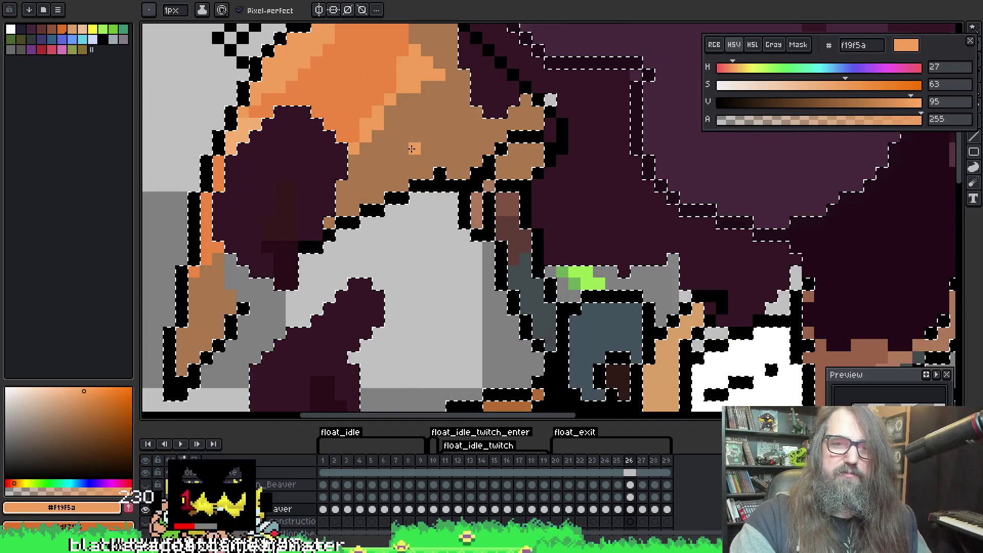
{"action": "left_click_drag", "start_coordinate": [413, 148], "coordinate": [471, 305]}
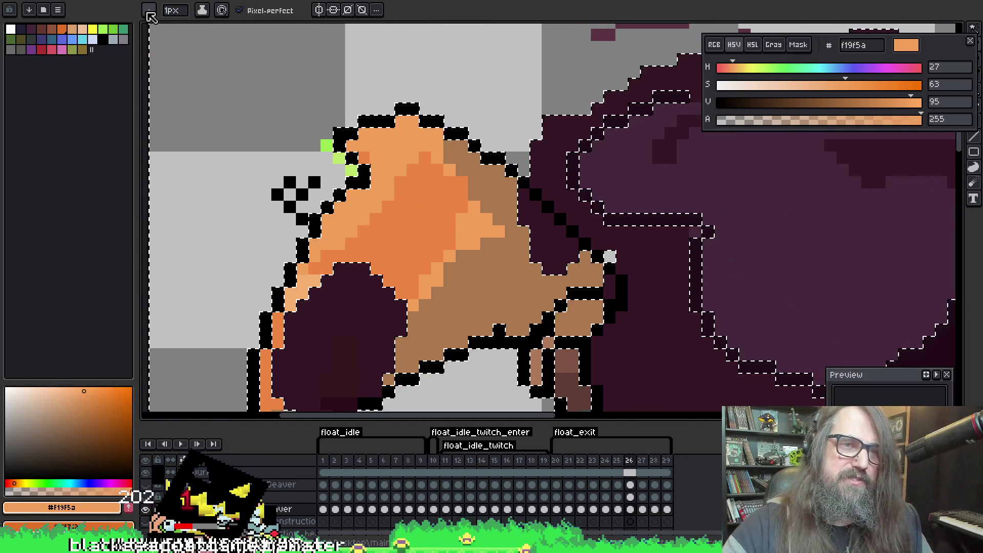
{"action": "left_click", "coordinate": [149, 15]}
{"action": "key", "text": "space"}
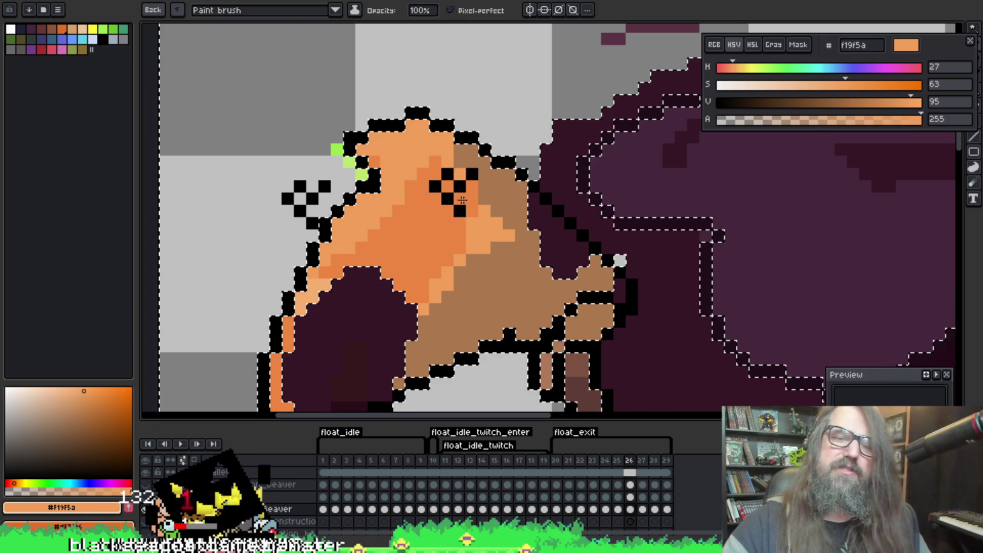
{"action": "key", "text": "alt"}
{"action": "left_click_drag", "start_coordinate": [436, 163], "coordinate": [427, 198]}
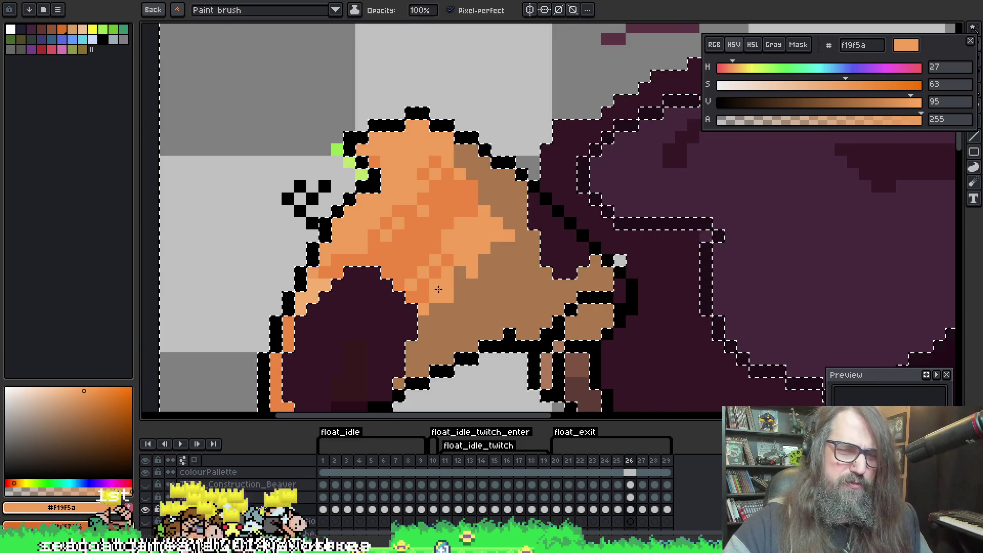
{"action": "mouse_move", "coordinate": [439, 289]}
{"action": "left_mouse_down"}
{"action": "mouse_move", "coordinate": [462, 308]}
{"action": "mouse_move", "coordinate": [486, 288]}
{"action": "mouse_move", "coordinate": [437, 306]}
{"action": "left_mouse_up"}
{"action": "left_click", "coordinate": [462, 308], "text": "alt"}
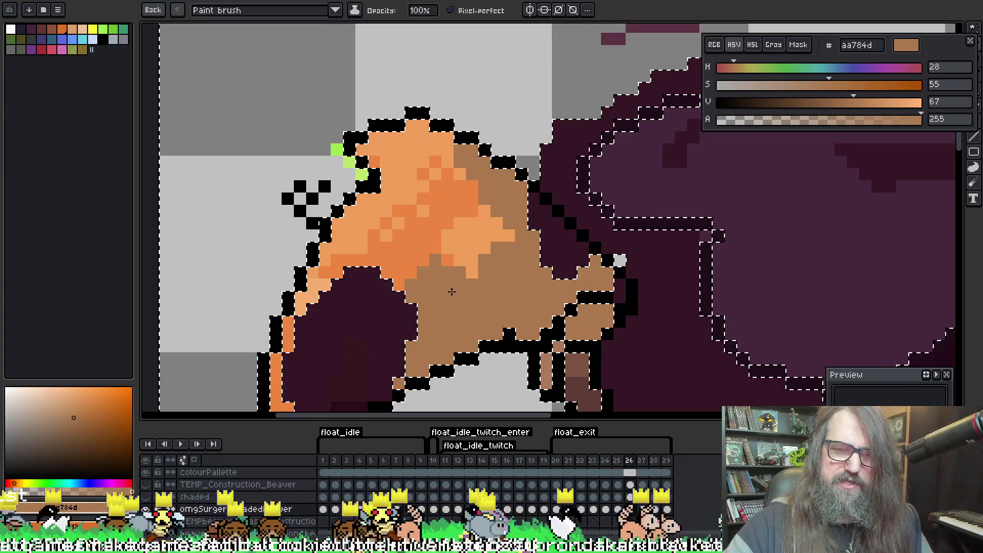
{"action": "left_click_drag", "start_coordinate": [459, 235], "coordinate": [465, 240]}
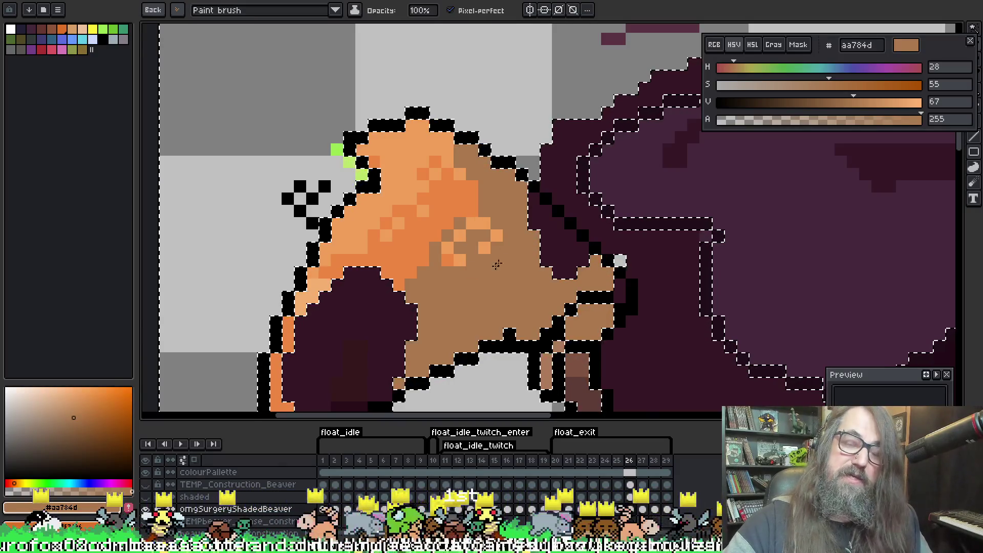
Dither bright orange ed8742 pixels on the fin, covering overflow with brown aa784d
{"action": "left_click", "coordinate": [444, 231], "text": "alt"}
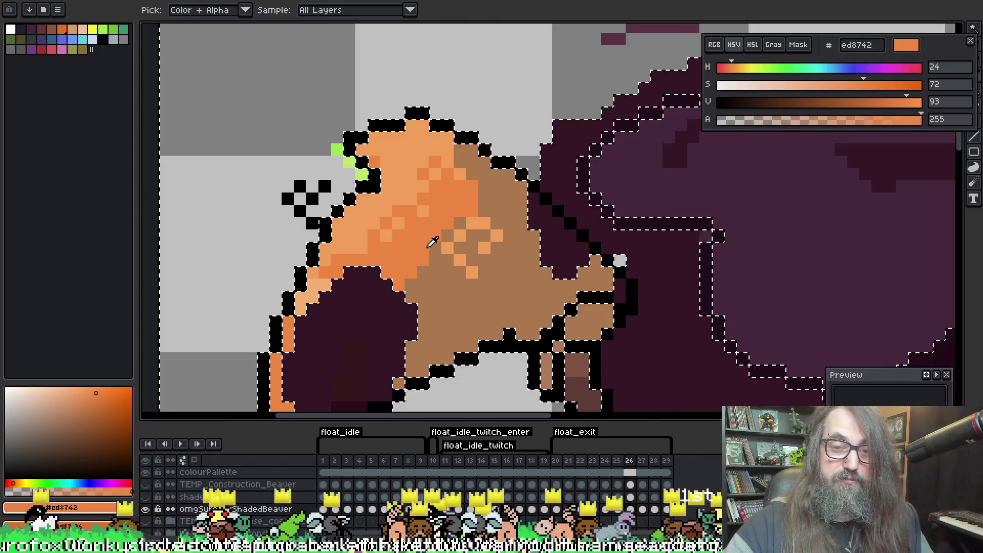
{"action": "left_click", "coordinate": [449, 241], "text": "alt"}
{"action": "left_click", "coordinate": [429, 242], "text": "alt"}
{"action": "left_click_drag", "start_coordinate": [434, 254], "coordinate": [441, 281]}
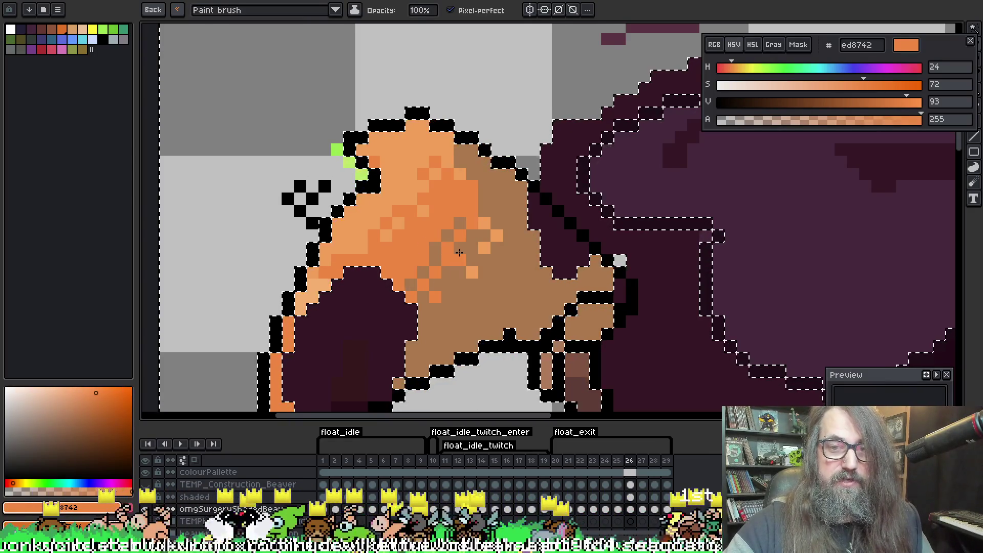
{"action": "left_click_drag", "start_coordinate": [522, 285], "coordinate": [506, 267]}
{"action": "key", "text": "ctrl+z"}
{"action": "left_click", "coordinate": [477, 272], "text": "alt"}
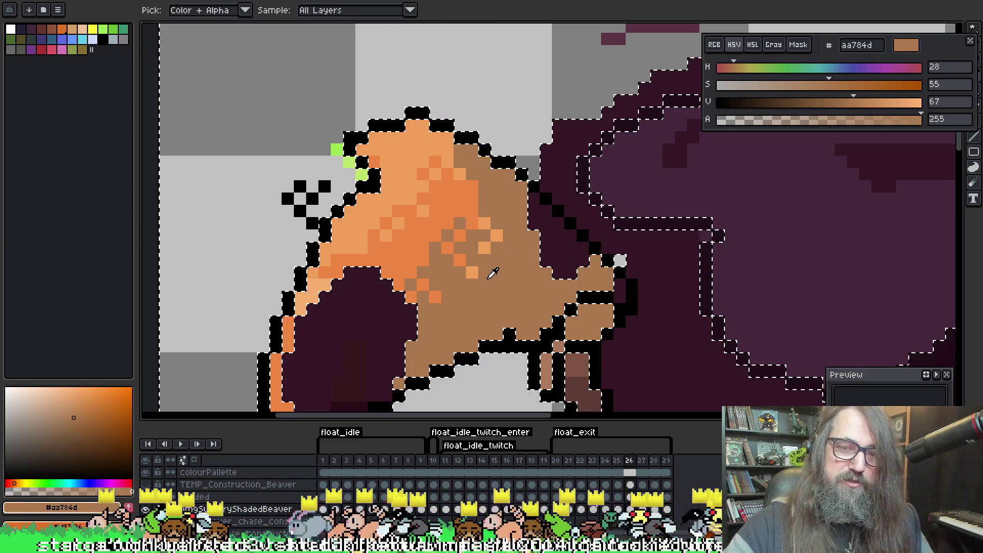
{"action": "mouse_move", "coordinate": [460, 260]}
{"action": "left_mouse_down"}
{"action": "mouse_move", "coordinate": [472, 272]}
{"action": "mouse_move", "coordinate": [460, 260]}
{"action": "left_mouse_up"}
Tidy stray orange pixels with brown and dot orange dither into the brown area
{"action": "left_click", "coordinate": [484, 248], "text": "alt"}
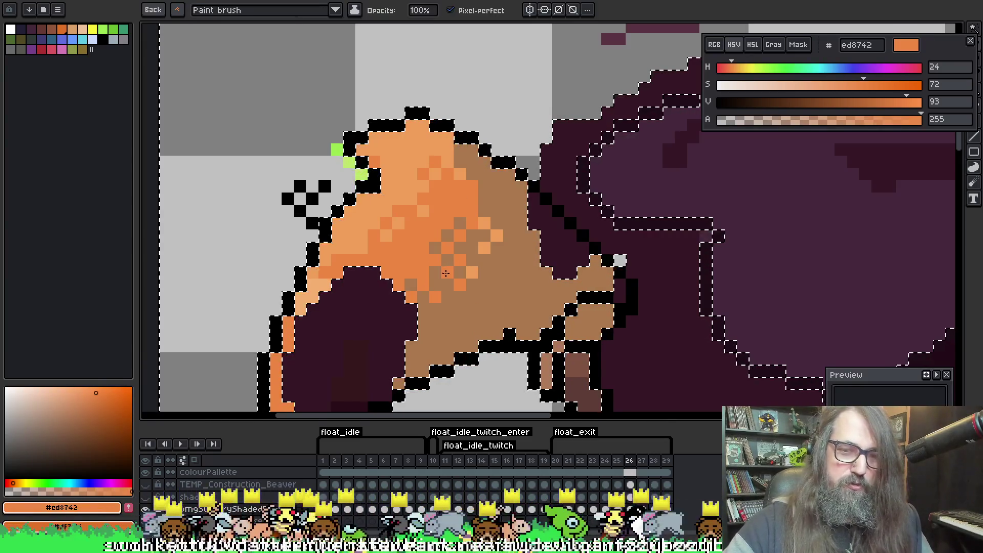
{"action": "left_click", "coordinate": [491, 288], "text": "alt"}
{"action": "mouse_move", "coordinate": [484, 223]}
{"action": "left_mouse_down"}
{"action": "mouse_move", "coordinate": [484, 248]}
{"action": "mouse_move", "coordinate": [448, 273]}
{"action": "left_mouse_up"}
{"action": "key", "text": "alt"}
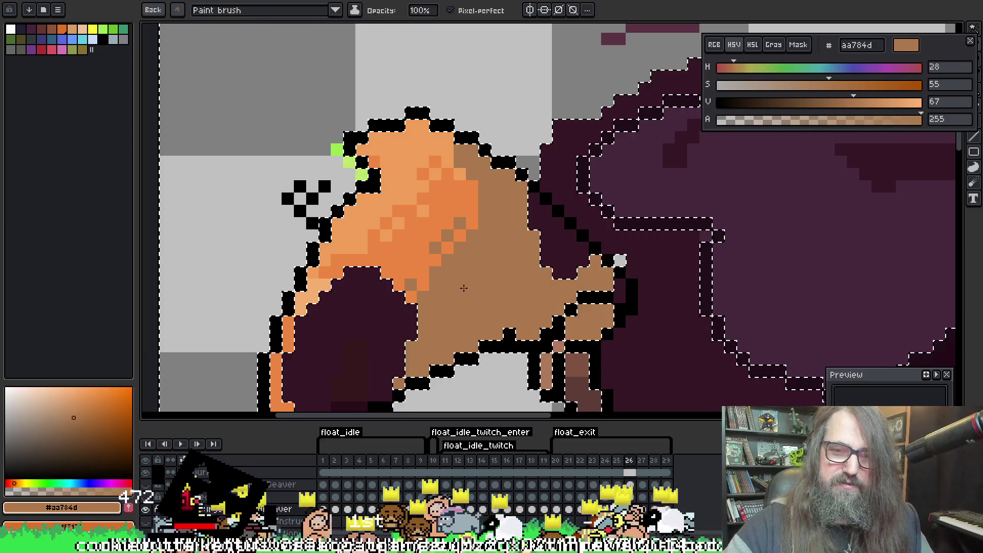
{"action": "left_click", "coordinate": [459, 285]}
{"action": "key", "text": "alt"}
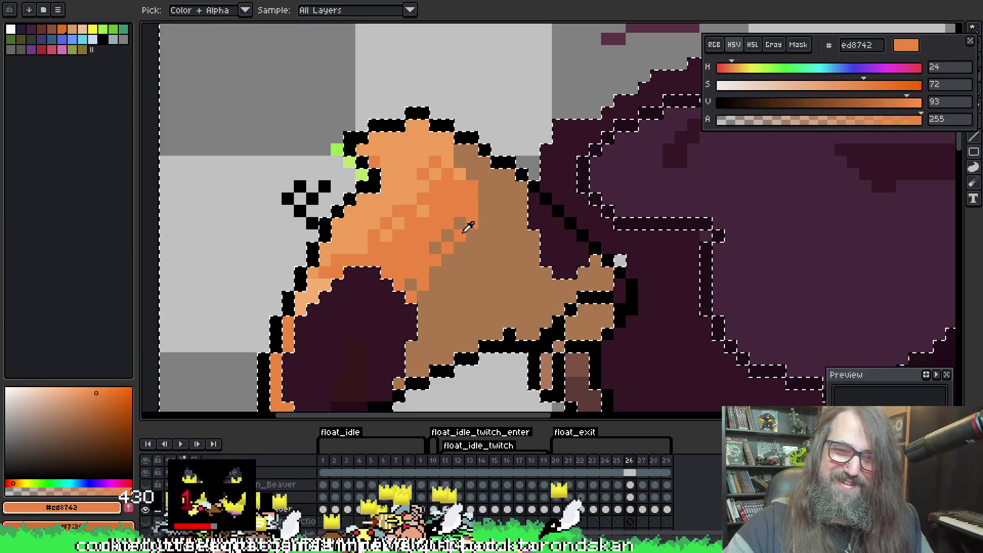
{"action": "left_click", "coordinate": [466, 219], "text": "alt"}
{"action": "left_click_drag", "start_coordinate": [484, 236], "coordinate": [497, 211]}
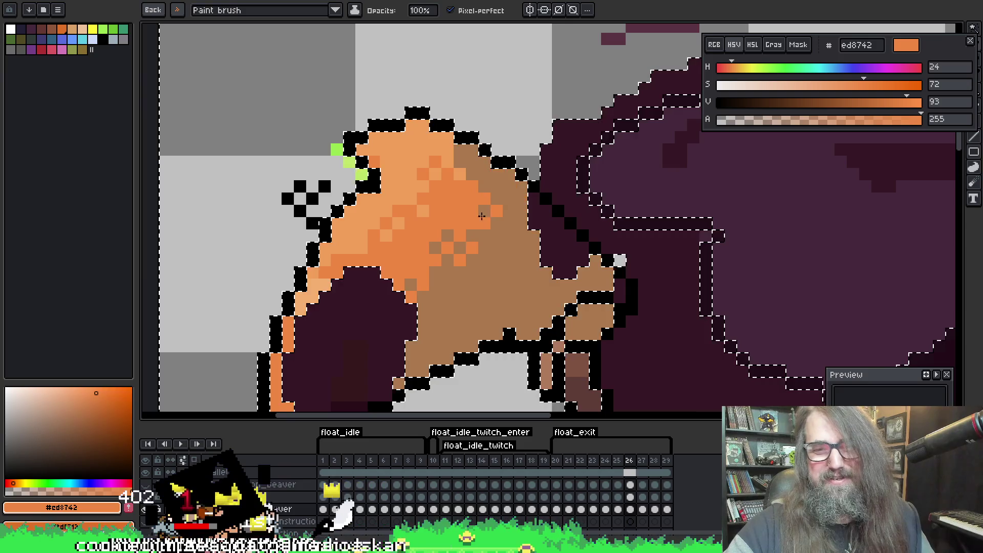
Add a few lighter orange pixels to the fin's tan area
{"action": "key", "text": "space"}
{"action": "left_click_drag", "start_coordinate": [461, 254], "coordinate": [487, 228]}
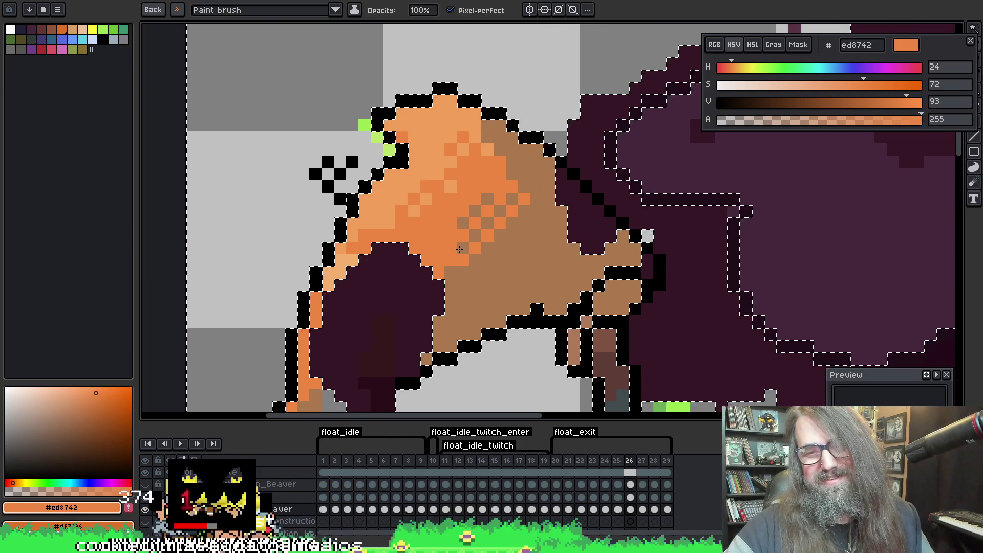
{"action": "mouse_move", "coordinate": [474, 294]}
{"action": "left_mouse_down"}
{"action": "mouse_move", "coordinate": [528, 224]}
{"action": "mouse_move", "coordinate": [549, 235]}
{"action": "mouse_move", "coordinate": [543, 252]}
{"action": "left_mouse_up"}
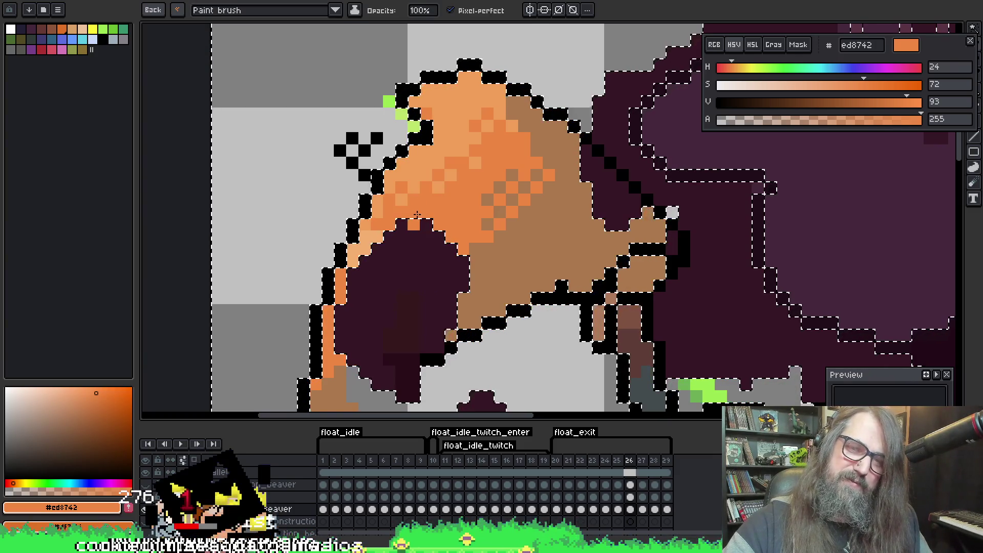
{"action": "left_click_drag", "start_coordinate": [572, 162], "coordinate": [561, 191]}
{"action": "left_click_drag", "start_coordinate": [502, 278], "coordinate": [542, 259]}
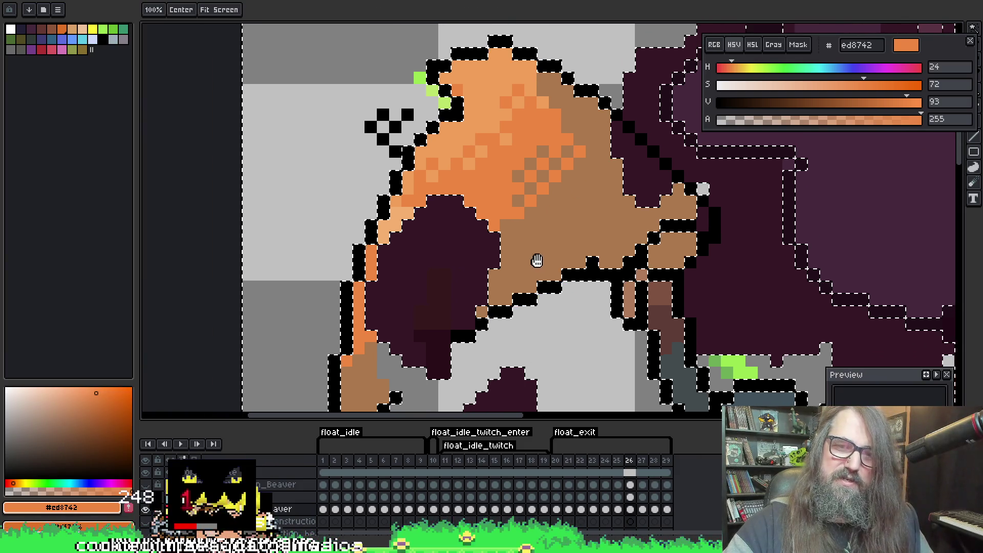
Undo the stray orange checker pixels and paint tan pixels on the lower fin
{"action": "left_click_drag", "start_coordinate": [417, 264], "coordinate": [406, 288]}
{"action": "key", "text": "ctrl+z"}
{"action": "left_click_drag", "start_coordinate": [521, 257], "coordinate": [570, 162]}
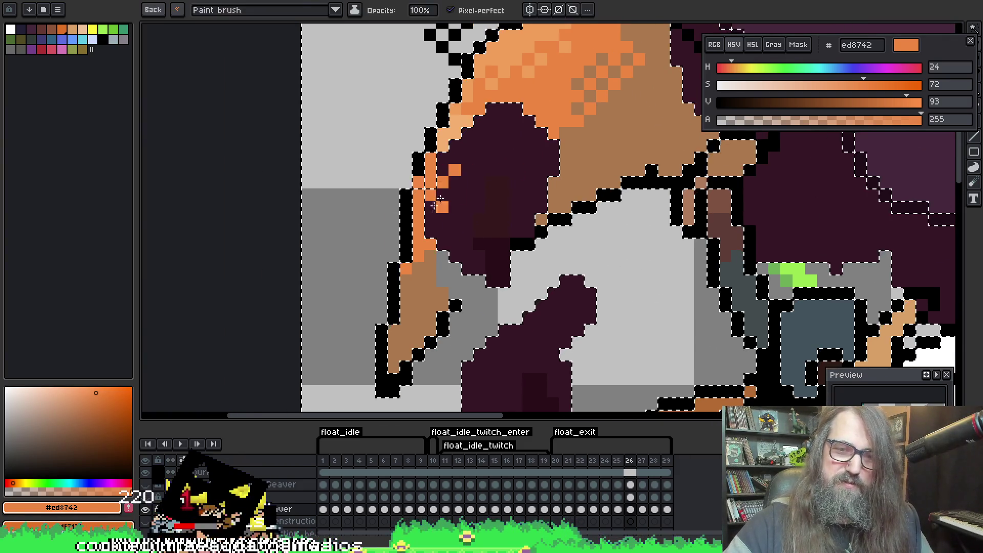
{"action": "key", "text": "alt"}
{"action": "left_click", "coordinate": [430, 281], "text": "alt"}
{"action": "mouse_move", "coordinate": [454, 280]}
{"action": "left_mouse_down"}
{"action": "mouse_move", "coordinate": [441, 317]}
{"action": "mouse_move", "coordinate": [462, 266]}
{"action": "mouse_move", "coordinate": [466, 289]}
{"action": "left_mouse_up"}
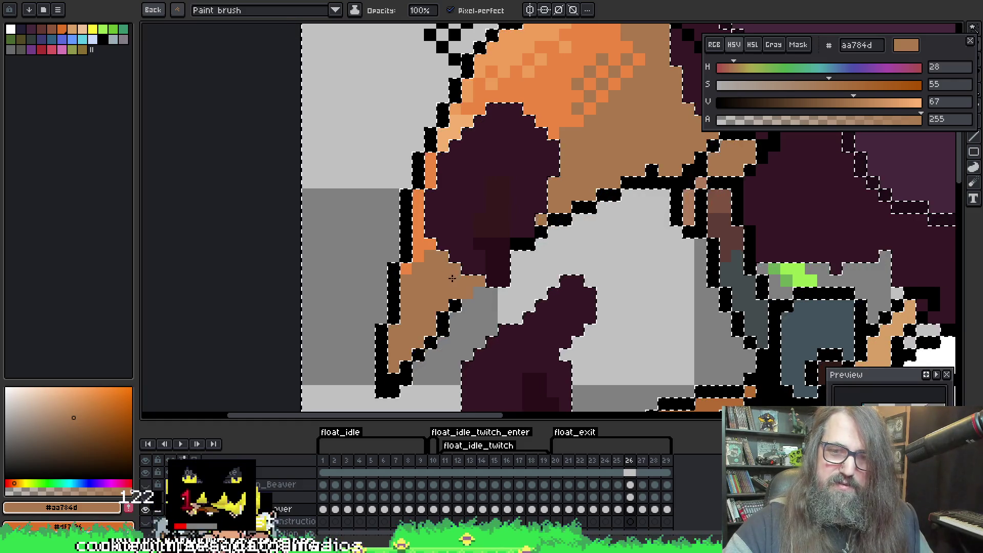
Repaint the orange chest patch with tan and a light orange dither
{"action": "key", "text": "space"}
{"action": "mouse_move", "coordinate": [609, 224]}
{"action": "left_mouse_down"}
{"action": "mouse_move", "coordinate": [472, 263]}
{"action": "mouse_move", "coordinate": [552, 208]}
{"action": "left_mouse_up"}
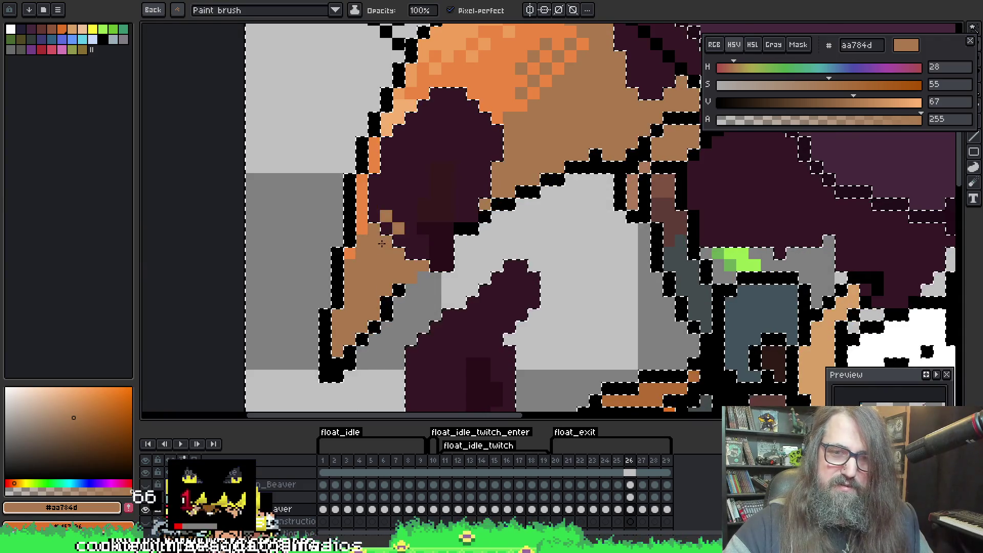
{"action": "key", "text": "ctrl+z"}
{"action": "mouse_move", "coordinate": [607, 241]}
{"action": "left_mouse_down"}
{"action": "mouse_move", "coordinate": [406, 98]}
{"action": "mouse_move", "coordinate": [427, 55]}
{"action": "left_mouse_up"}
{"action": "left_click", "coordinate": [439, 202]}
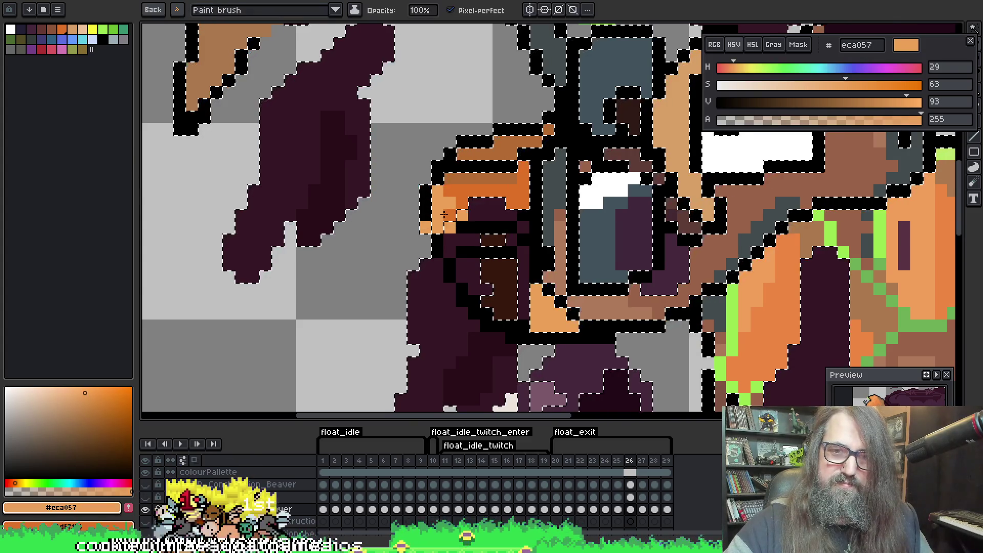
{"action": "mouse_move", "coordinate": [651, 309]}
{"action": "left_mouse_down"}
{"action": "mouse_move", "coordinate": [594, 265]}
{"action": "mouse_move", "coordinate": [559, 264]}
{"action": "mouse_move", "coordinate": [604, 226]}
{"action": "mouse_move", "coordinate": [488, 350]}
{"action": "mouse_move", "coordinate": [497, 353]}
{"action": "left_mouse_up"}
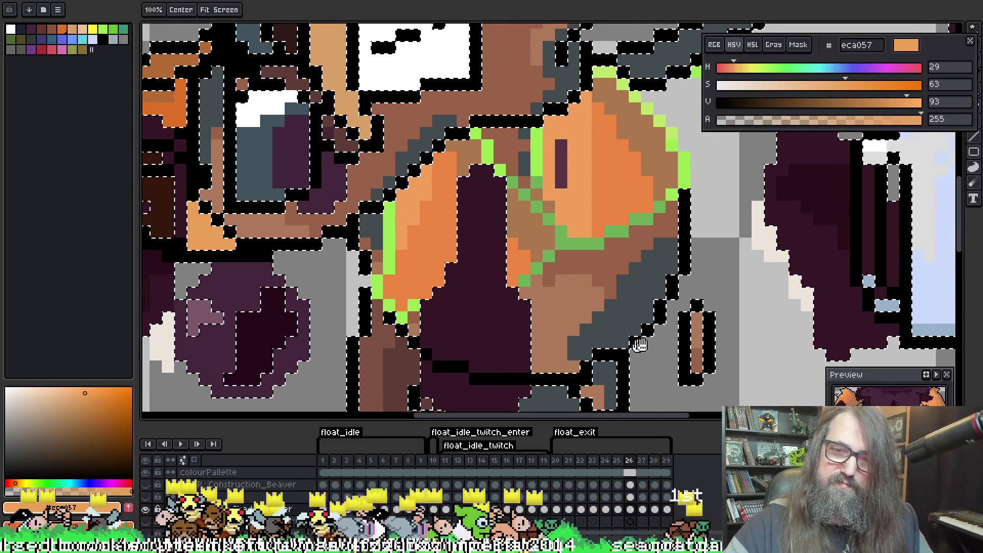
{"action": "left_click", "coordinate": [633, 125], "text": "alt"}
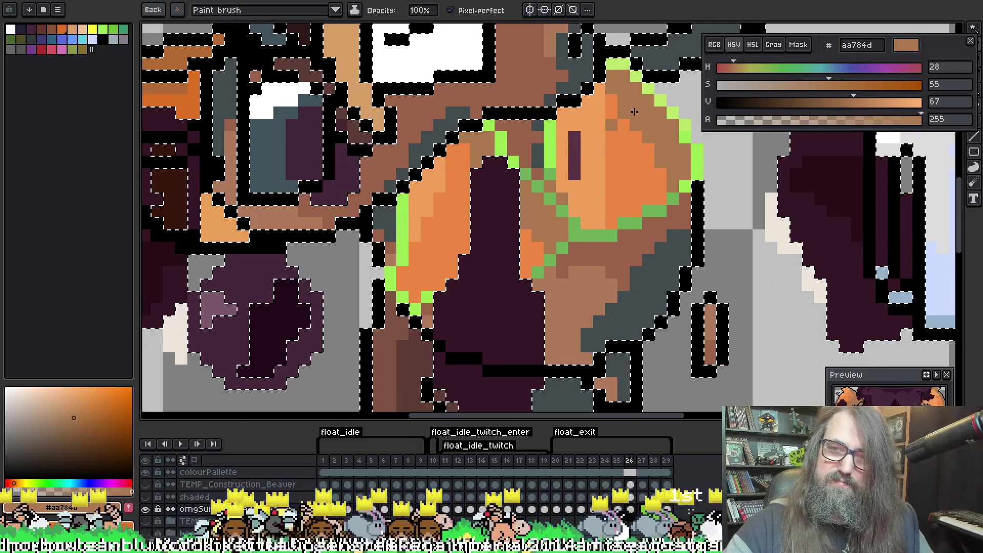
{"action": "mouse_move", "coordinate": [626, 114]}
{"action": "left_mouse_down"}
{"action": "mouse_move", "coordinate": [622, 128]}
{"action": "mouse_move", "coordinate": [645, 169]}
{"action": "mouse_move", "coordinate": [676, 174]}
{"action": "left_mouse_up"}
{"action": "mouse_move", "coordinate": [636, 138]}
{"action": "left_mouse_down"}
{"action": "mouse_move", "coordinate": [605, 174]}
{"action": "mouse_move", "coordinate": [584, 226]}
{"action": "left_mouse_up"}
{"action": "left_click", "coordinate": [589, 215], "text": "alt"}
{"action": "mouse_move", "coordinate": [605, 185]}
{"action": "left_mouse_down"}
{"action": "mouse_move", "coordinate": [625, 210]}
{"action": "mouse_move", "coordinate": [620, 158]}
{"action": "mouse_move", "coordinate": [604, 143]}
{"action": "left_mouse_up"}
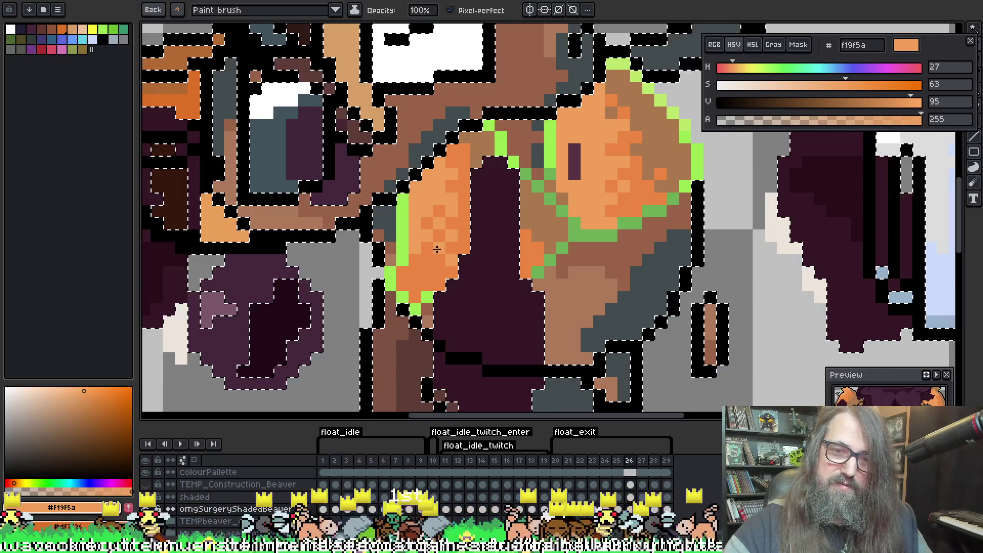
Add bright orange pixels to the left chest patch
{"action": "scroll", "coordinate": [455, 224], "scroll_direction": "down", "scroll_amount": 5}
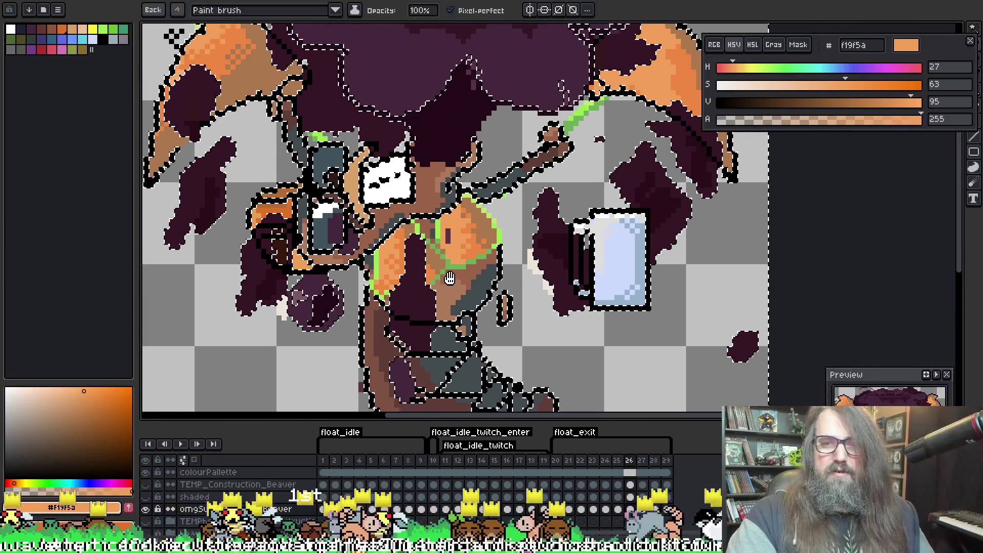
{"action": "scroll", "coordinate": [361, 246], "scroll_direction": "up", "scroll_amount": 2}
{"action": "key", "text": "alt"}
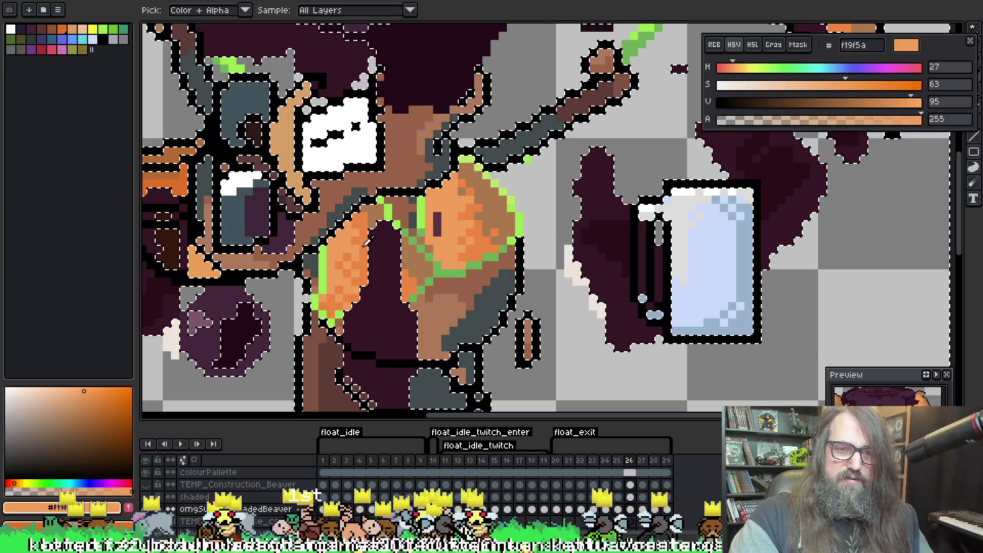
{"action": "left_click", "coordinate": [359, 253], "text": "alt"}
{"action": "left_click", "coordinate": [360, 249]}
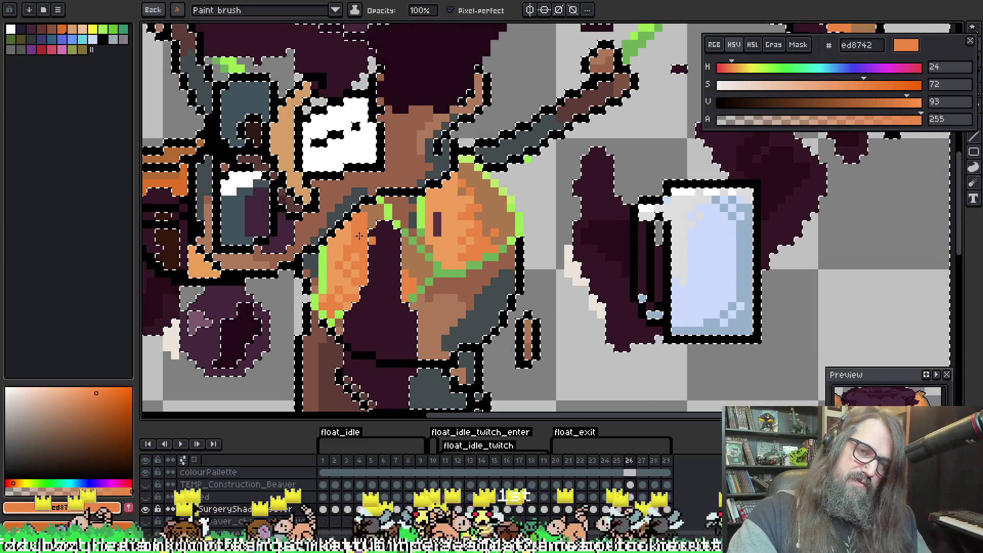
Sample tan brown ad7a5a and dark grey 424b4d from the canvas
{"action": "scroll", "coordinate": [361, 232], "scroll_direction": "down", "scroll_amount": 3}
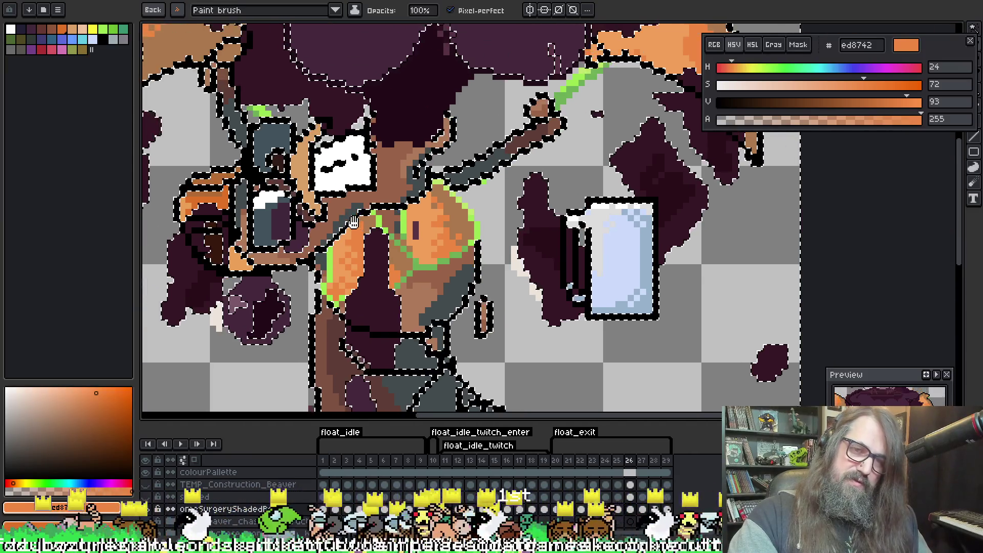
{"action": "key", "text": "i"}
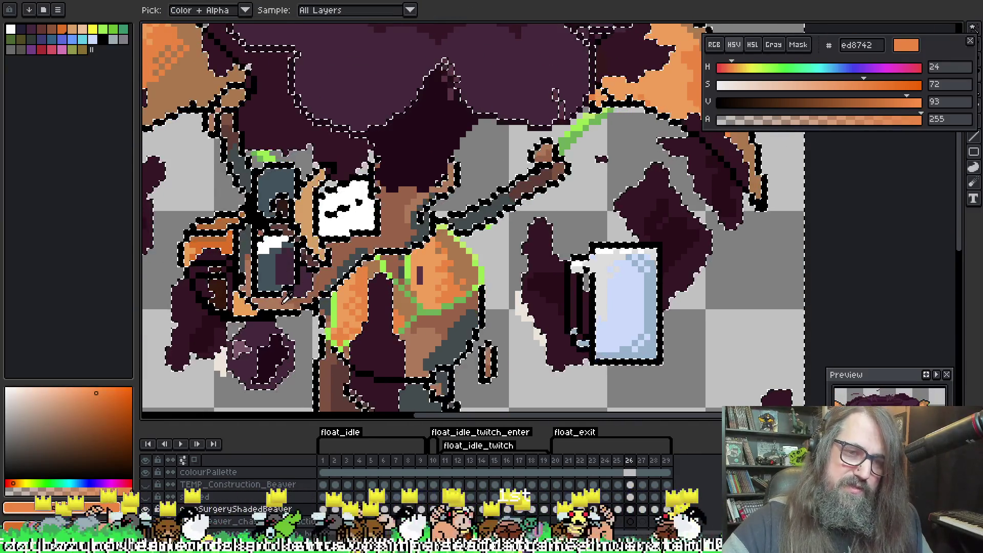
{"action": "left_click", "coordinate": [288, 303]}
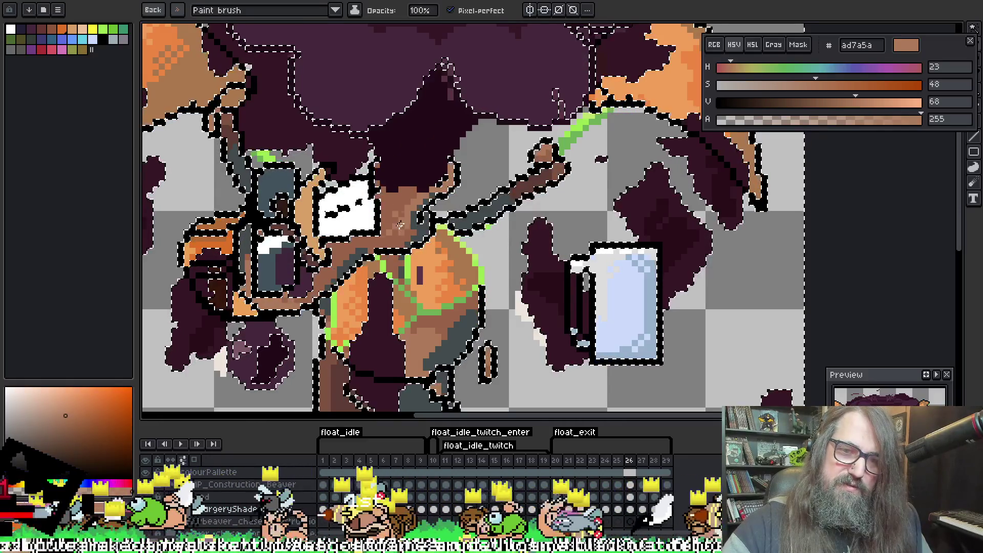
{"action": "key", "text": "i"}
{"action": "left_click", "coordinate": [348, 259]}
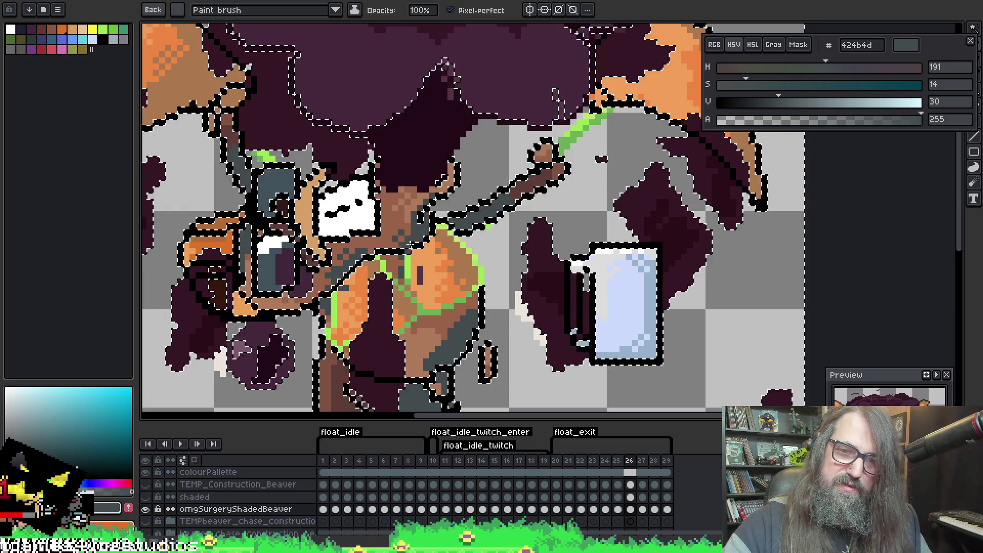
Paint grey-blue 424b4d pixels below the tail's black strap line
{"action": "scroll", "coordinate": [517, 212], "scroll_direction": "down", "scroll_amount": 5}
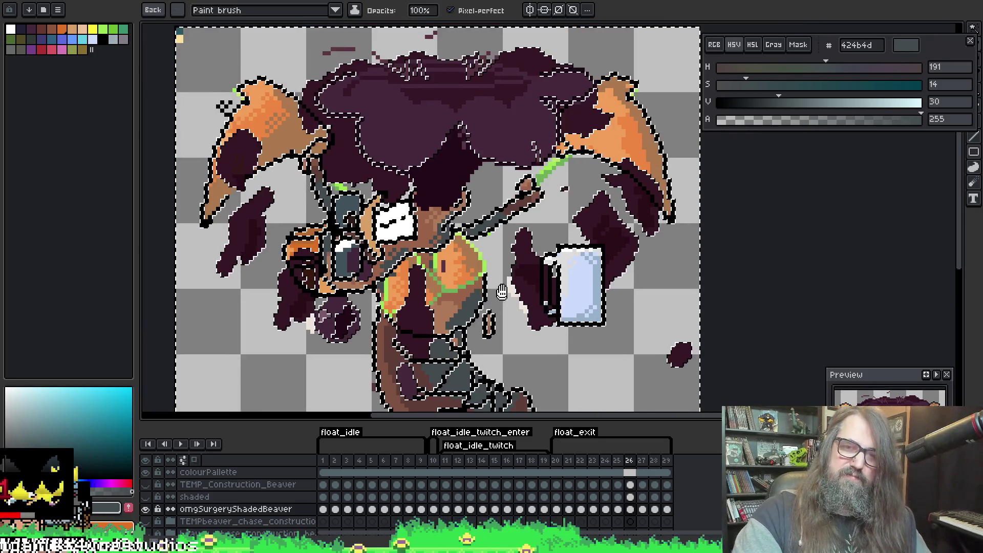
{"action": "scroll", "coordinate": [419, 339], "scroll_direction": "up", "scroll_amount": 4}
{"action": "left_click_drag", "start_coordinate": [419, 339], "coordinate": [484, 192]}
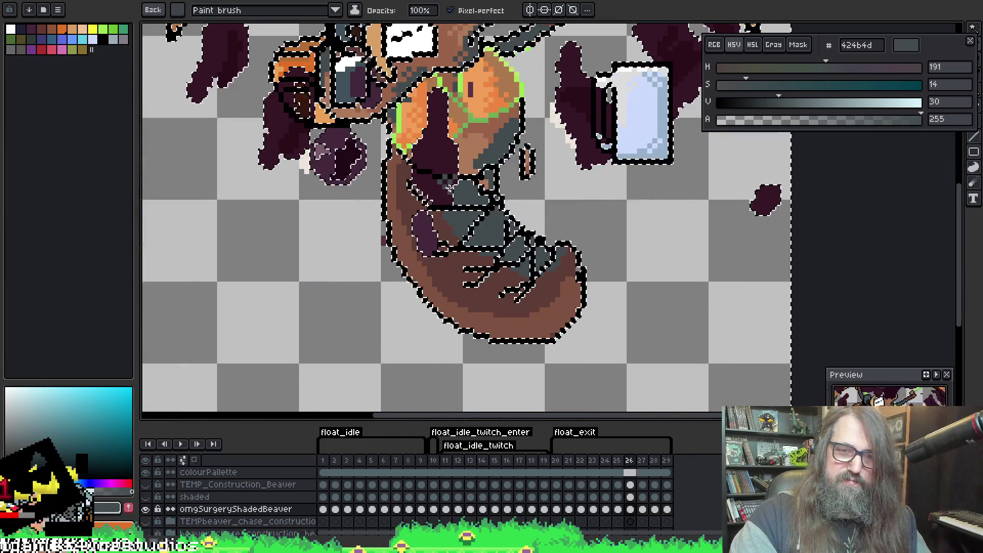
{"action": "scroll", "coordinate": [382, 204], "scroll_direction": "up", "scroll_amount": 2}
{"action": "left_click", "coordinate": [382, 203], "text": "alt"}
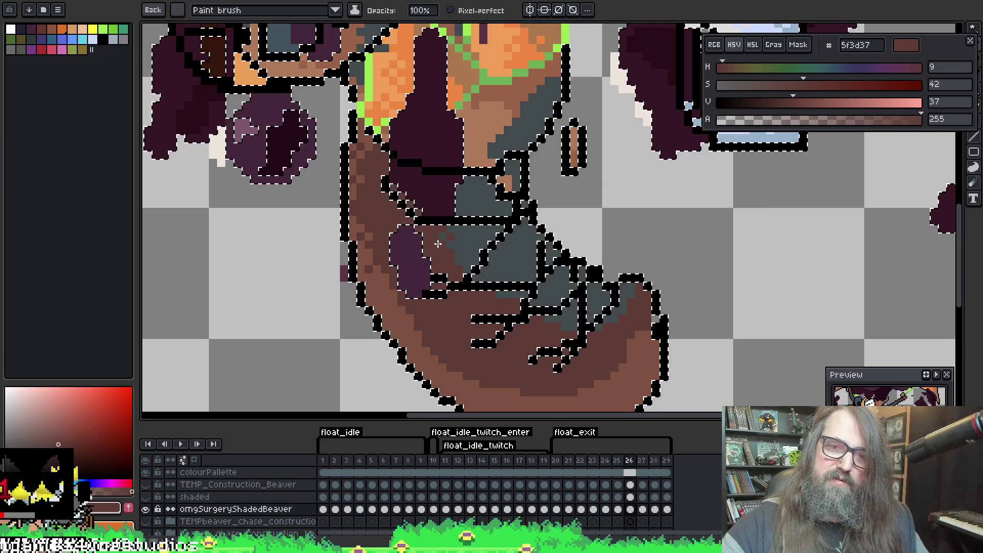
{"action": "left_click", "coordinate": [441, 250], "text": "alt"}
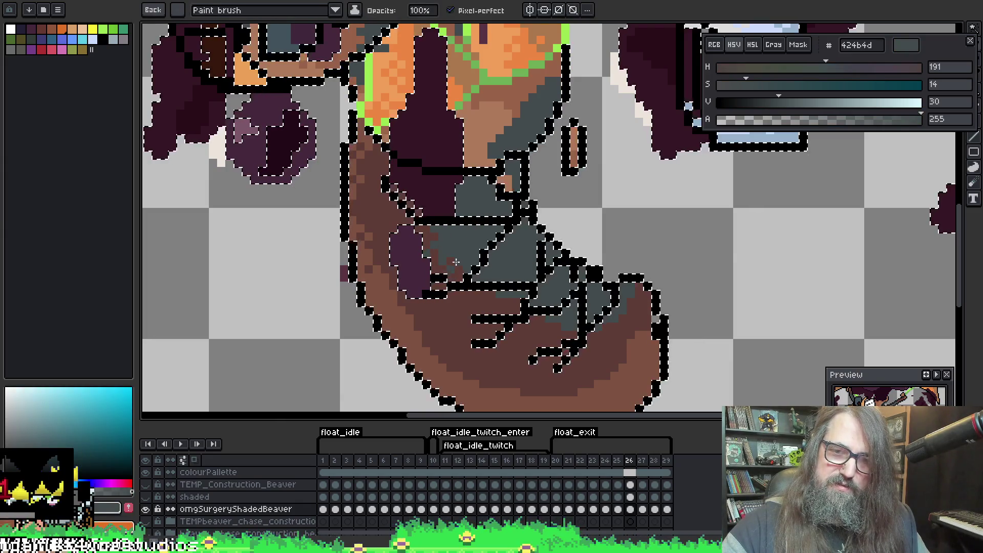
{"action": "mouse_move", "coordinate": [476, 285]}
{"action": "left_mouse_down"}
{"action": "mouse_move", "coordinate": [509, 316]}
{"action": "mouse_move", "coordinate": [518, 302]}
{"action": "left_mouse_up"}
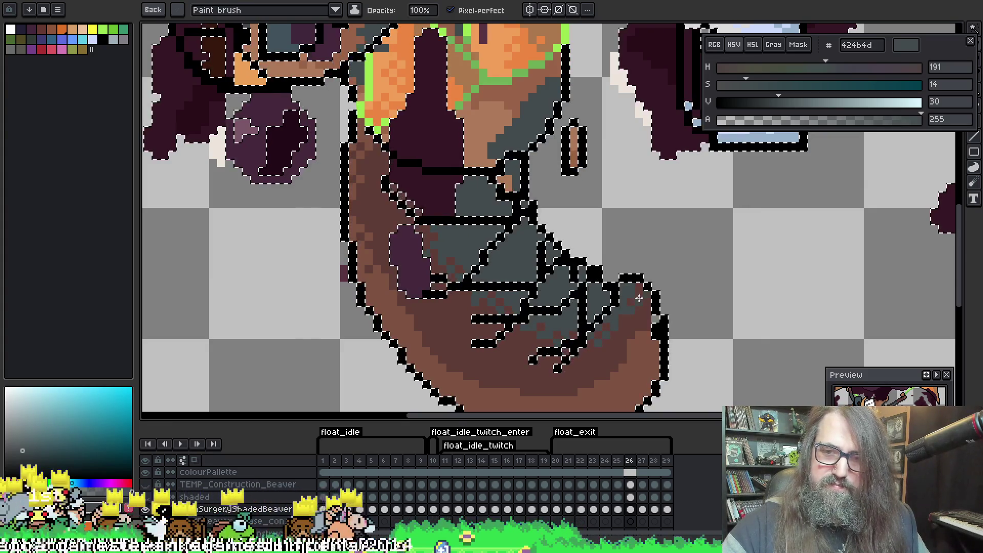
Paint a darker brown 5f3d37 band along the tail's curve
{"action": "left_click", "coordinate": [380, 270], "text": "alt"}
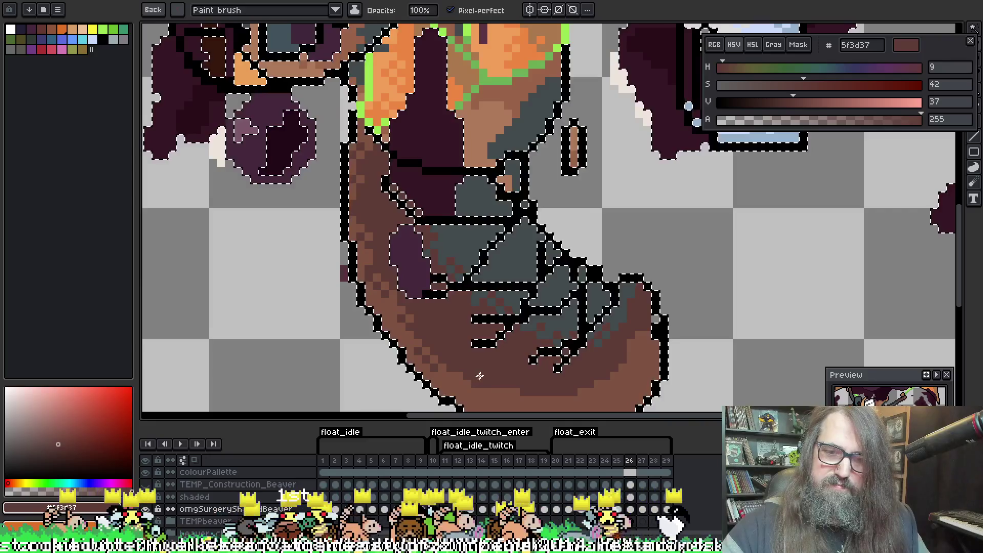
{"action": "left_click_drag", "start_coordinate": [480, 376], "coordinate": [465, 229]}
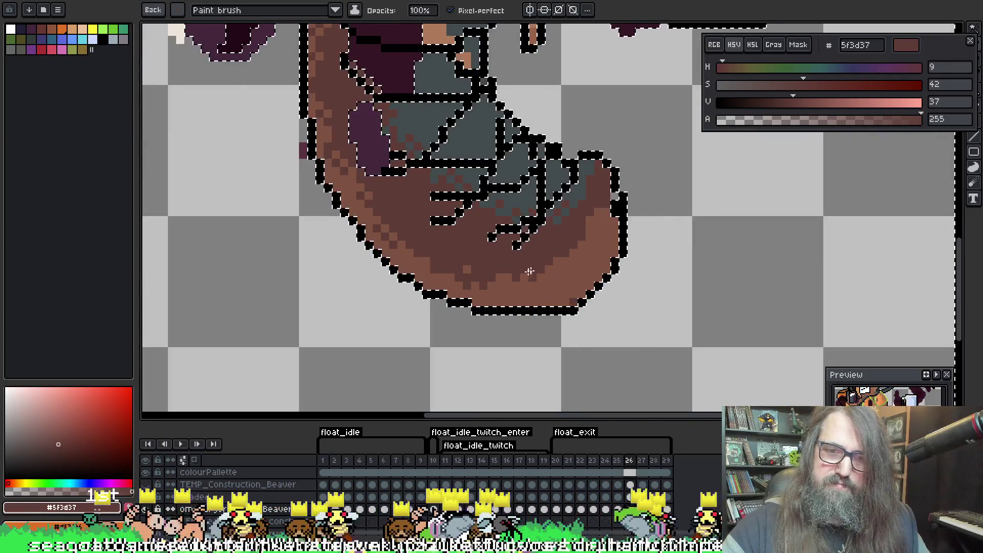
{"action": "left_click_drag", "start_coordinate": [530, 272], "coordinate": [453, 268]}
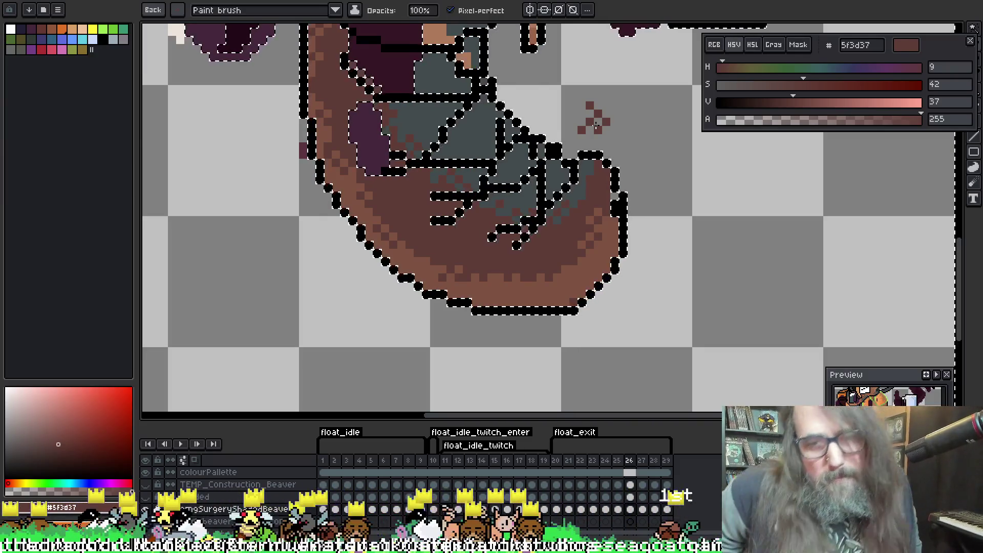
{"action": "scroll", "coordinate": [441, 155], "scroll_direction": "down", "scroll_amount": 3}
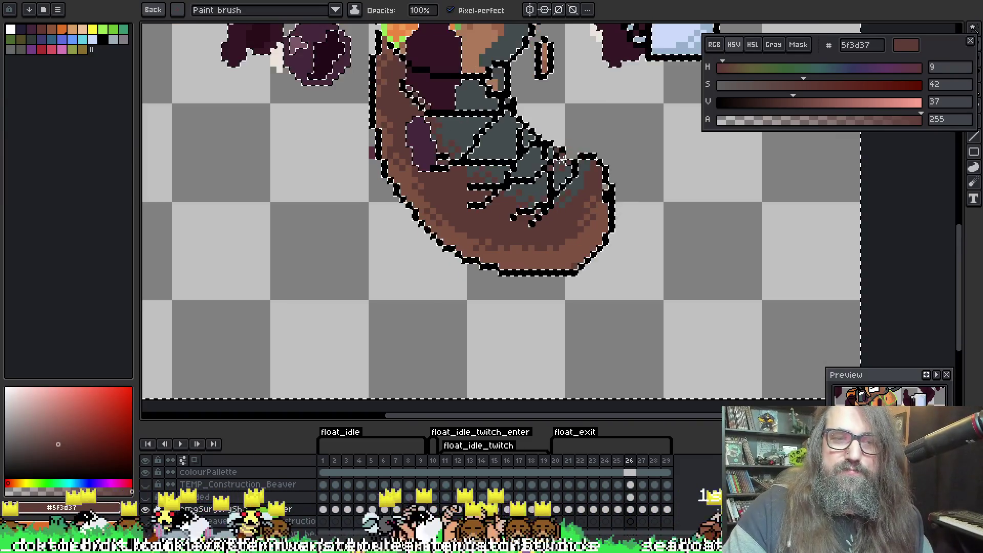
{"action": "scroll", "coordinate": [518, 125], "scroll_direction": "up", "scroll_amount": 5}
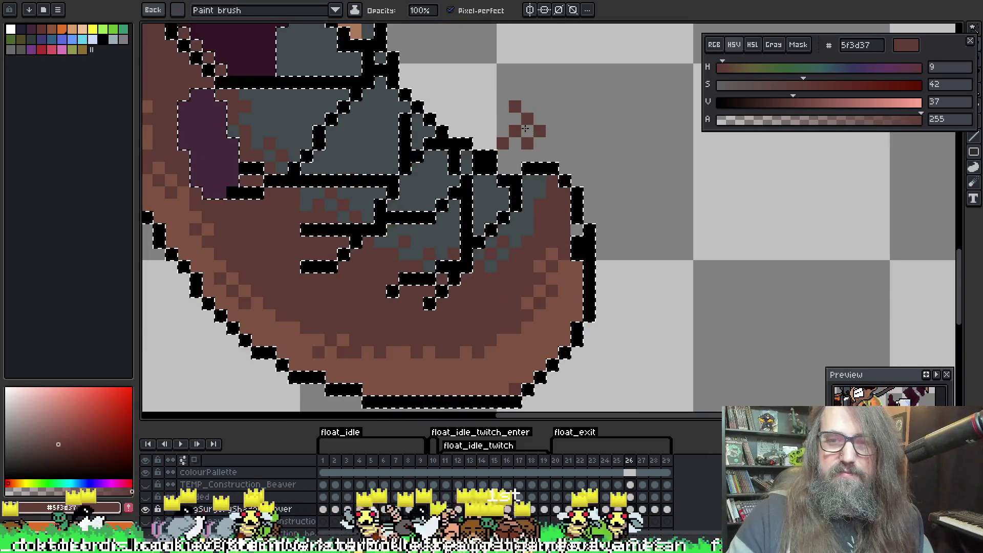
{"action": "key", "text": "i"}
{"action": "key", "text": "b"}
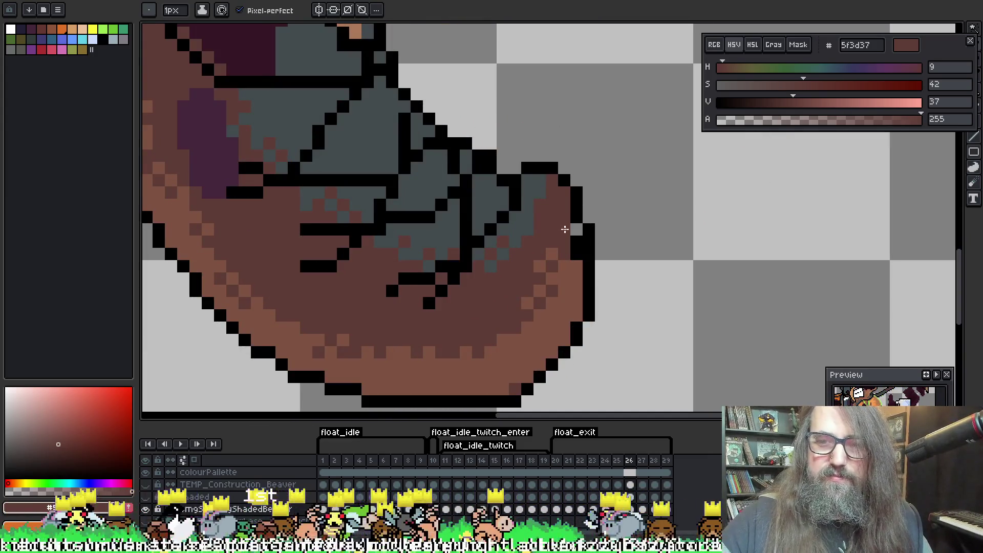
{"action": "scroll", "coordinate": [576, 229], "scroll_direction": "down", "scroll_amount": 2}
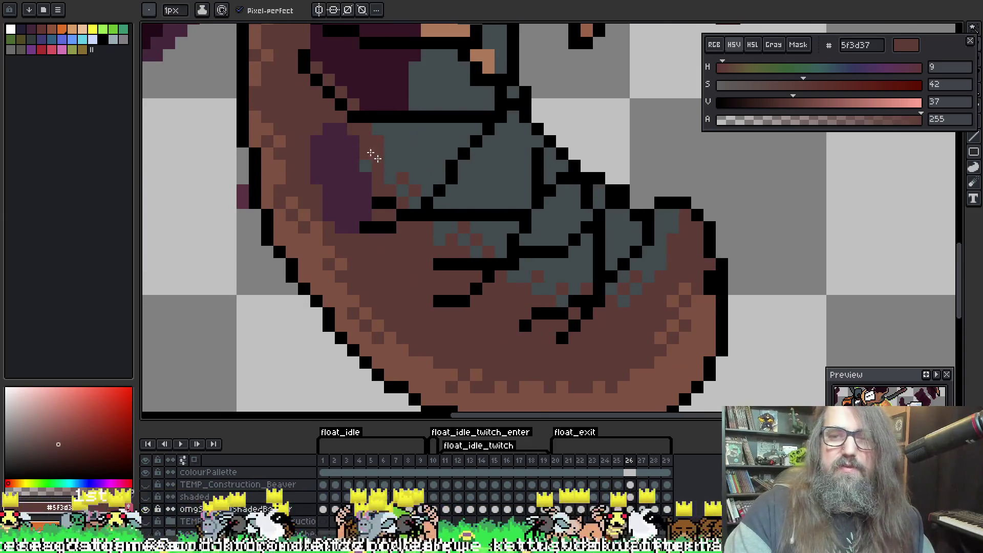
{"action": "scroll", "coordinate": [373, 154], "scroll_direction": "down", "scroll_amount": 2}
{"action": "left_click_drag", "start_coordinate": [362, 153], "coordinate": [535, 296]}
{"action": "scroll", "coordinate": [536, 296], "scroll_direction": "up", "scroll_amount": 3}
Sample black from an outline pixel, return to the pencil and save the sprite
{"action": "key", "text": "i"}
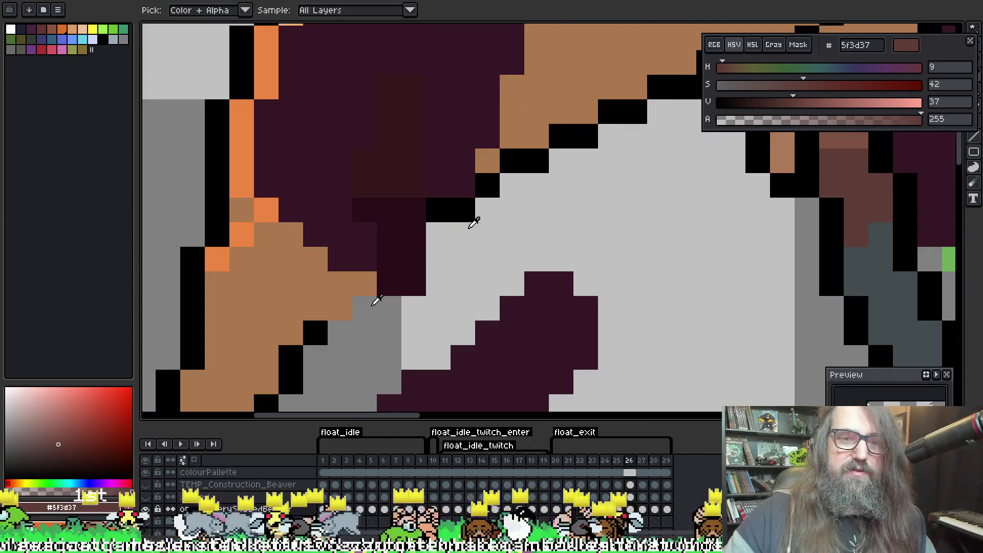
{"action": "left_click", "coordinate": [332, 333]}
{"action": "key", "text": "b"}
{"action": "scroll", "coordinate": [332, 333], "scroll_direction": "down", "scroll_amount": 2}
{"action": "key", "text": "ctrl+s"}
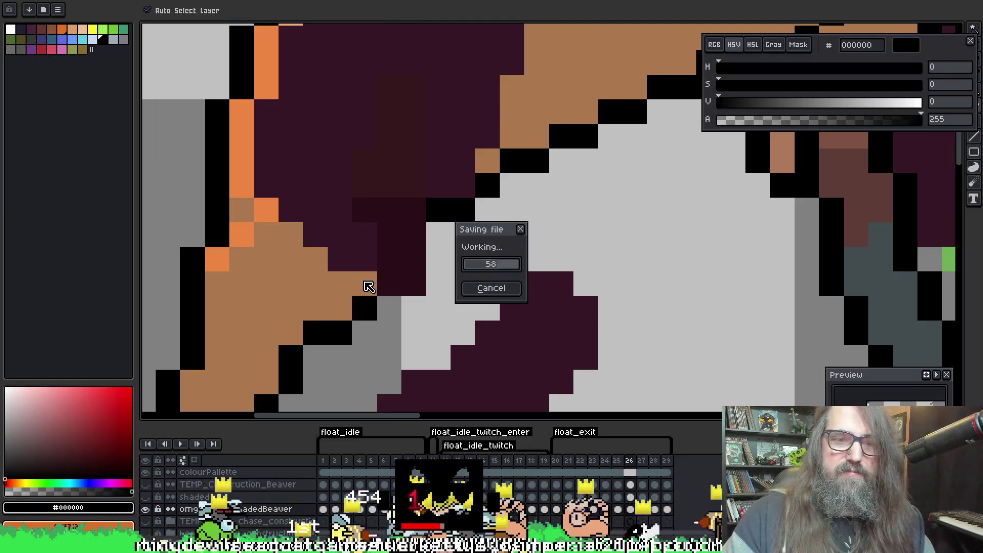
Add dark grey 424b4d pixels along the blade's upper edge
{"action": "scroll", "coordinate": [492, 259], "scroll_direction": "down", "scroll_amount": 3}
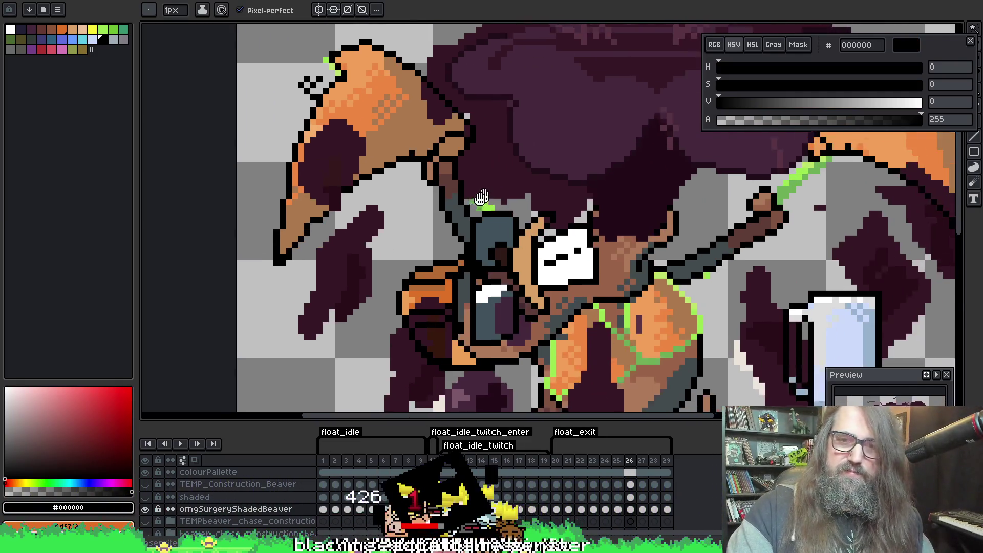
{"action": "scroll", "coordinate": [534, 169], "scroll_direction": "up", "scroll_amount": 1}
{"action": "scroll", "coordinate": [534, 169], "scroll_direction": "down", "scroll_amount": 1}
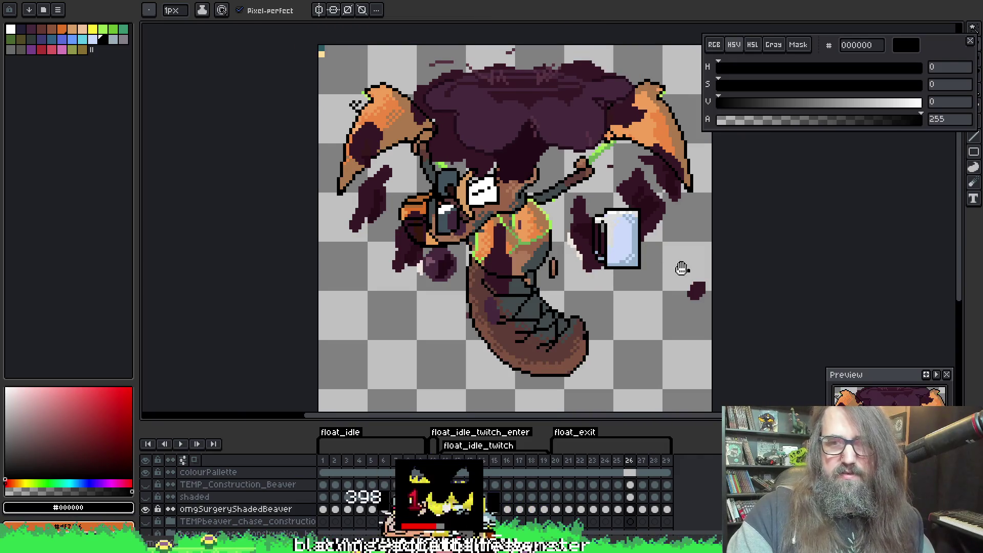
{"action": "left_click_drag", "start_coordinate": [683, 266], "coordinate": [625, 272]}
{"action": "scroll", "coordinate": [467, 189], "scroll_direction": "up", "scroll_amount": 3}
{"action": "scroll", "coordinate": [467, 189], "scroll_direction": "up", "scroll_amount": 1}
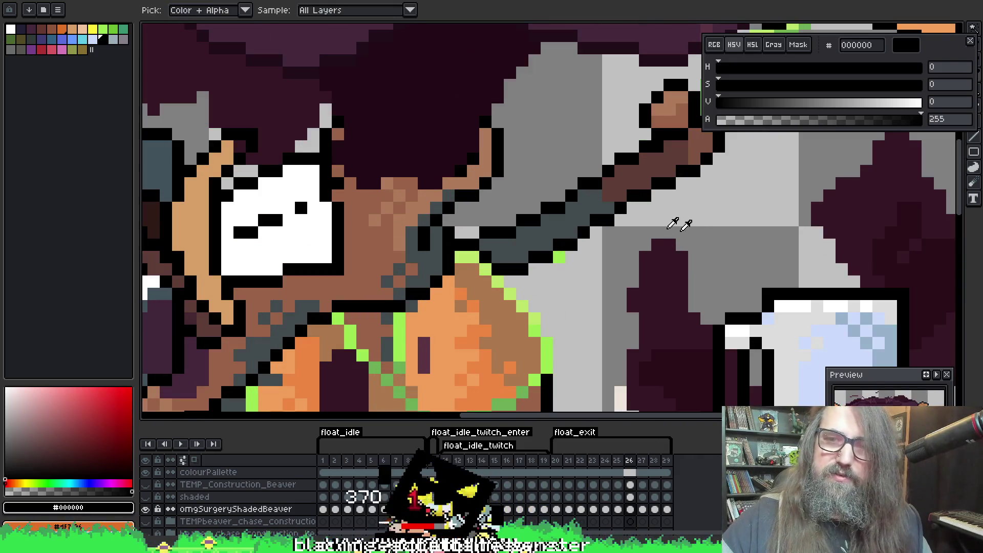
{"action": "left_click", "coordinate": [594, 211], "text": "alt"}
{"action": "left_click", "coordinate": [618, 186]}
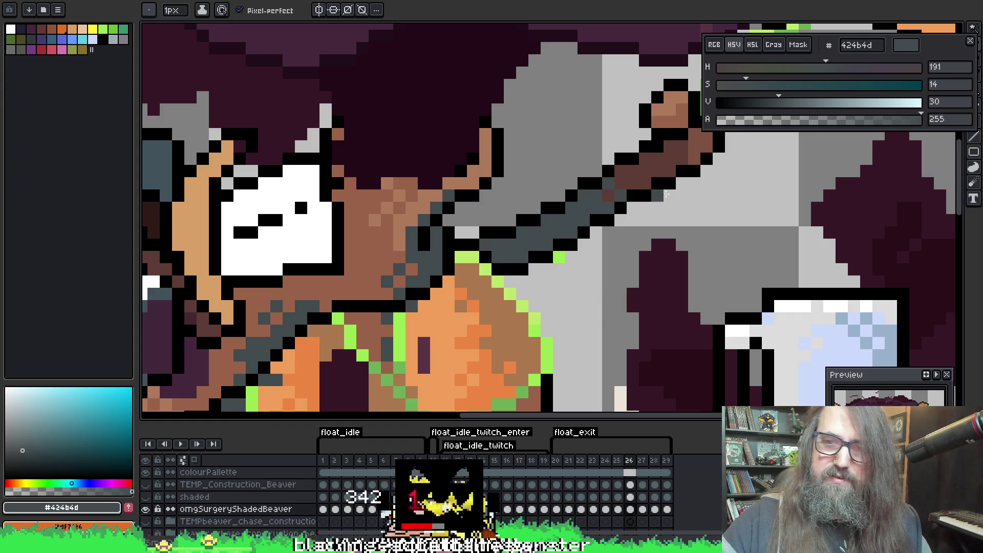
{"action": "left_click", "coordinate": [625, 174]}
{"action": "left_click", "coordinate": [631, 148]}
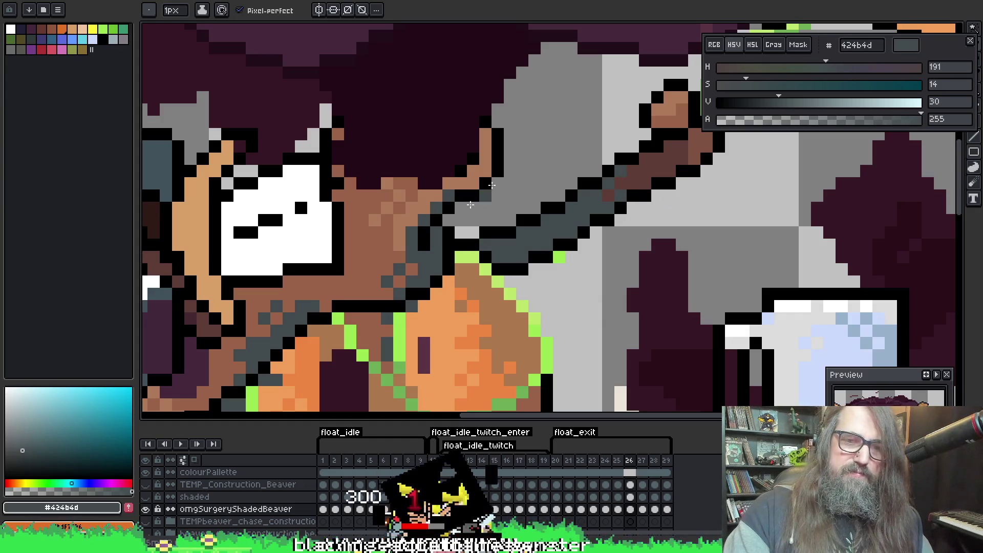
Deepen a short column of chest pixels to orange ed8742
{"action": "left_click_drag", "start_coordinate": [487, 192], "coordinate": [762, 48]}
{"action": "scroll", "coordinate": [590, 219], "scroll_direction": "down", "scroll_amount": 3}
{"action": "left_click_drag", "start_coordinate": [645, 198], "coordinate": [631, 205]}
{"action": "scroll", "coordinate": [631, 205], "scroll_direction": "down", "scroll_amount": 3}
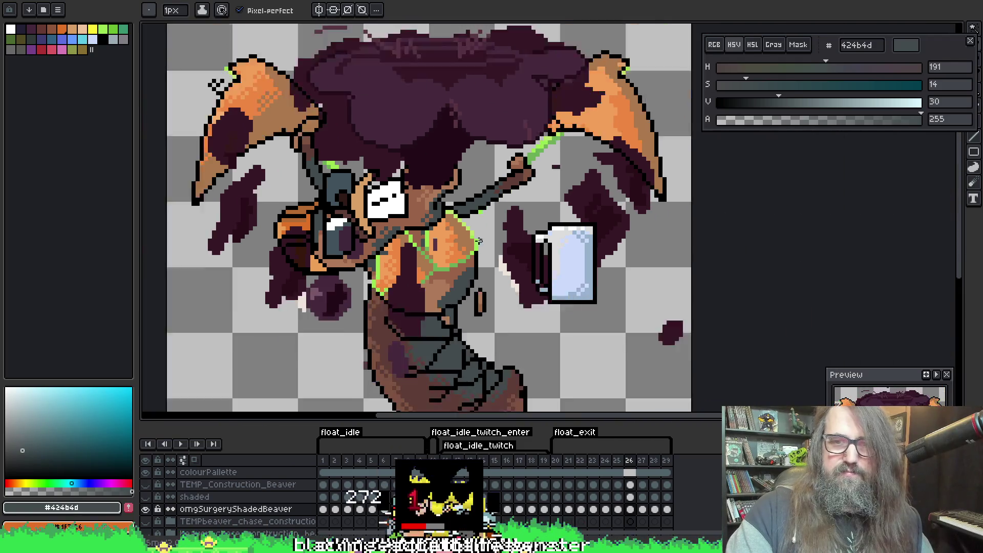
{"action": "scroll", "coordinate": [338, 172], "scroll_direction": "up", "scroll_amount": 5}
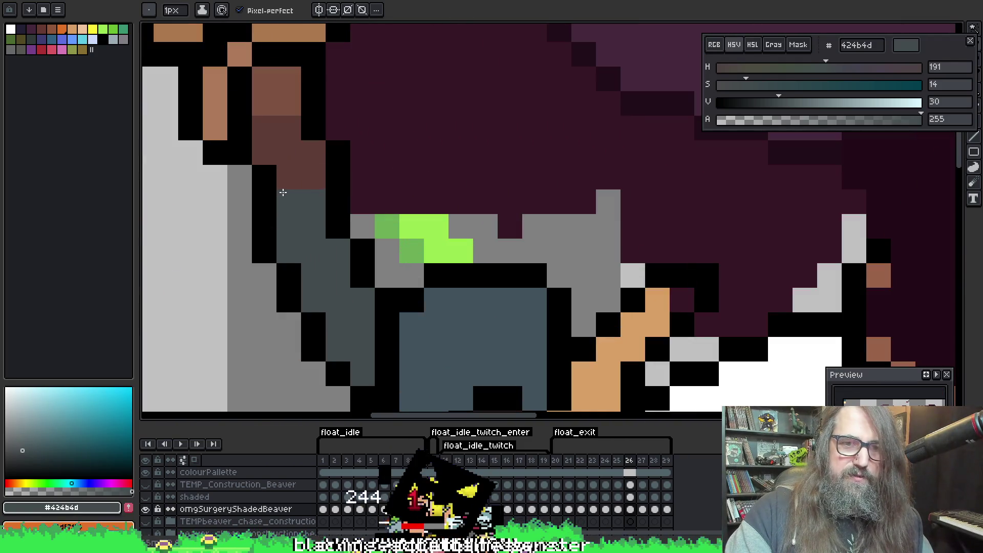
{"action": "scroll", "coordinate": [504, 208], "scroll_direction": "down", "scroll_amount": 4}
{"action": "scroll", "coordinate": [504, 208], "scroll_direction": "down", "scroll_amount": 2}
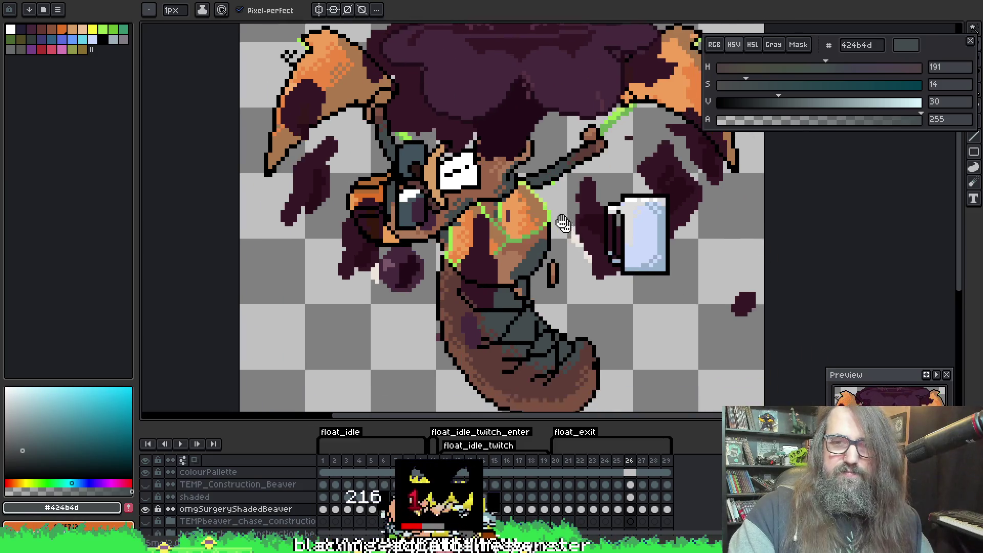
{"action": "right_click", "coordinate": [456, 215]}
{"action": "key", "text": "Escape"}
{"action": "scroll", "coordinate": [499, 199], "scroll_direction": "up", "scroll_amount": 6}
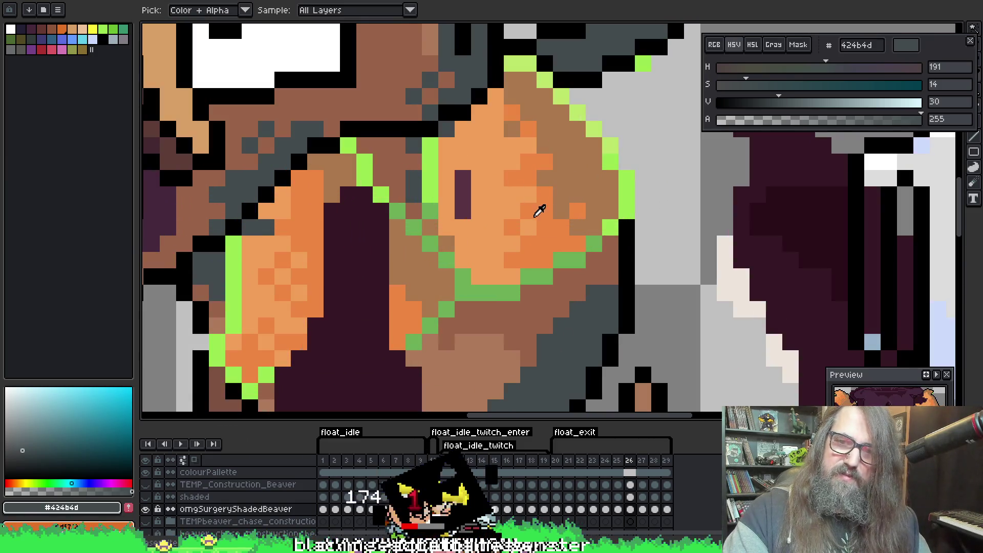
{"action": "left_click", "coordinate": [550, 206], "text": "alt"}
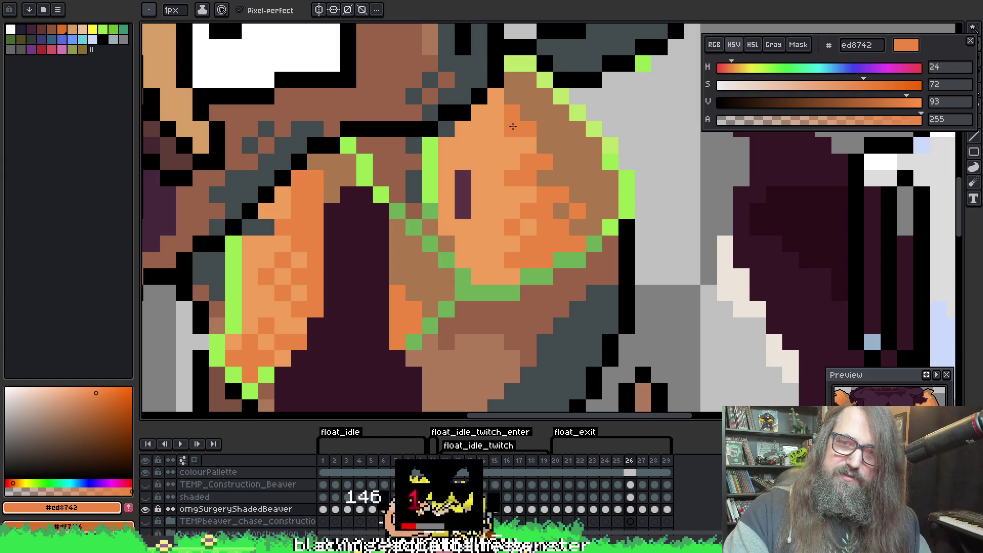
{"action": "mouse_move", "coordinate": [505, 136]}
{"action": "left_mouse_down"}
{"action": "mouse_move", "coordinate": [496, 97]}
{"action": "mouse_move", "coordinate": [482, 112]}
{"action": "left_mouse_up"}
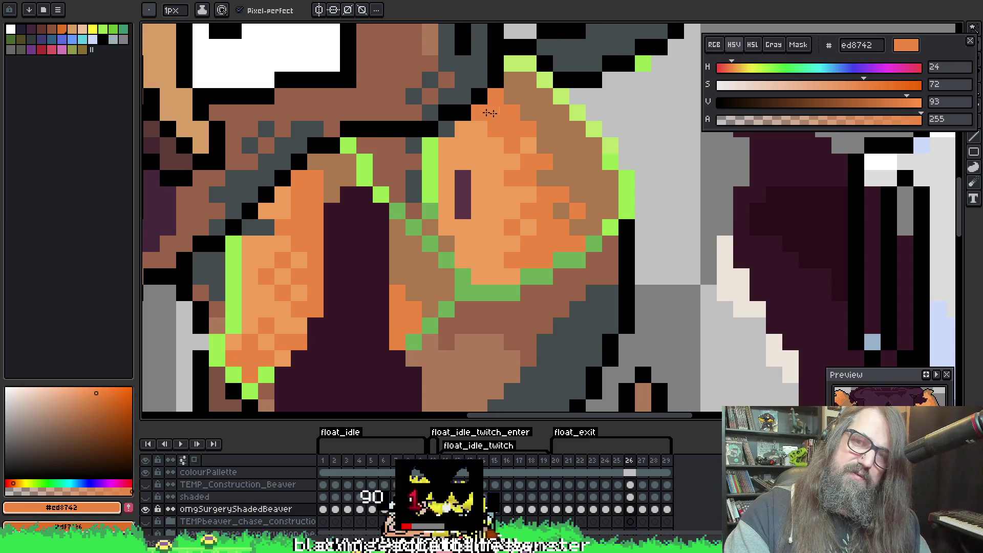
{"action": "scroll", "coordinate": [573, 194], "scroll_direction": "down", "scroll_amount": 5}
{"action": "scroll", "coordinate": [418, 296], "scroll_direction": "down", "scroll_amount": 4}
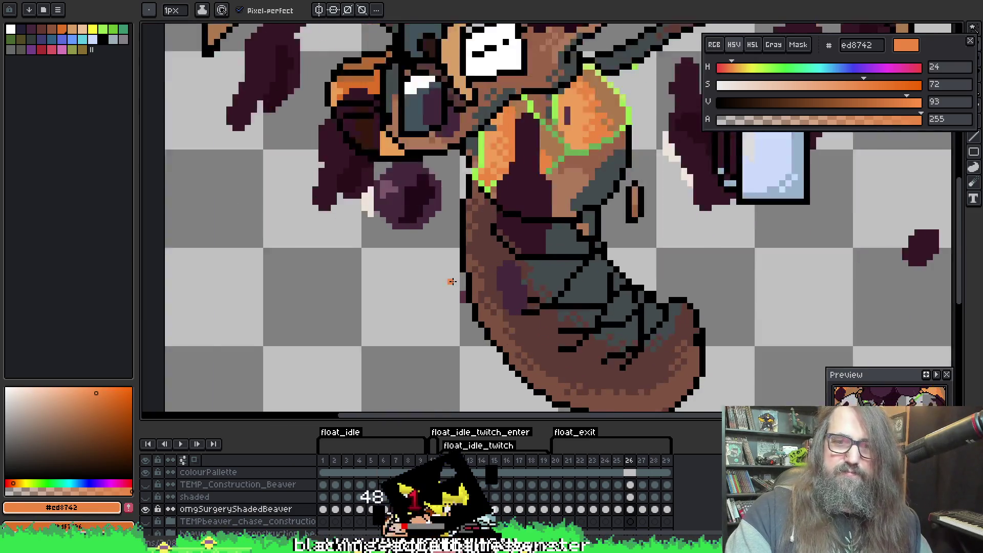
On frame 27, magic-wand the black outlines and purple blobs, then invert the selection
{"action": "key", "text": "Right"}
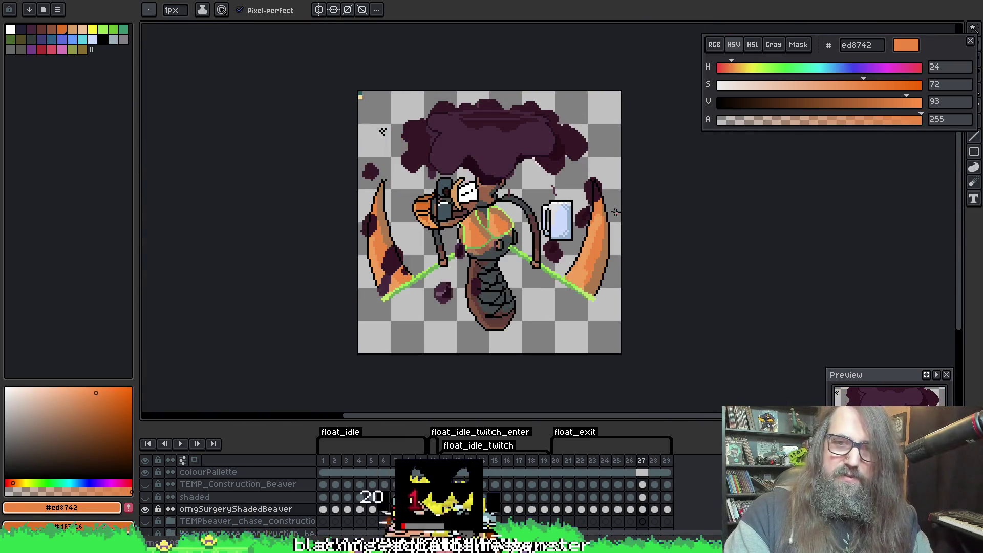
{"action": "key", "text": "Left"}
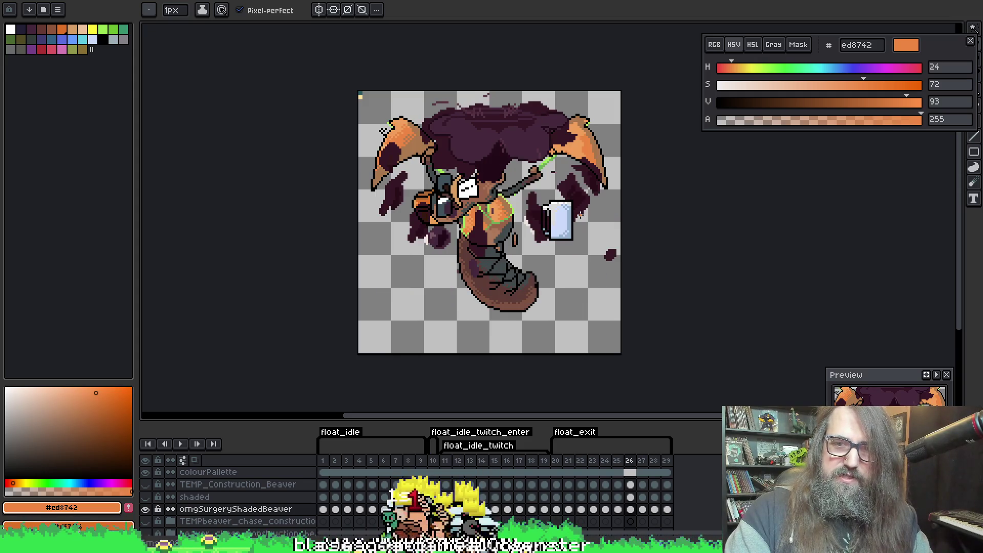
{"action": "key", "text": "Right"}
{"action": "key", "text": "w"}
{"action": "scroll", "coordinate": [564, 200], "scroll_direction": "up", "scroll_amount": 3}
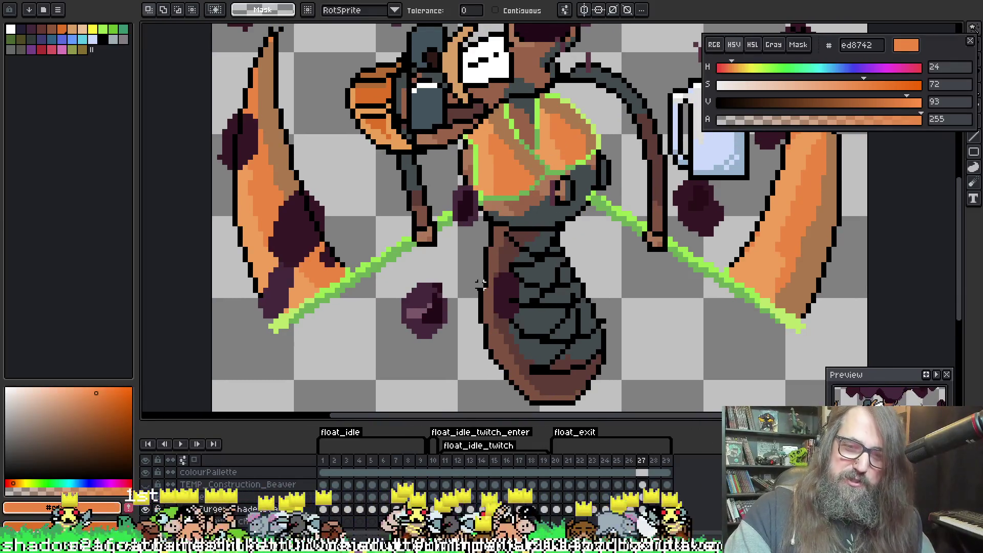
{"action": "left_click", "coordinate": [487, 281]}
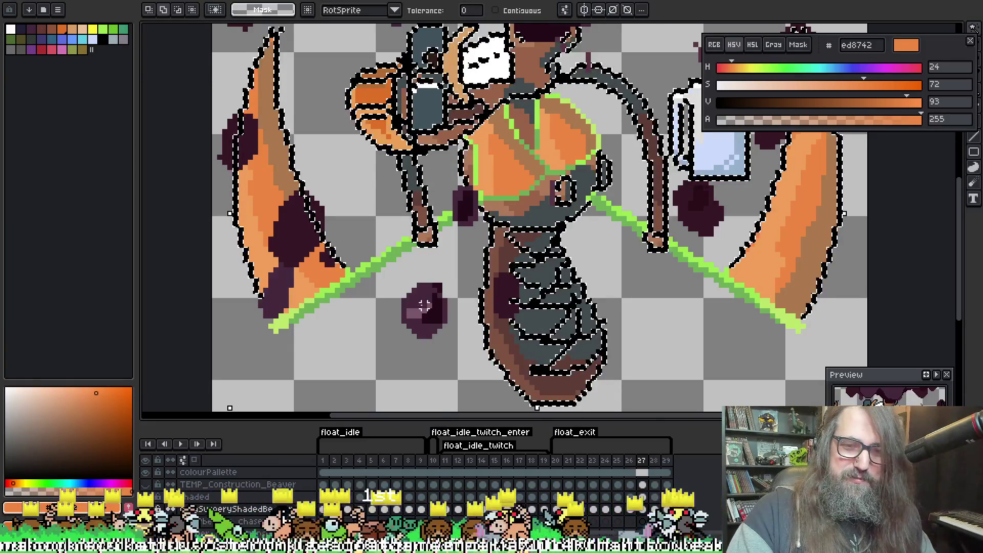
{"action": "left_click", "coordinate": [425, 306], "text": "shift"}
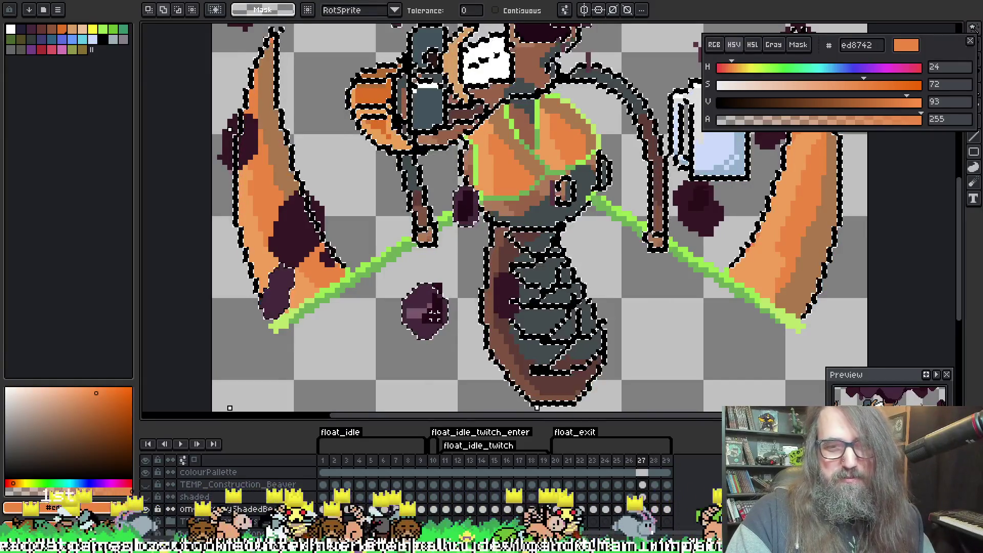
{"action": "key", "text": "ctrl+shift+i"}
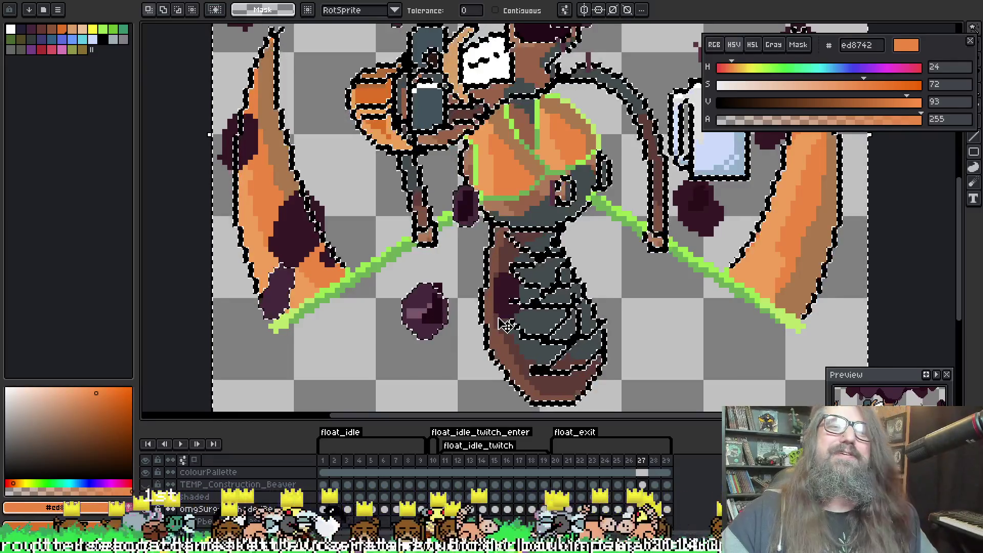
Choose a brush shape and sample brown, white and deeper orange from the artwork
{"action": "mouse_move", "coordinate": [511, 35]}
{"action": "left_mouse_down"}
{"action": "mouse_move", "coordinate": [570, 253]}
{"action": "mouse_move", "coordinate": [461, 189]}
{"action": "mouse_move", "coordinate": [565, 114]}
{"action": "left_mouse_up"}
{"action": "left_click", "coordinate": [149, 10]}
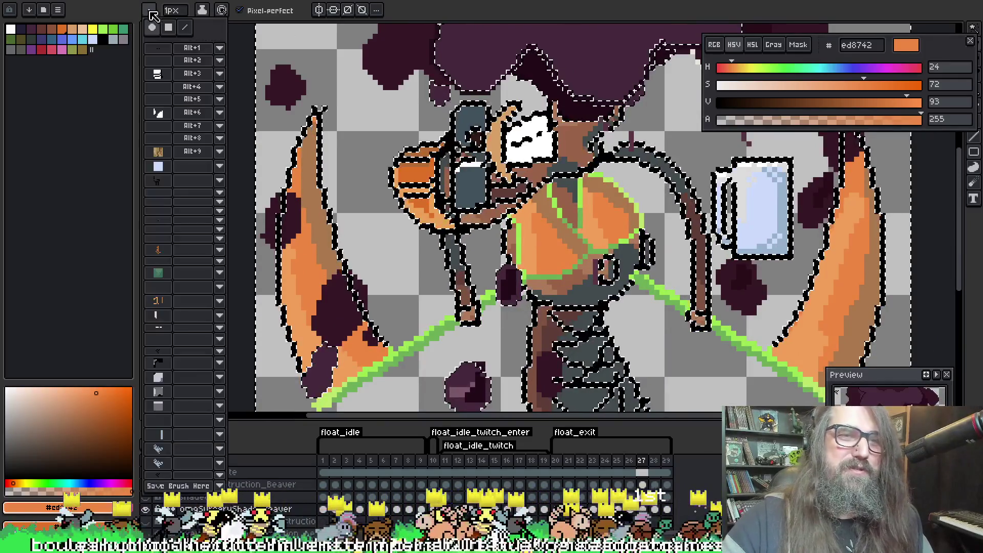
{"action": "left_click", "coordinate": [172, 449]}
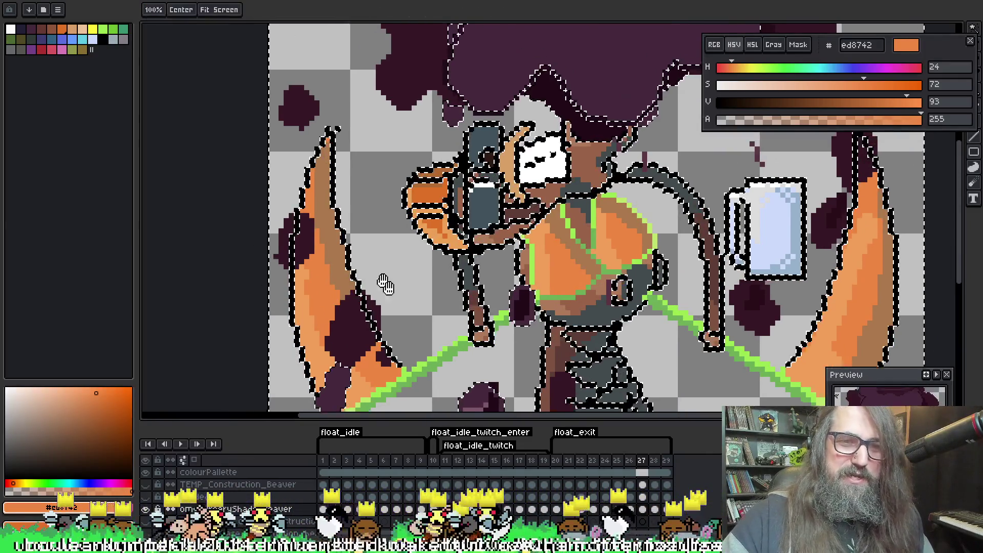
{"action": "scroll", "coordinate": [389, 281], "scroll_direction": "up", "scroll_amount": 4}
{"action": "key", "text": "i"}
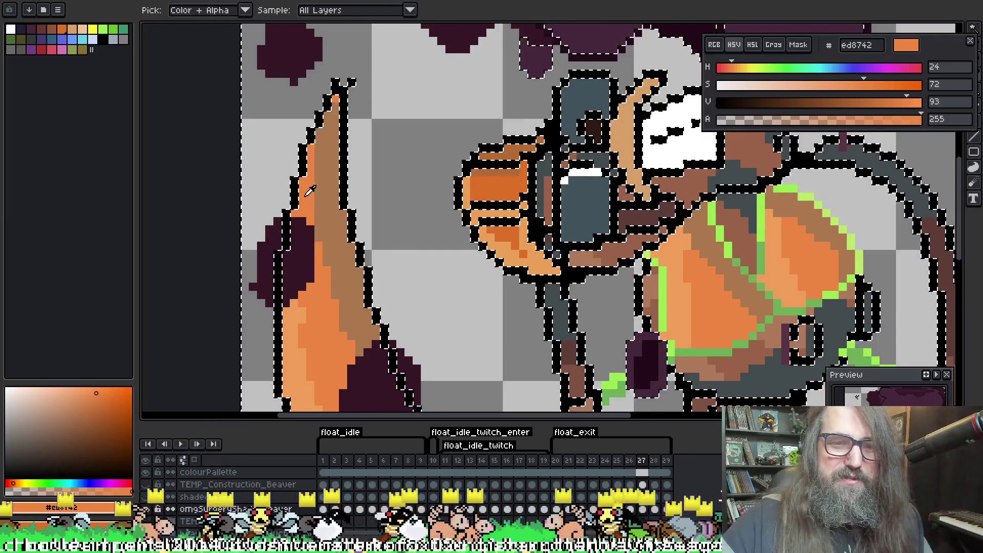
{"action": "left_click", "coordinate": [323, 215]}
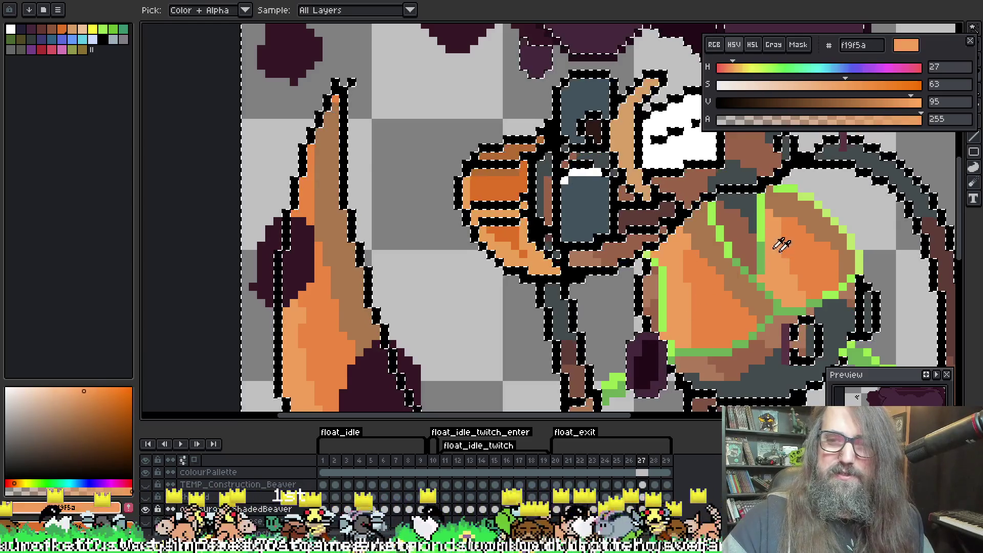
{"action": "left_click", "coordinate": [657, 78]}
{"action": "left_click", "coordinate": [528, 201]}
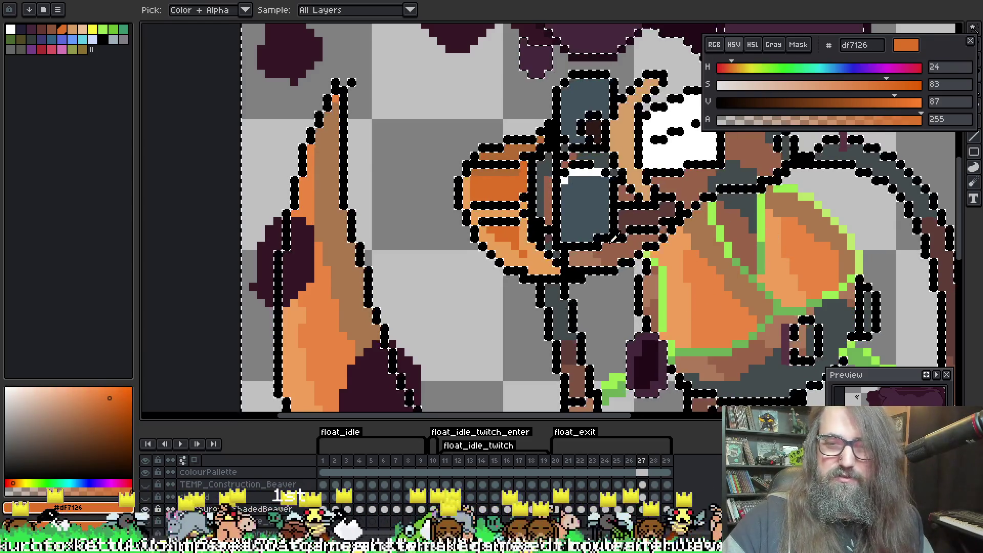
{"action": "left_click", "coordinate": [615, 235]}
Dither mid orange ed8742 pixels along the left fin and turn stray specks dark purple
{"action": "left_click", "coordinate": [318, 185], "text": "alt"}
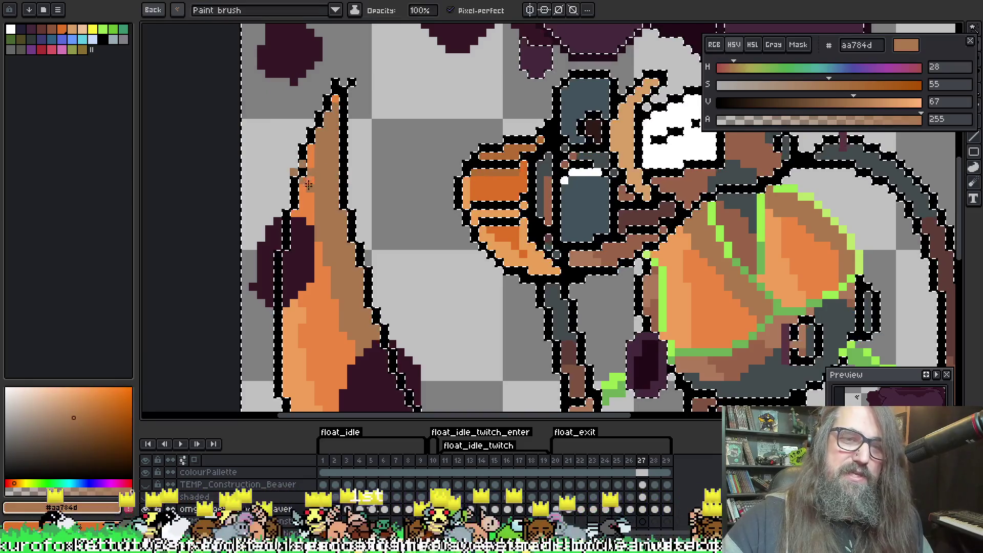
{"action": "left_click", "coordinate": [312, 176], "text": "alt"}
{"action": "left_click_drag", "start_coordinate": [300, 157], "coordinate": [308, 172]}
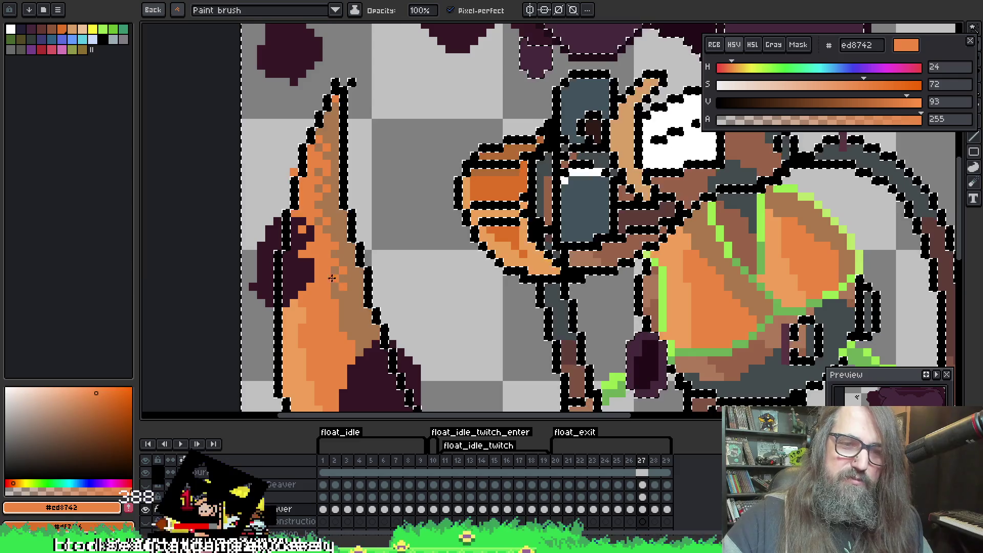
{"action": "scroll", "coordinate": [336, 225], "scroll_direction": "down", "scroll_amount": 2}
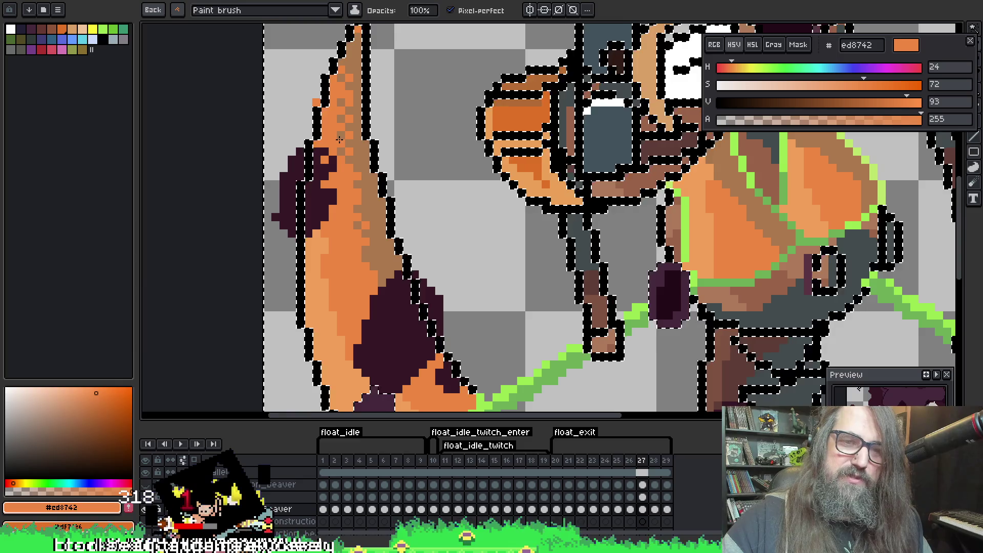
{"action": "scroll", "coordinate": [328, 138], "scroll_direction": "down", "scroll_amount": 3}
{"action": "right_click", "coordinate": [308, 115]}
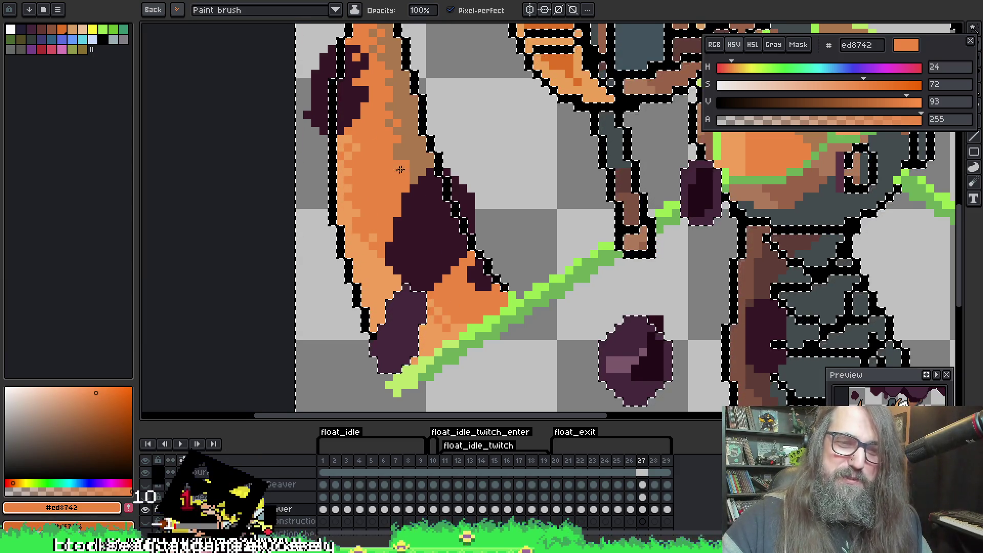
{"action": "scroll", "coordinate": [394, 172], "scroll_direction": "up", "scroll_amount": 1}
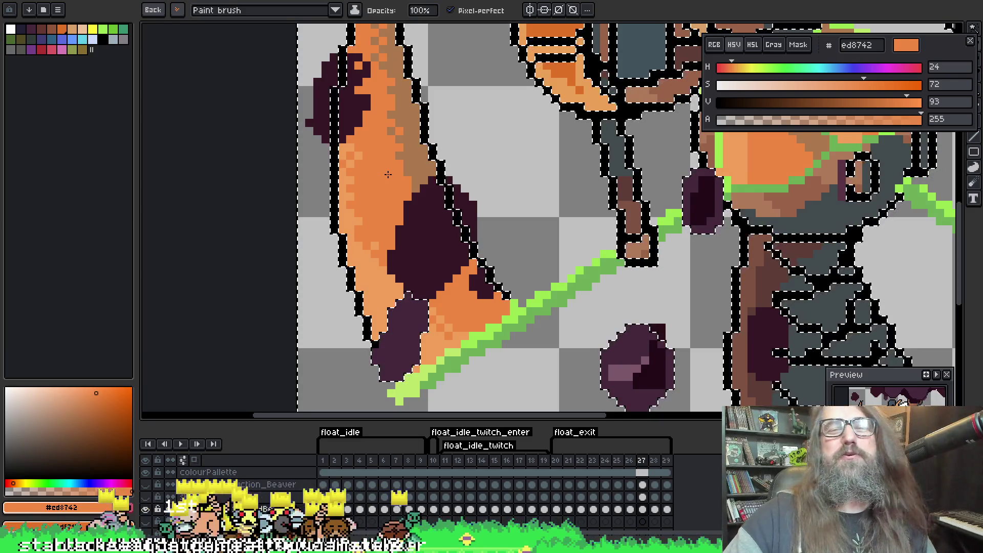
{"action": "left_click_drag", "start_coordinate": [604, 214], "coordinate": [492, 111]}
{"action": "mouse_move", "coordinate": [551, 226]}
{"action": "left_mouse_down"}
{"action": "mouse_move", "coordinate": [505, 149]}
{"action": "mouse_move", "coordinate": [497, 164]}
{"action": "mouse_move", "coordinate": [507, 228]}
{"action": "left_mouse_up"}
Dither light orange f19f5a highlights and darker aa784d shading across the chest
{"action": "key", "text": "i"}
{"action": "left_click", "coordinate": [470, 225]}
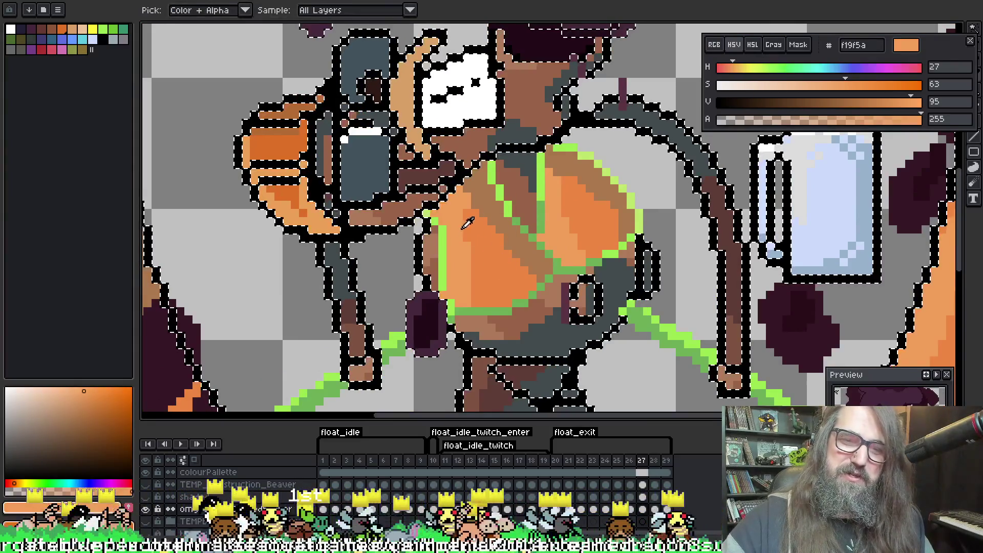
{"action": "key", "text": "b"}
{"action": "left_click_drag", "start_coordinate": [473, 224], "coordinate": [454, 208]}
{"action": "key", "text": "i"}
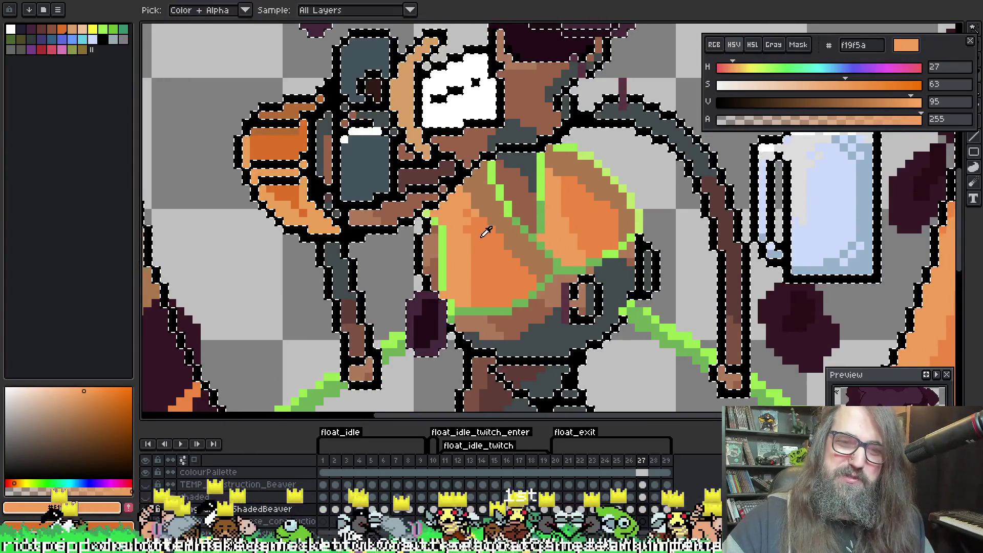
{"action": "left_click", "coordinate": [467, 218]}
{"action": "key", "text": "b"}
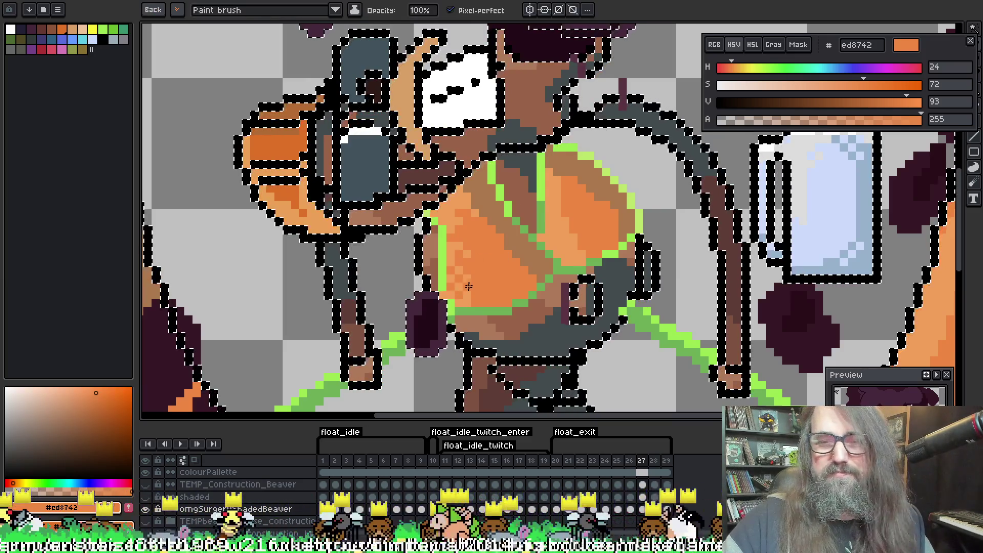
{"action": "left_click", "coordinate": [564, 195], "text": "alt"}
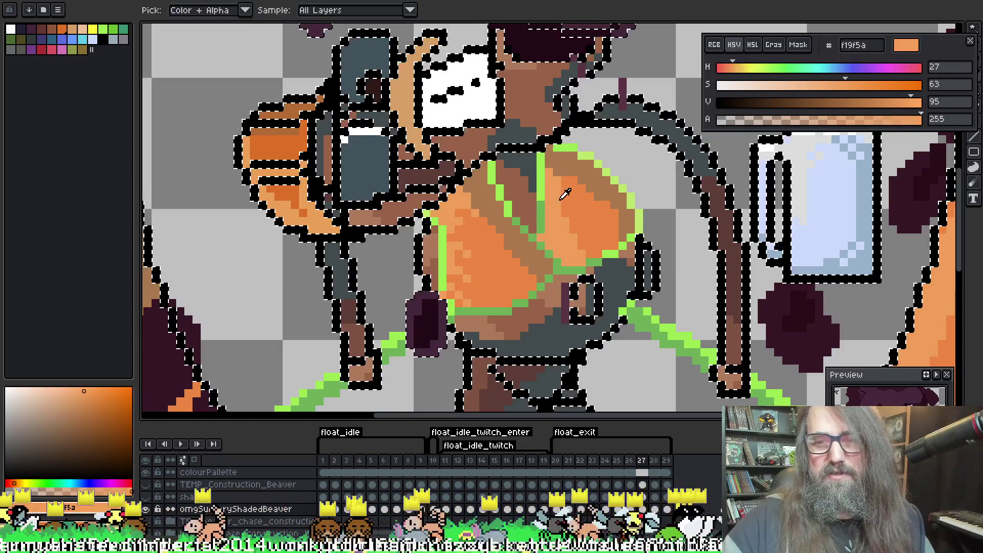
{"action": "left_click_drag", "start_coordinate": [561, 191], "coordinate": [570, 205]}
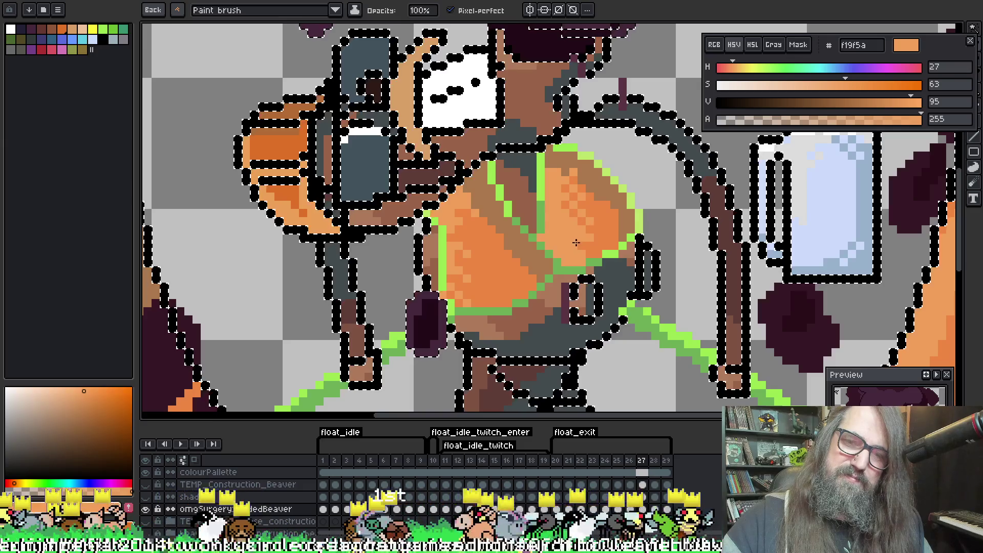
{"action": "left_click", "coordinate": [592, 191], "text": "alt"}
{"action": "left_click_drag", "start_coordinate": [594, 196], "coordinate": [589, 195]}
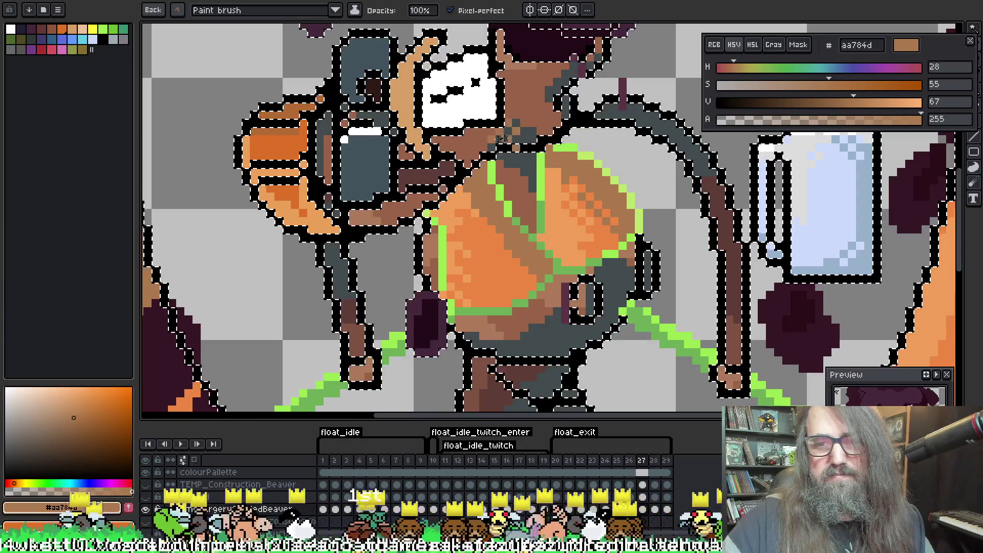
{"action": "left_click", "coordinate": [488, 231], "text": "alt"}
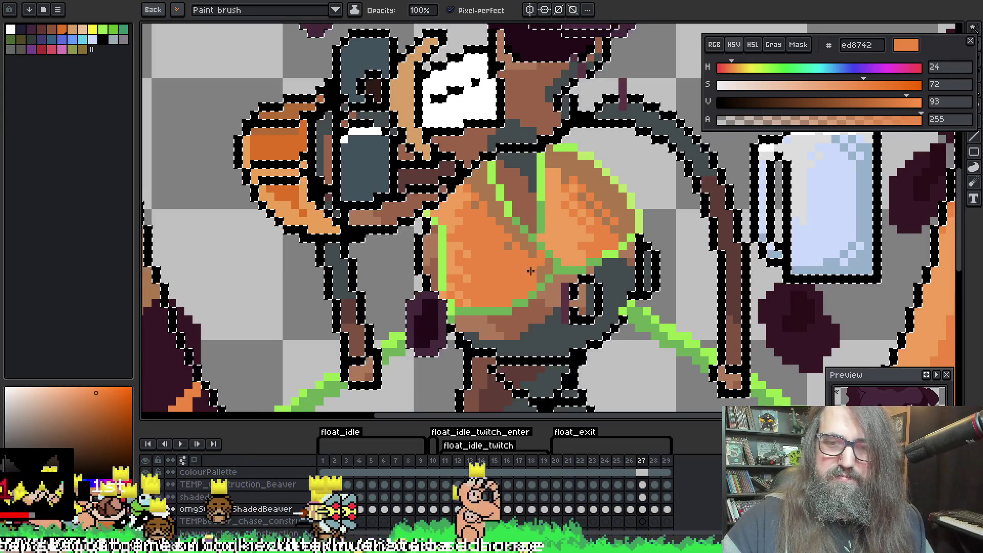
Paint a diagonal of dark grey 424b4d pixels on the brown neck above the chest
{"action": "mouse_move", "coordinate": [549, 186]}
{"action": "left_mouse_down"}
{"action": "mouse_move", "coordinate": [558, 199]}
{"action": "mouse_move", "coordinate": [539, 215]}
{"action": "left_mouse_up"}
{"action": "scroll", "coordinate": [559, 198], "scroll_direction": "down", "scroll_amount": 2}
{"action": "scroll", "coordinate": [554, 205], "scroll_direction": "up", "scroll_amount": 2}
{"action": "key", "text": "b"}
{"action": "left_click", "coordinate": [408, 294], "text": "alt"}
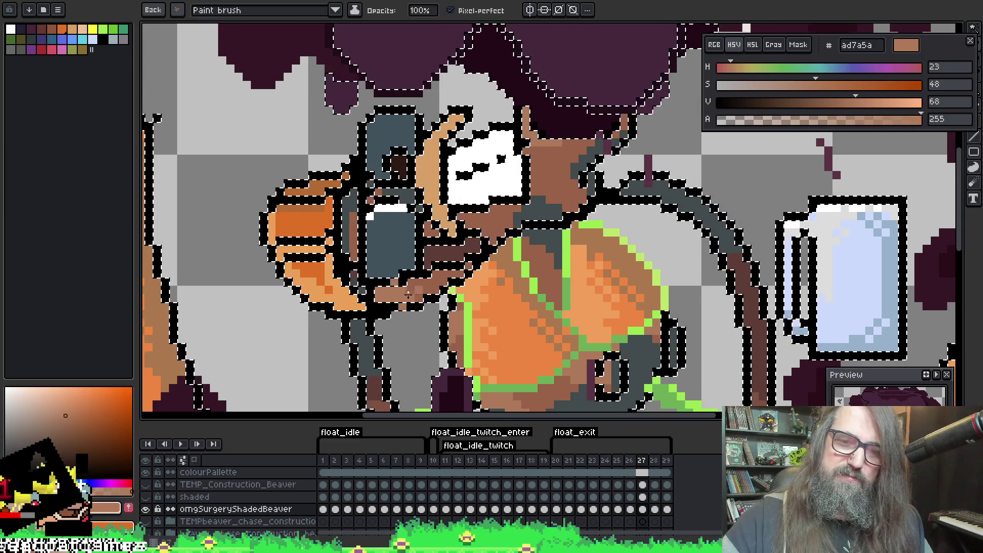
{"action": "left_click", "coordinate": [545, 210], "text": "alt"}
{"action": "left_click_drag", "start_coordinate": [539, 182], "coordinate": [563, 210]}
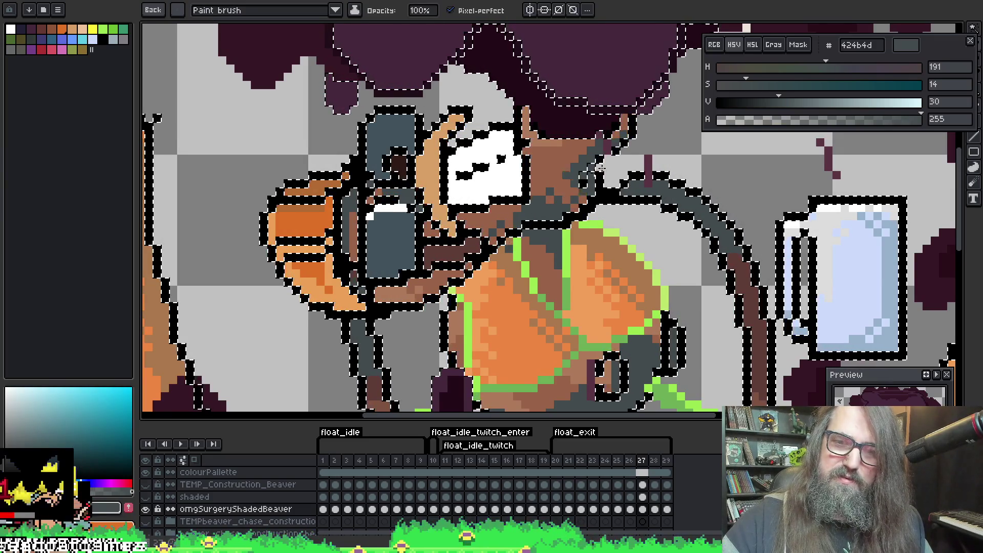
{"action": "left_click", "coordinate": [508, 249], "text": "alt"}
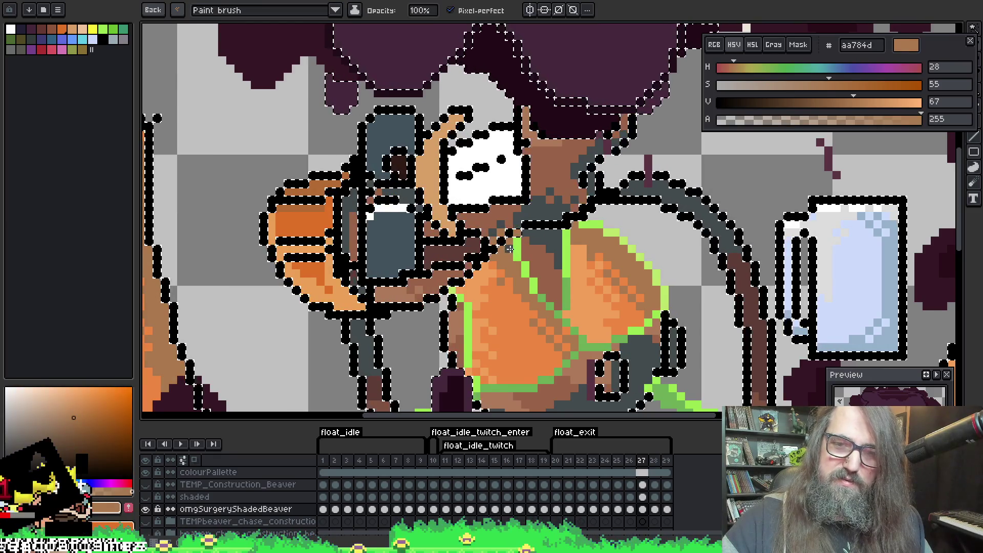
{"action": "key", "text": "space"}
{"action": "mouse_move", "coordinate": [511, 254]}
{"action": "left_mouse_down"}
{"action": "mouse_move", "coordinate": [520, 252]}
{"action": "mouse_move", "coordinate": [499, 297]}
{"action": "mouse_move", "coordinate": [478, 296]}
{"action": "mouse_move", "coordinate": [499, 243]}
{"action": "mouse_move", "coordinate": [591, 207]}
{"action": "mouse_move", "coordinate": [540, 218]}
{"action": "mouse_move", "coordinate": [551, 231]}
{"action": "left_mouse_up"}
{"action": "scroll", "coordinate": [657, 228], "scroll_direction": "down", "scroll_amount": 5}
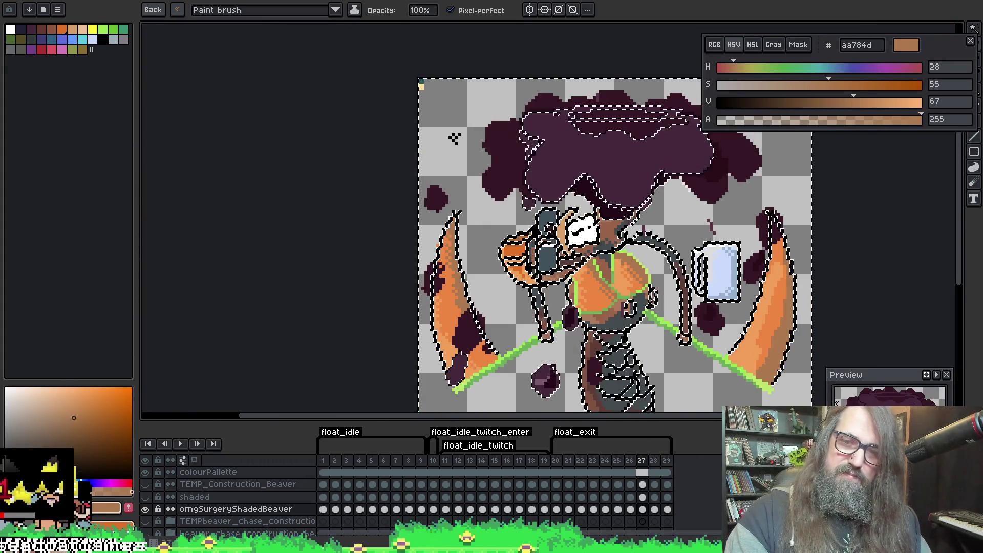
Dither light orange pixels into the right fin beside the mug
{"action": "scroll", "coordinate": [532, 275], "scroll_direction": "up", "scroll_amount": 6}
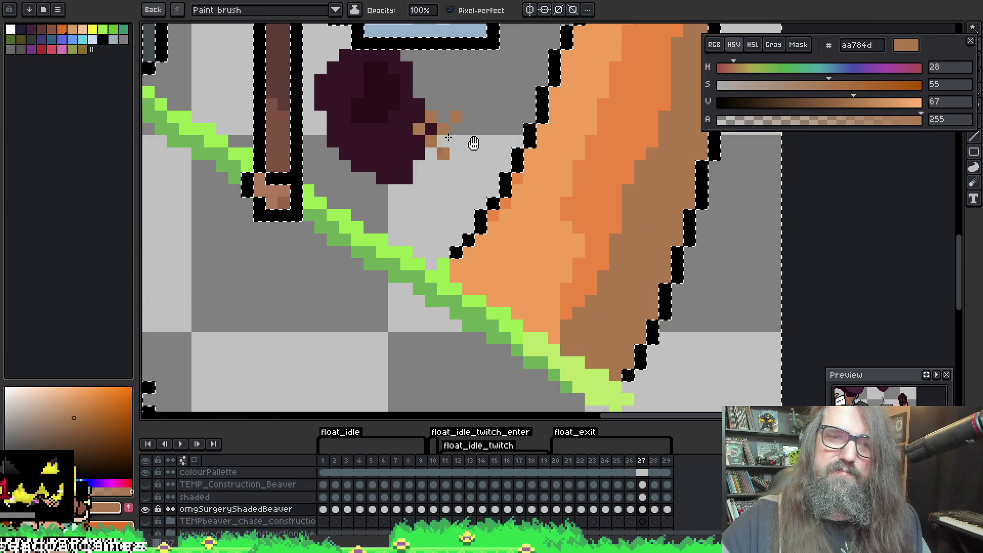
{"action": "left_click_drag", "start_coordinate": [474, 143], "coordinate": [439, 229]}
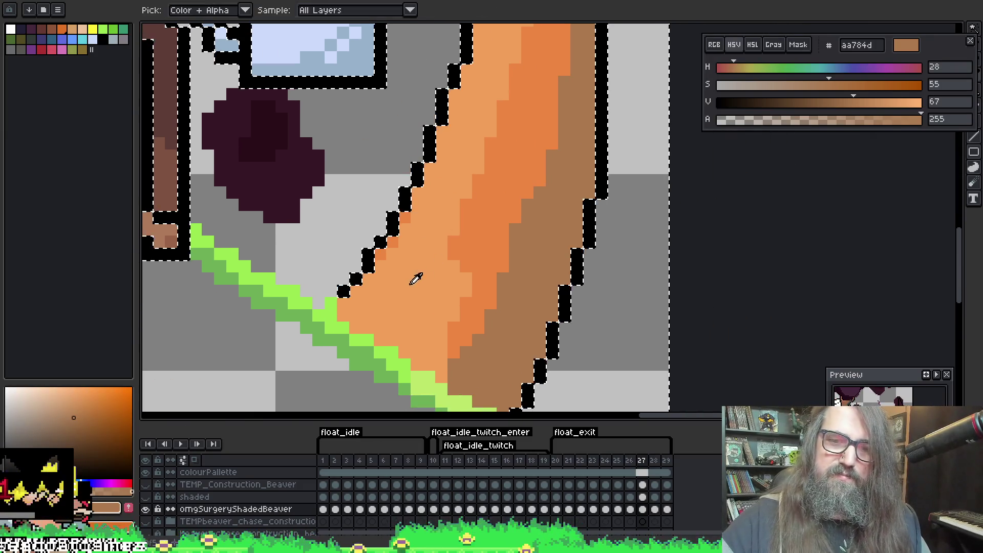
{"action": "left_click", "coordinate": [459, 250], "text": "alt"}
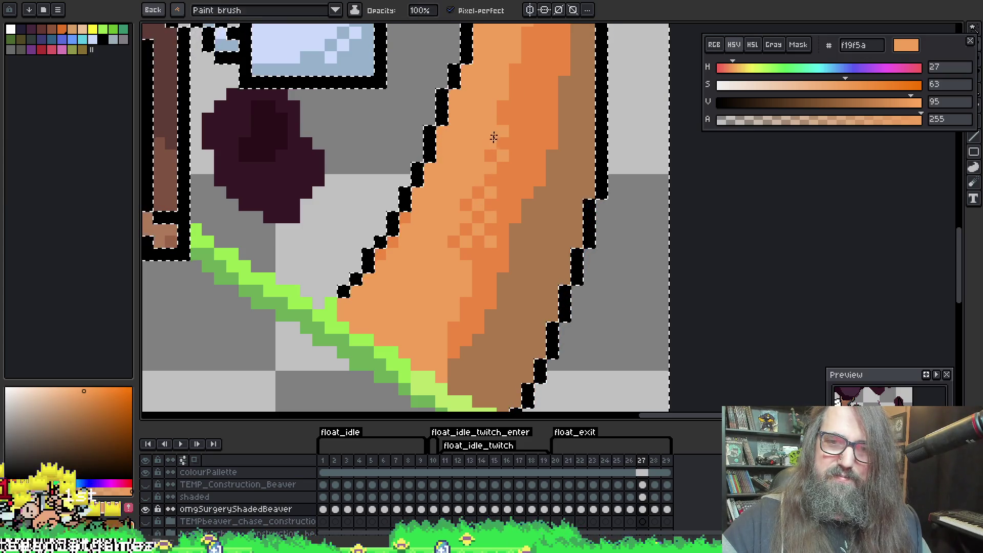
{"action": "left_click_drag", "start_coordinate": [493, 135], "coordinate": [488, 197]}
{"action": "left_click", "coordinate": [509, 193]}
{"action": "left_click", "coordinate": [508, 169]}
{"action": "left_click", "coordinate": [496, 206]}
{"action": "left_click", "coordinate": [533, 132]}
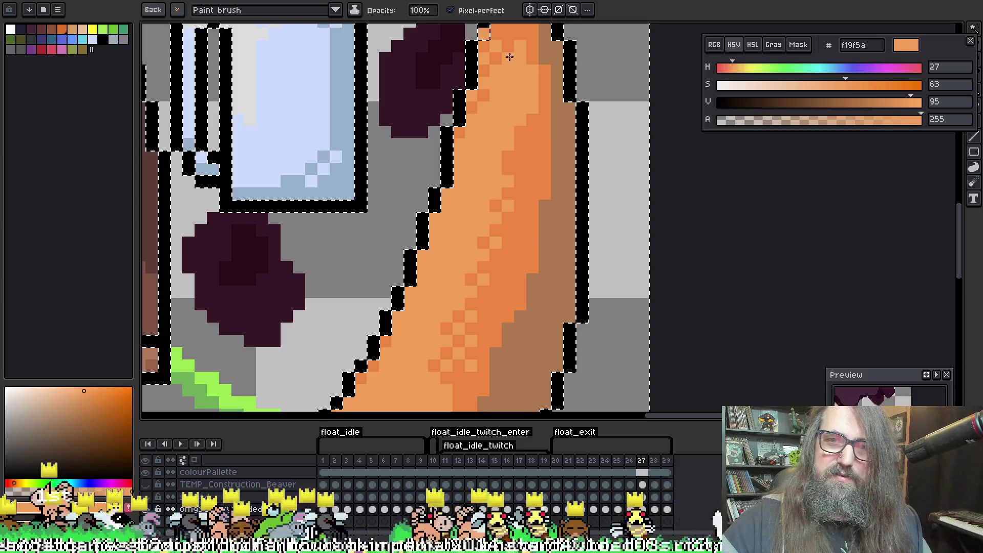
Add brown dither pixels to the fin, touch up its left edge, and deselect
{"action": "mouse_move", "coordinate": [549, 168]}
{"action": "left_mouse_down"}
{"action": "mouse_move", "coordinate": [545, 143]}
{"action": "mouse_move", "coordinate": [528, 167]}
{"action": "mouse_move", "coordinate": [549, 221]}
{"action": "mouse_move", "coordinate": [543, 243]}
{"action": "mouse_move", "coordinate": [555, 184]}
{"action": "mouse_move", "coordinate": [519, 208]}
{"action": "mouse_move", "coordinate": [518, 248]}
{"action": "mouse_move", "coordinate": [533, 235]}
{"action": "mouse_move", "coordinate": [516, 306]}
{"action": "mouse_move", "coordinate": [523, 241]}
{"action": "mouse_move", "coordinate": [519, 288]}
{"action": "mouse_move", "coordinate": [489, 256]}
{"action": "mouse_move", "coordinate": [490, 291]}
{"action": "mouse_move", "coordinate": [484, 246]}
{"action": "left_mouse_up"}
{"action": "left_click", "coordinate": [538, 193], "text": "alt"}
{"action": "left_click", "coordinate": [443, 193], "text": "alt"}
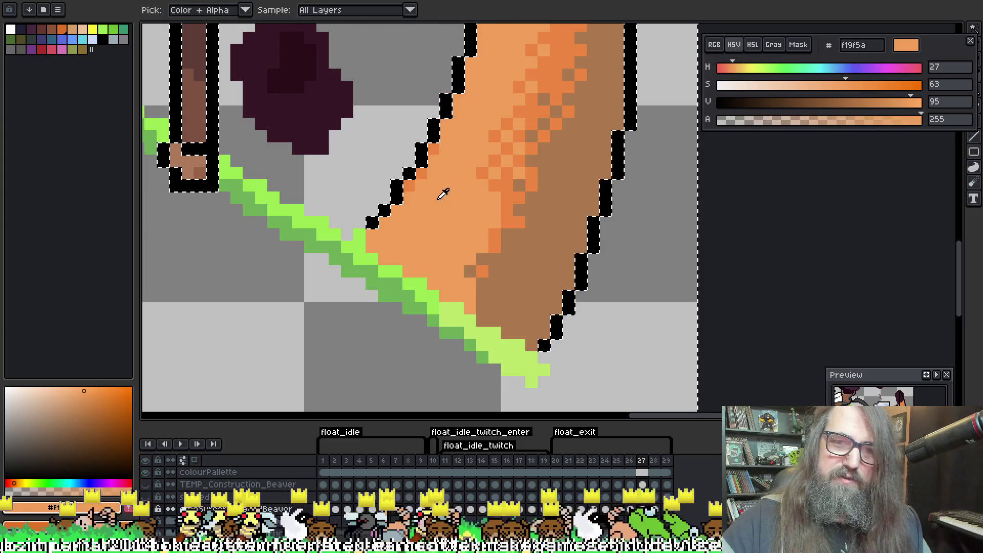
{"action": "left_click_drag", "start_coordinate": [421, 161], "coordinate": [451, 166]}
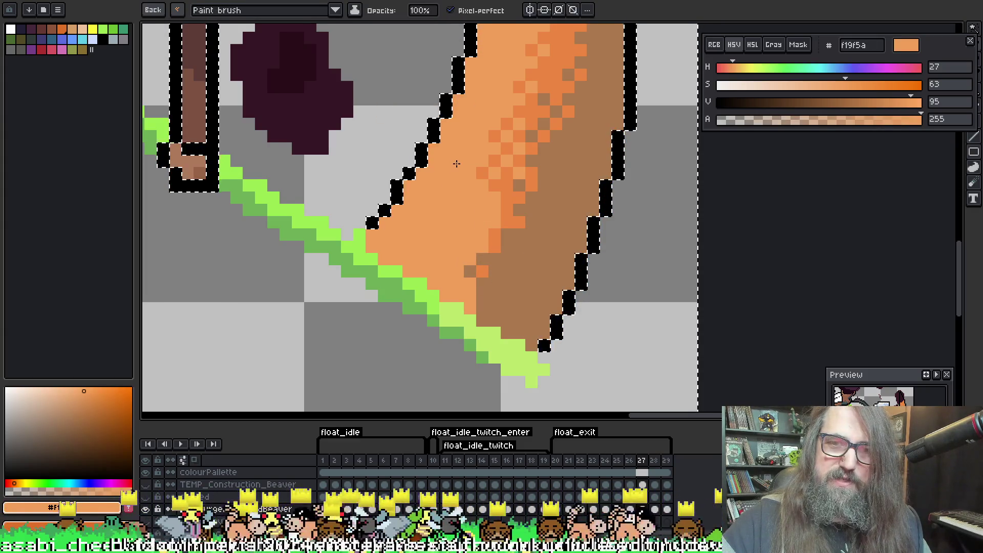
{"action": "left_click_drag", "start_coordinate": [516, 88], "coordinate": [472, 314]}
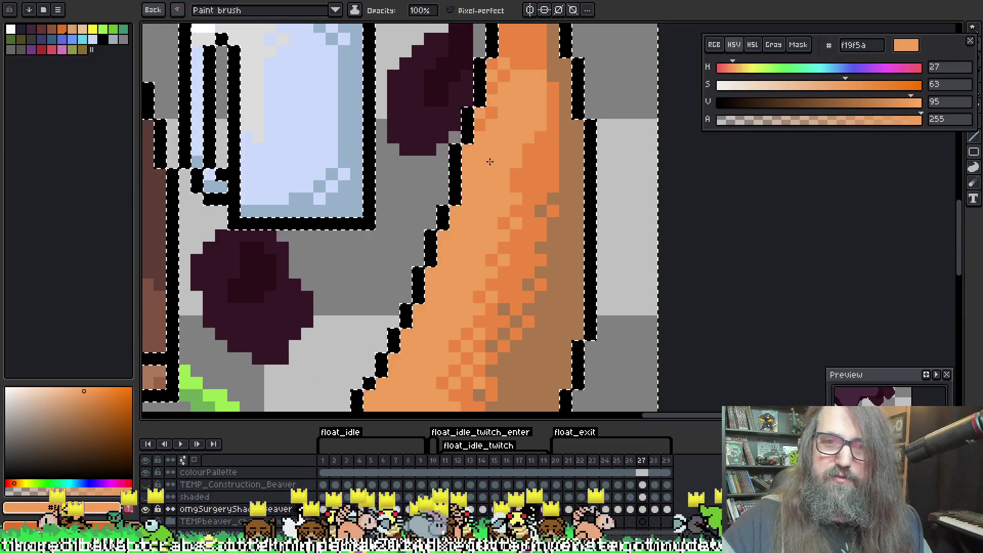
{"action": "scroll", "coordinate": [520, 137], "scroll_direction": "down", "scroll_amount": 2}
{"action": "left_click_drag", "start_coordinate": [492, 254], "coordinate": [504, 269]}
{"action": "scroll", "coordinate": [504, 269], "scroll_direction": "down", "scroll_amount": 4}
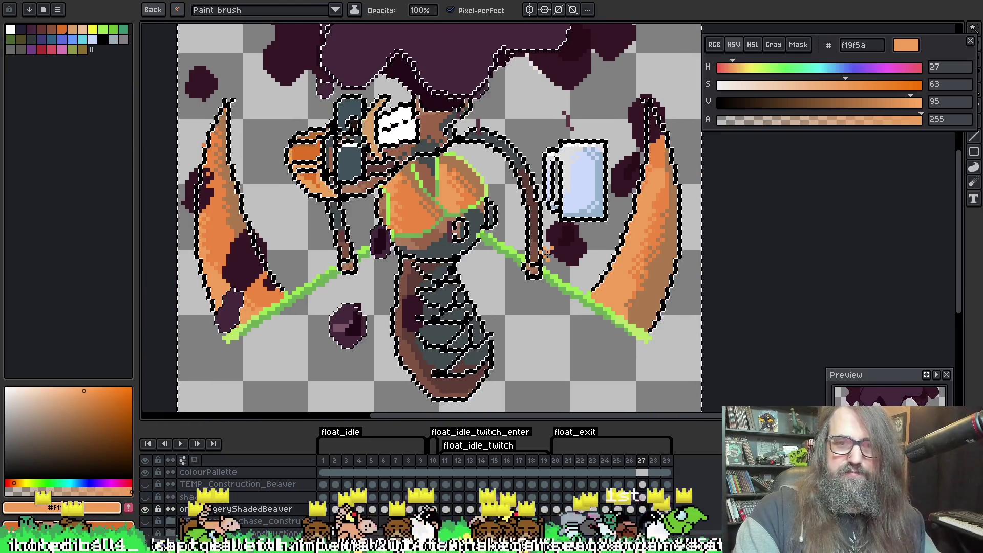
{"action": "key", "text": "ctrl+d"}
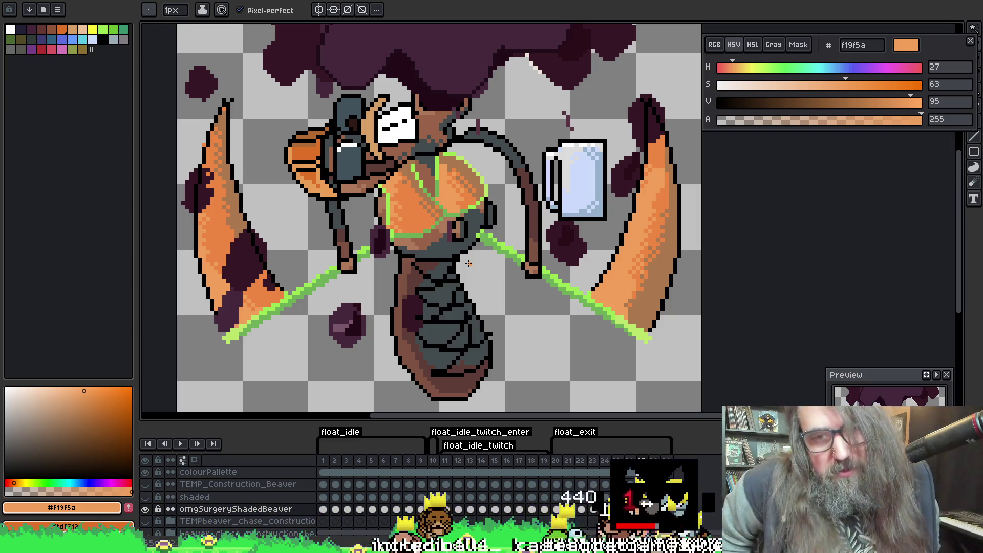
Play the float_idle animation to preview the frames
{"action": "key", "text": "Return"}
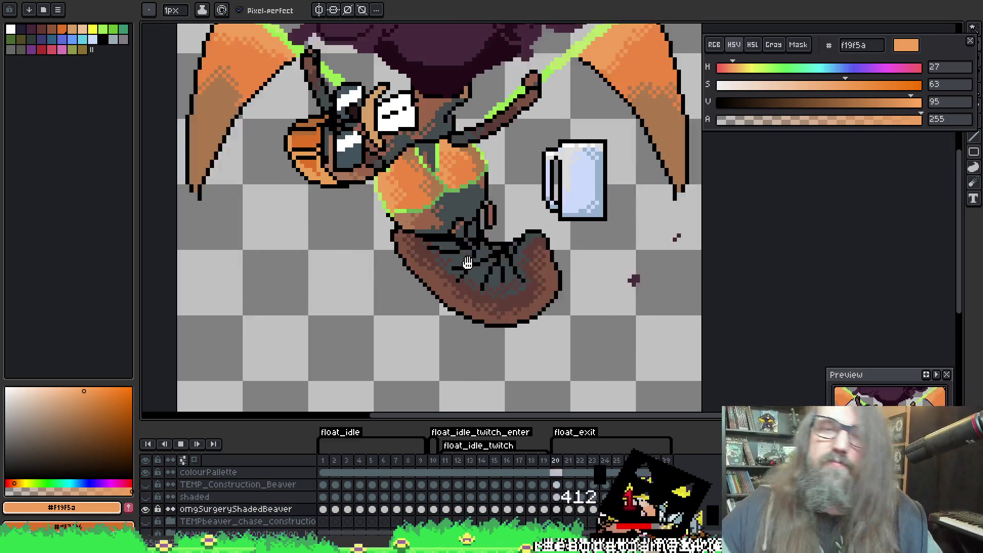
{"action": "scroll", "coordinate": [567, 202], "scroll_direction": "down", "scroll_amount": 2}
{"action": "left_click_drag", "start_coordinate": [567, 201], "coordinate": [583, 230]}
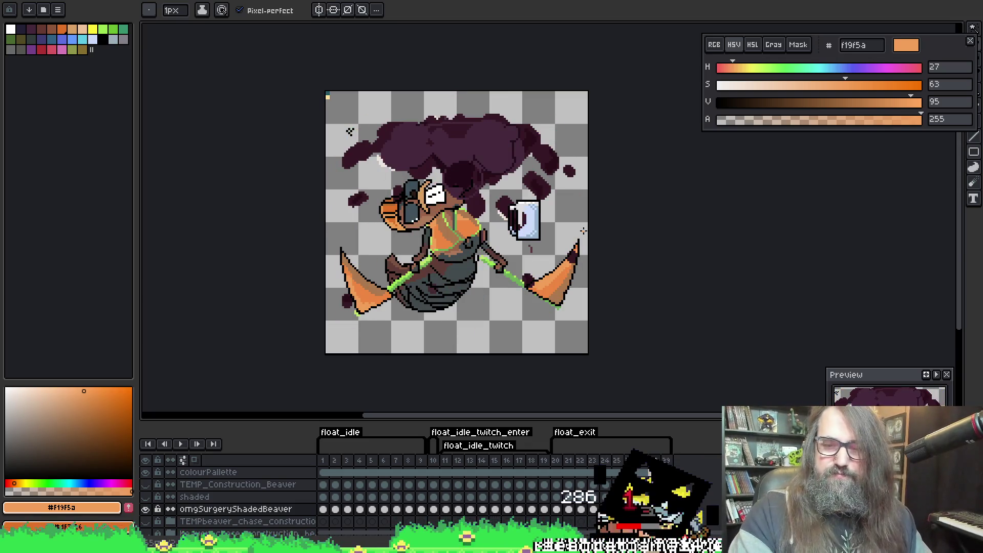
{"action": "scroll", "coordinate": [582, 230], "scroll_direction": "up", "scroll_amount": 5}
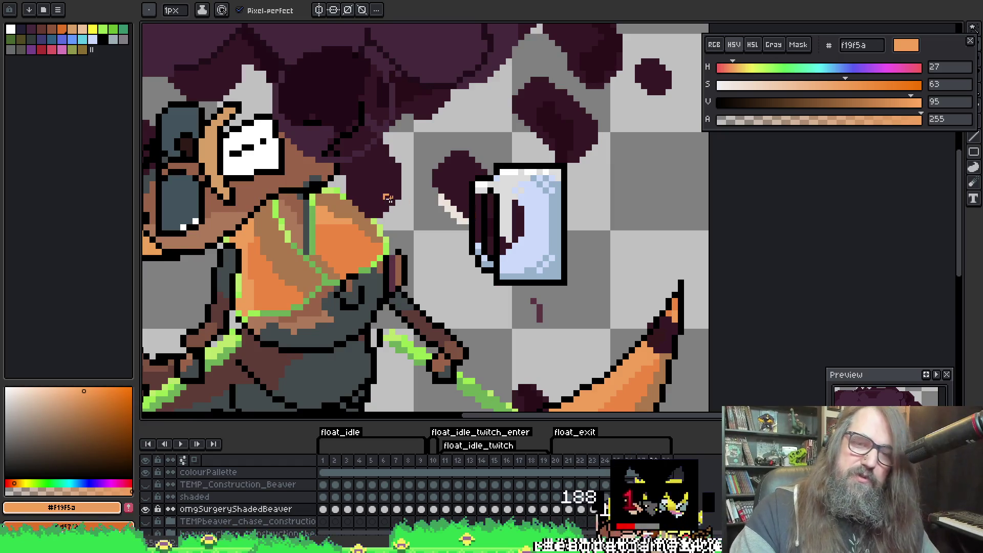
Magic-wand the black outline, the dark blob and the medium purple mass above the head
{"action": "key", "text": "w"}
{"action": "scroll", "coordinate": [428, 285], "scroll_direction": "up", "scroll_amount": 1}
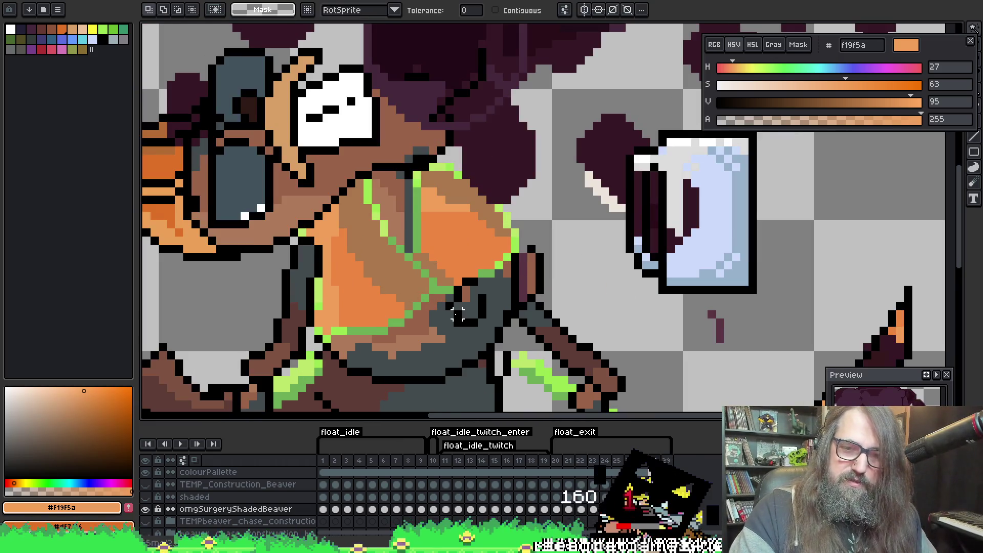
{"action": "left_click", "coordinate": [449, 315]}
{"action": "mouse_move", "coordinate": [378, 219]}
{"action": "left_mouse_down"}
{"action": "mouse_move", "coordinate": [506, 311]}
{"action": "mouse_move", "coordinate": [431, 306]}
{"action": "mouse_move", "coordinate": [694, 213]}
{"action": "mouse_move", "coordinate": [521, 170]}
{"action": "mouse_move", "coordinate": [586, 256]}
{"action": "left_mouse_up"}
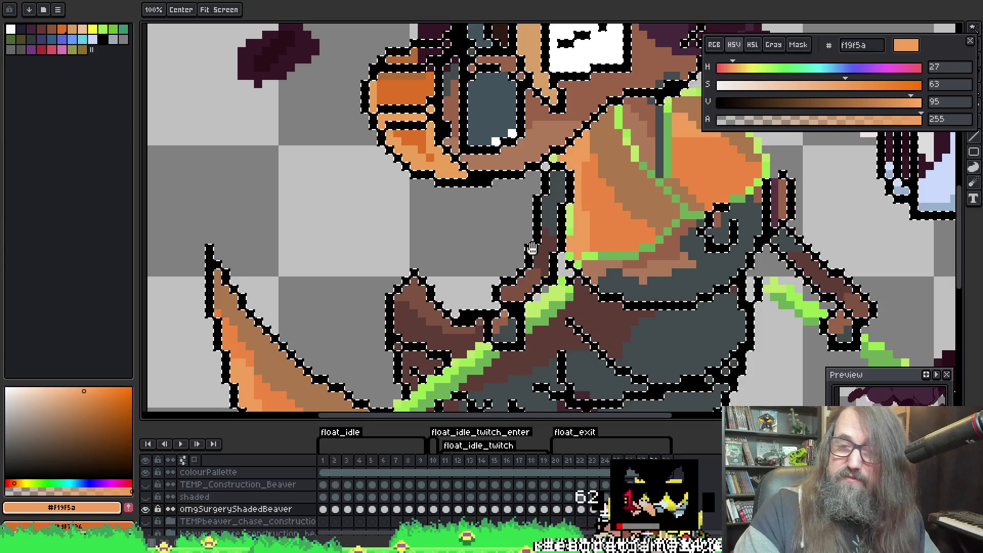
{"action": "left_click_drag", "start_coordinate": [531, 225], "coordinate": [537, 347]}
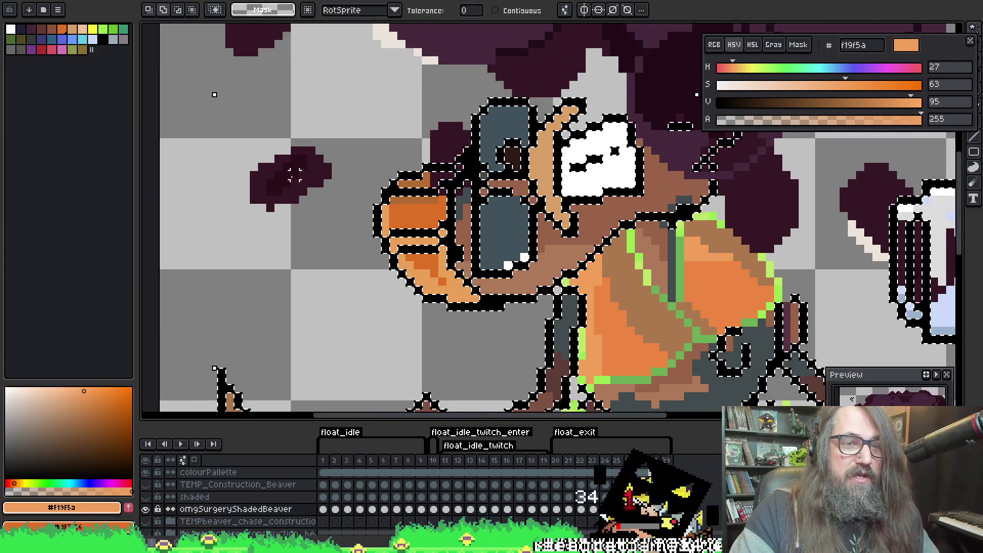
{"action": "left_click", "coordinate": [296, 193], "text": "shift"}
{"action": "left_click_drag", "start_coordinate": [410, 127], "coordinate": [329, 319]}
{"action": "left_click", "coordinate": [380, 188], "text": "shift"}
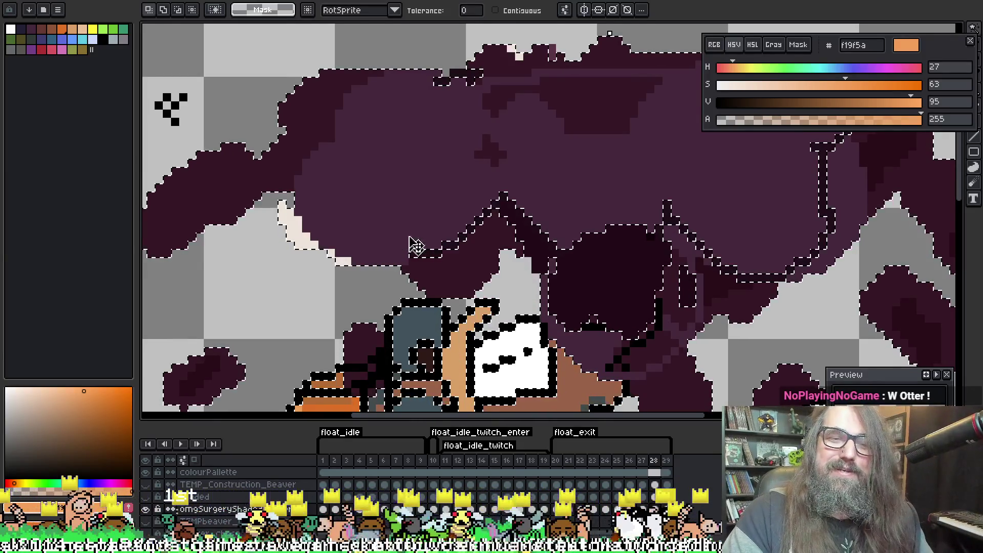
{"action": "scroll", "coordinate": [416, 245], "scroll_direction": "down", "scroll_amount": 2}
{"action": "mouse_move", "coordinate": [606, 261]}
{"action": "left_mouse_down"}
{"action": "mouse_move", "coordinate": [475, 249]}
{"action": "mouse_move", "coordinate": [468, 140]}
{"action": "left_mouse_up"}
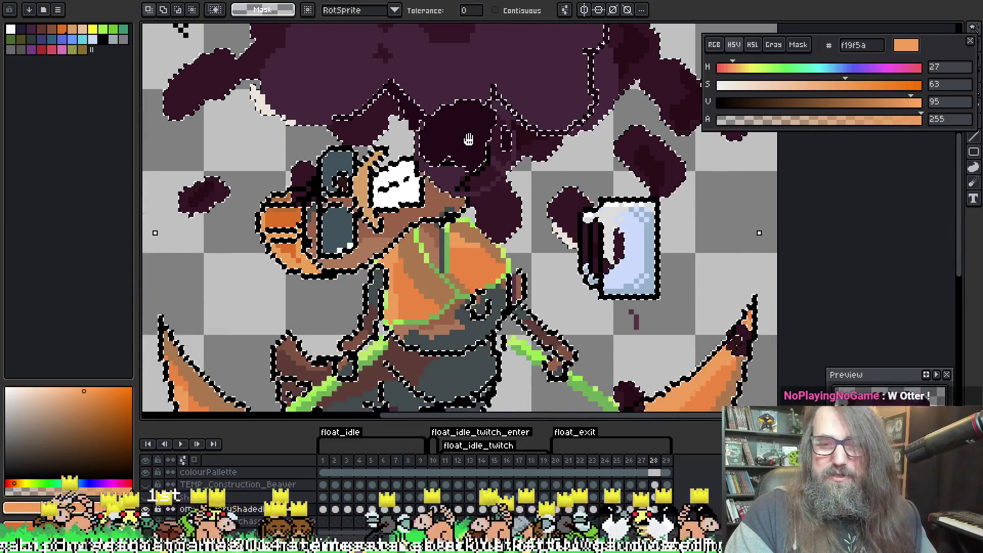
{"action": "scroll", "coordinate": [468, 139], "scroll_direction": "up", "scroll_amount": 1}
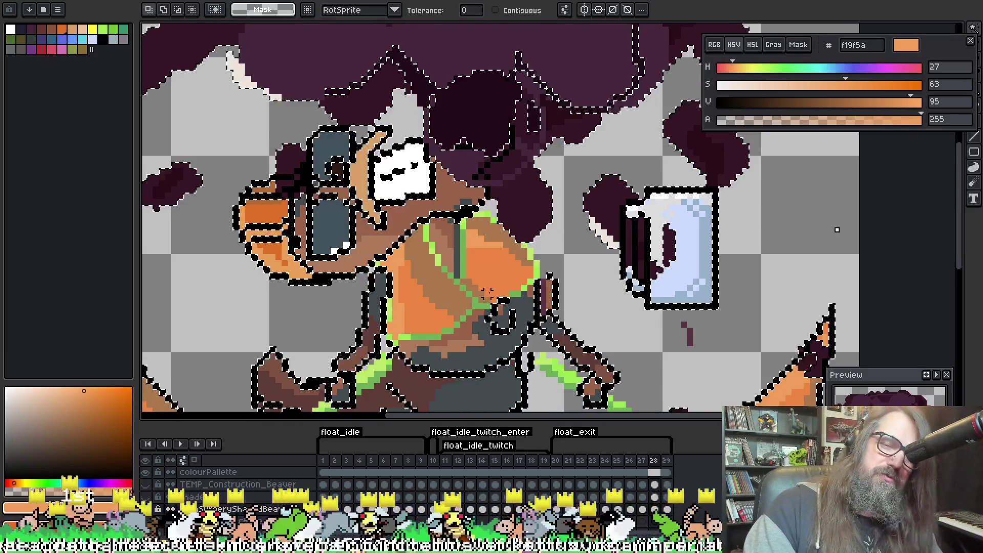
{"action": "scroll", "coordinate": [488, 293], "scroll_direction": "down", "scroll_amount": 1}
Switch back to the pencil and bring up the saved brush presets
{"action": "key", "text": "b"}
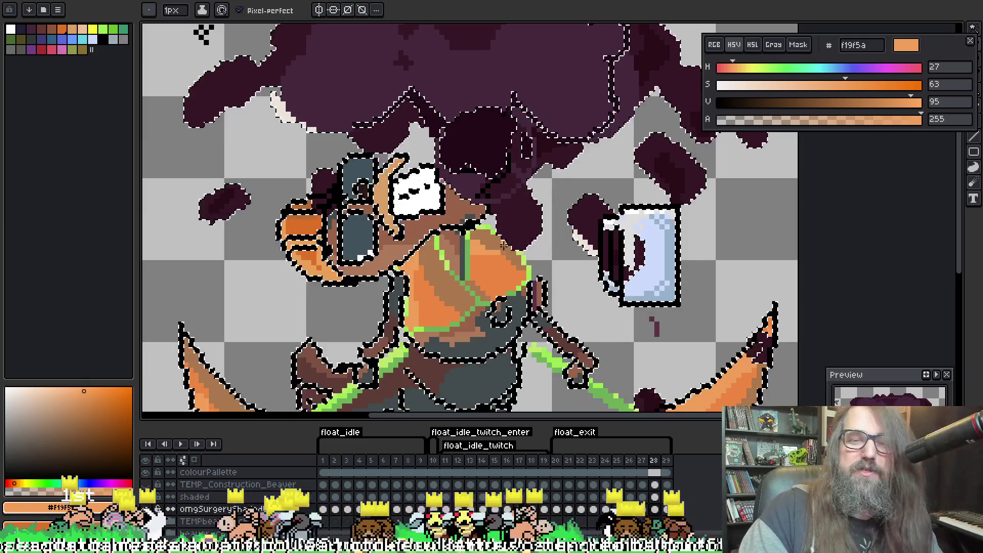
{"action": "scroll", "coordinate": [504, 245], "scroll_direction": "down", "scroll_amount": 2}
{"action": "key", "text": "space"}
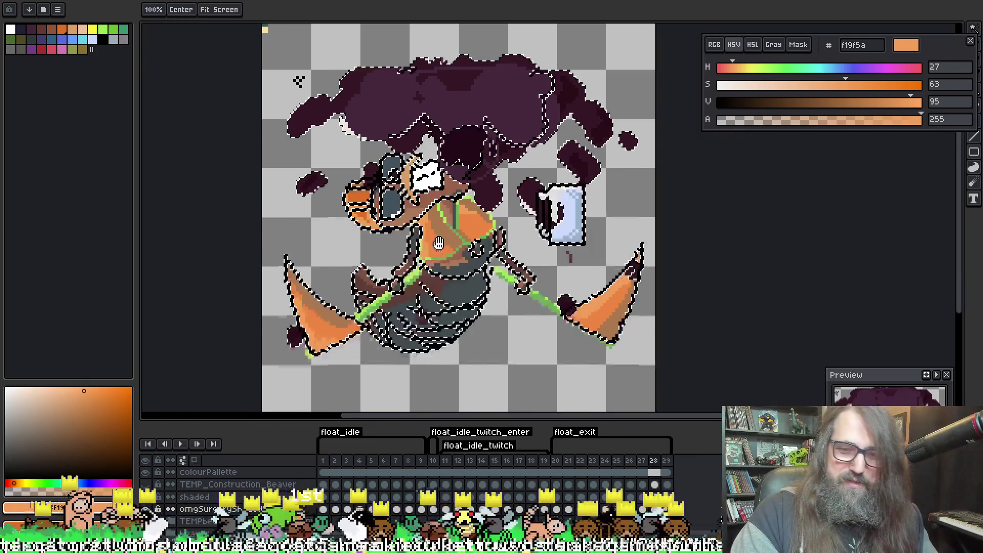
{"action": "scroll", "coordinate": [356, 134], "scroll_direction": "up", "scroll_amount": 2}
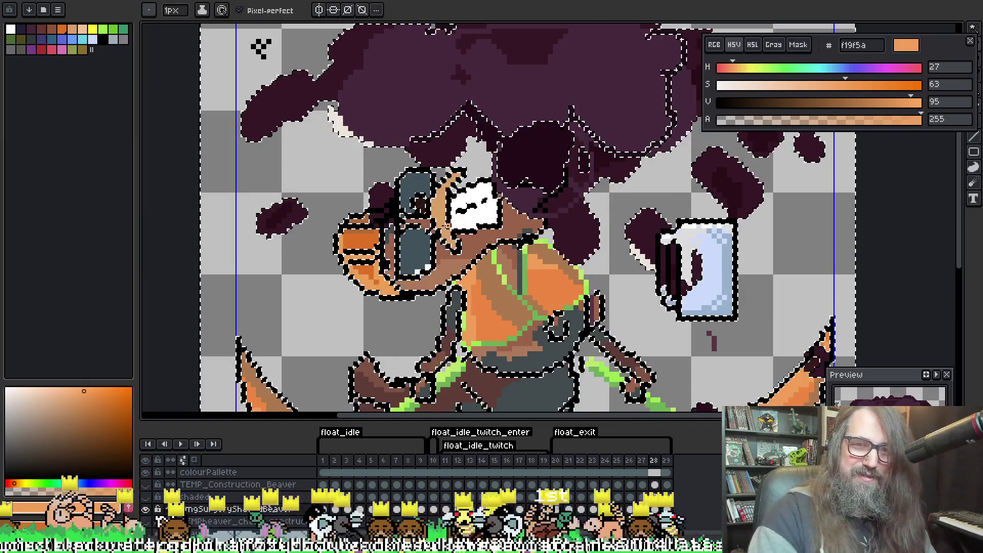
{"action": "key", "text": "w"}
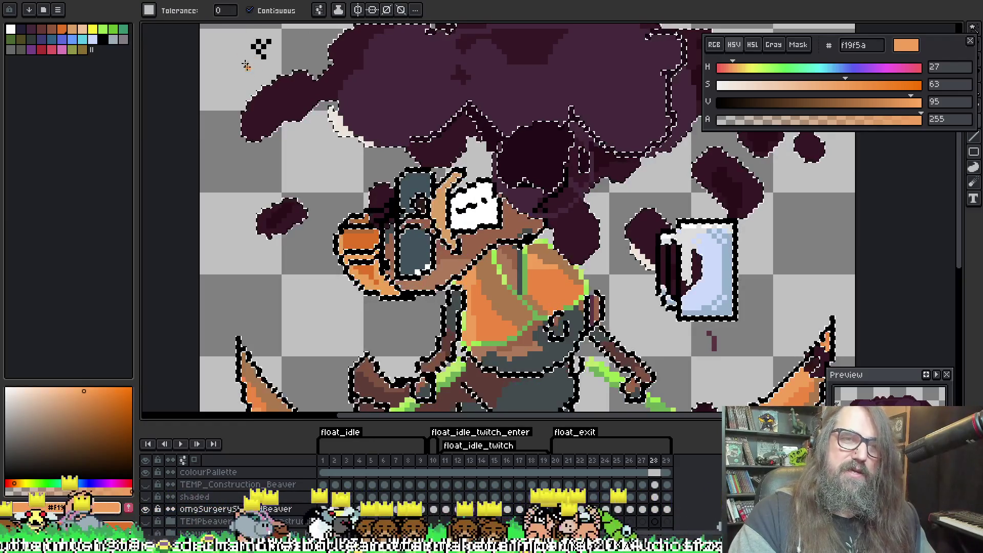
{"action": "key", "text": "b"}
{"action": "left_click", "coordinate": [149, 10]}
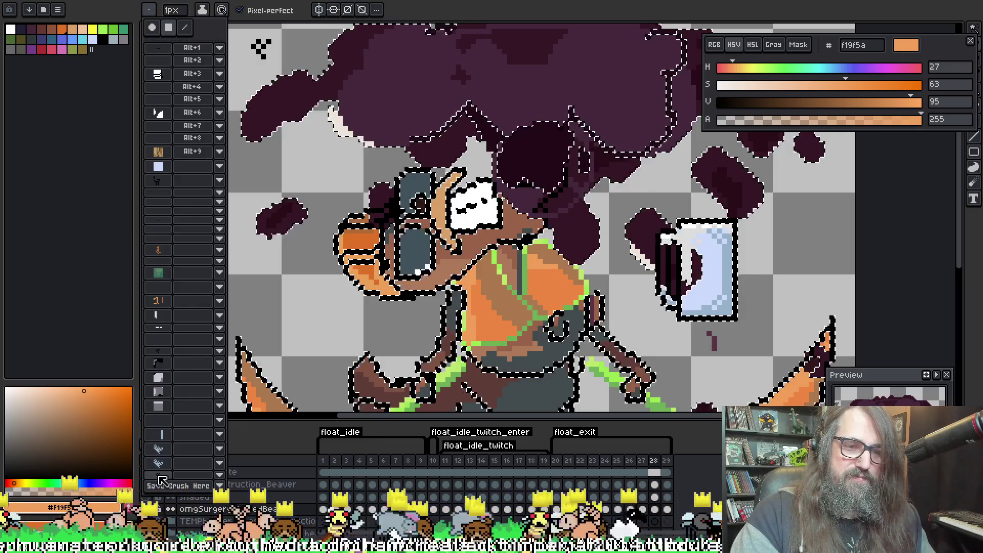
Paint a diagonal tan aa784d dither stroke into the left fin and enlarge the brush to four pixels
{"action": "key", "text": "space"}
{"action": "mouse_move", "coordinate": [542, 302]}
{"action": "left_mouse_down"}
{"action": "mouse_move", "coordinate": [542, 261]}
{"action": "mouse_move", "coordinate": [534, 279]}
{"action": "left_mouse_up"}
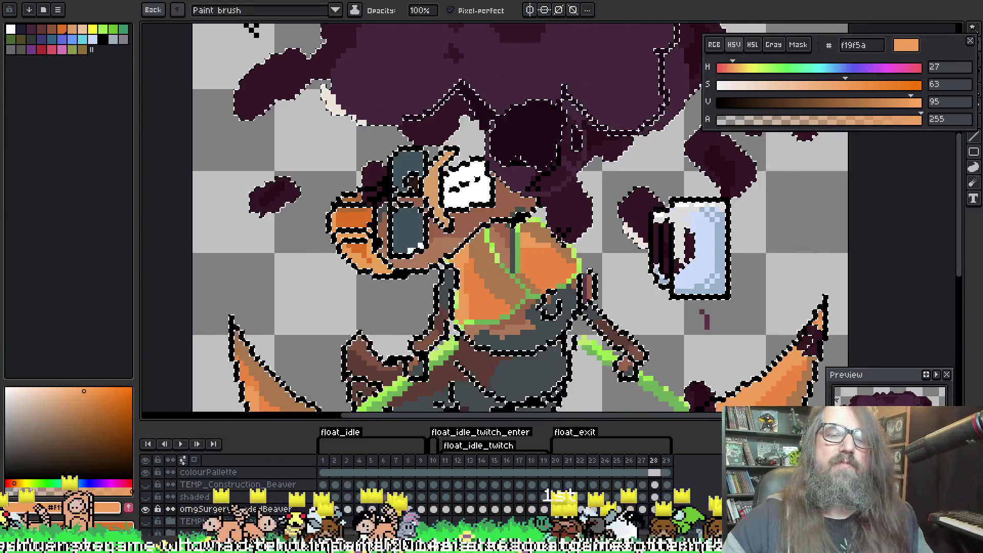
{"action": "key", "text": "space"}
{"action": "left_click_drag", "start_coordinate": [478, 230], "coordinate": [479, 145]}
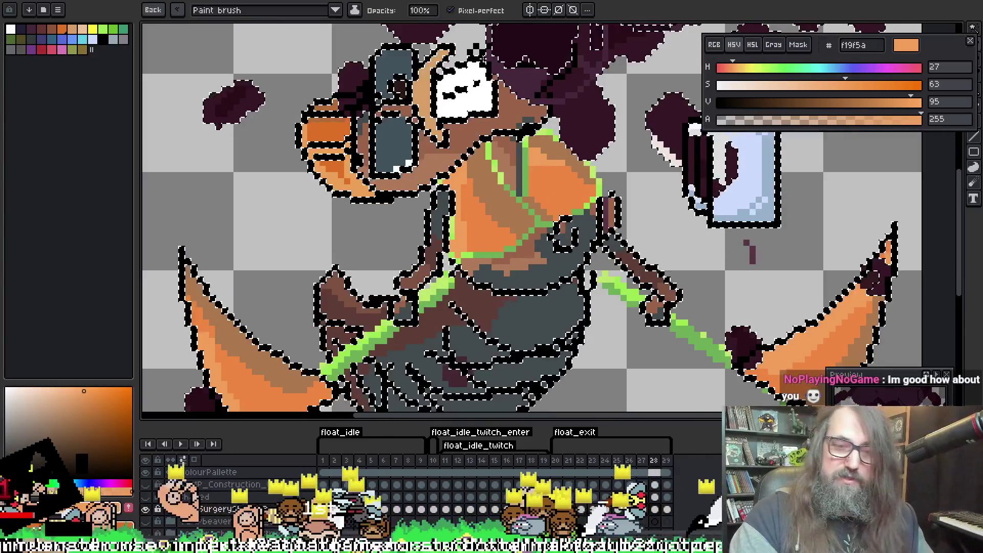
{"action": "scroll", "coordinate": [346, 279], "scroll_direction": "down", "scroll_amount": 1}
{"action": "scroll", "coordinate": [346, 280], "scroll_direction": "up", "scroll_amount": 5}
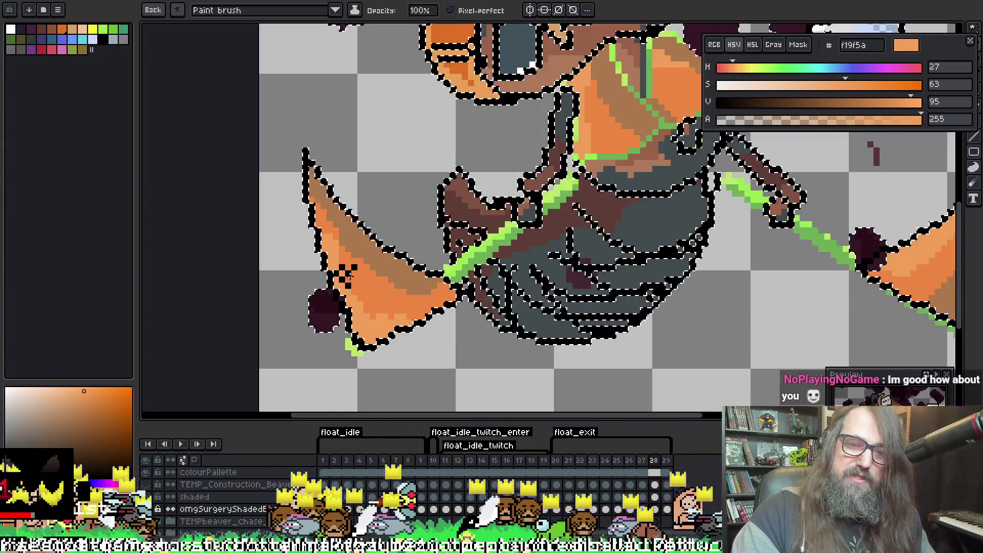
{"action": "key", "text": "alt"}
{"action": "left_click", "coordinate": [435, 255], "text": "alt"}
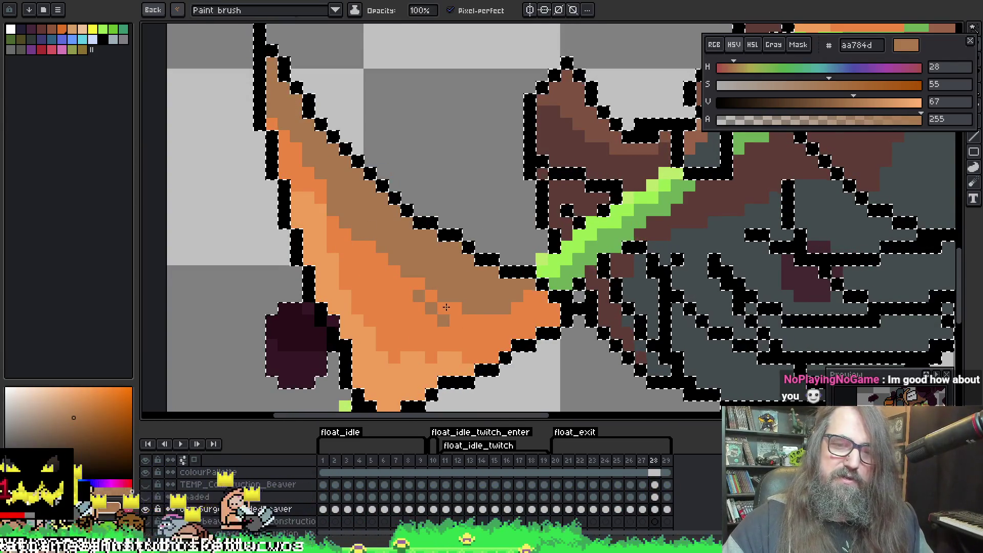
{"action": "left_click_drag", "start_coordinate": [419, 284], "coordinate": [431, 307]}
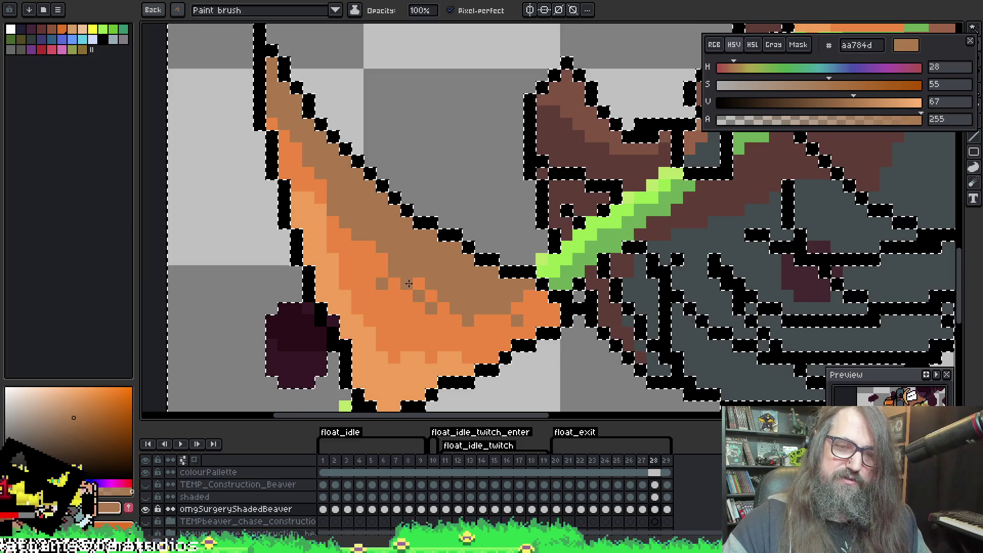
{"action": "key", "text": "plus"}
{"action": "key", "text": "plus"}
{"action": "key", "text": "plus"}
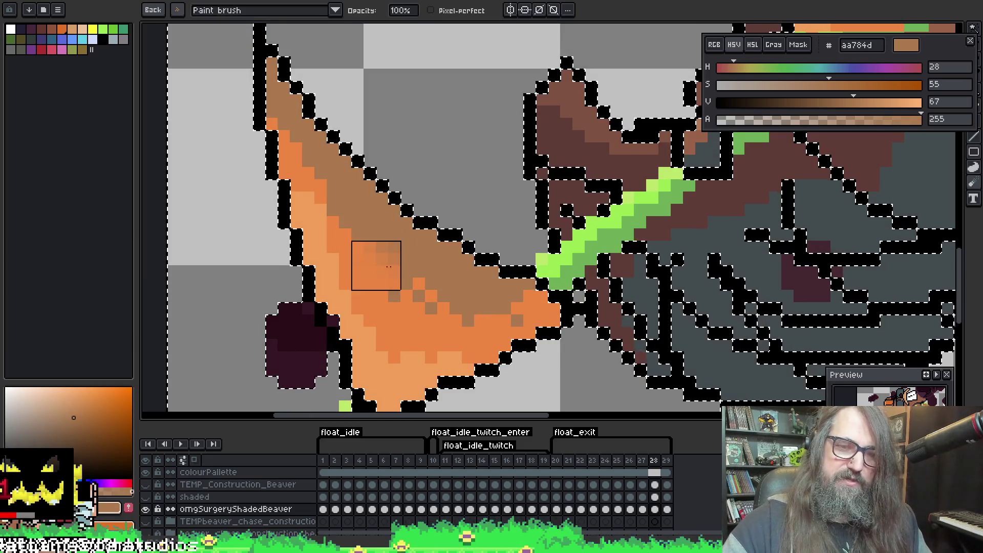
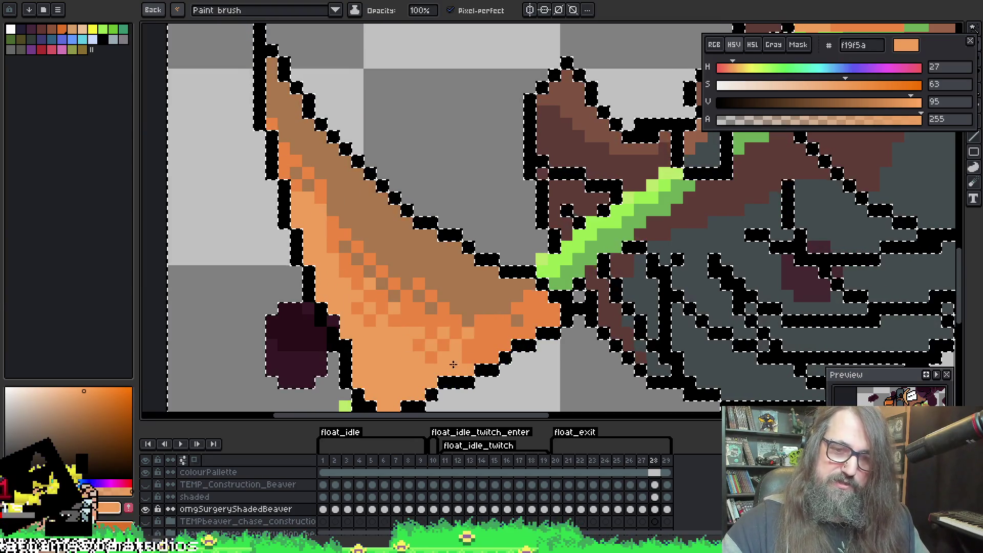
Paint #f19f5a highlight pixels on the chest's upper right, undoing one stray stroke
{"action": "left_click_drag", "start_coordinate": [453, 364], "coordinate": [402, 357]}
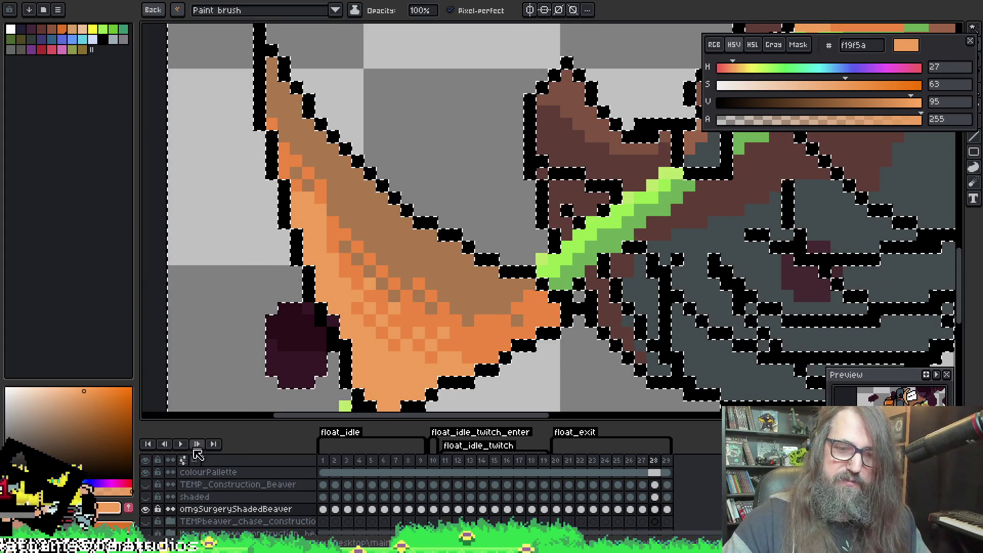
{"action": "mouse_move", "coordinate": [604, 325]}
{"action": "left_mouse_down"}
{"action": "mouse_move", "coordinate": [527, 253]}
{"action": "mouse_move", "coordinate": [635, 311]}
{"action": "mouse_move", "coordinate": [604, 300]}
{"action": "mouse_move", "coordinate": [610, 263]}
{"action": "mouse_move", "coordinate": [544, 248]}
{"action": "mouse_move", "coordinate": [423, 178]}
{"action": "left_mouse_up"}
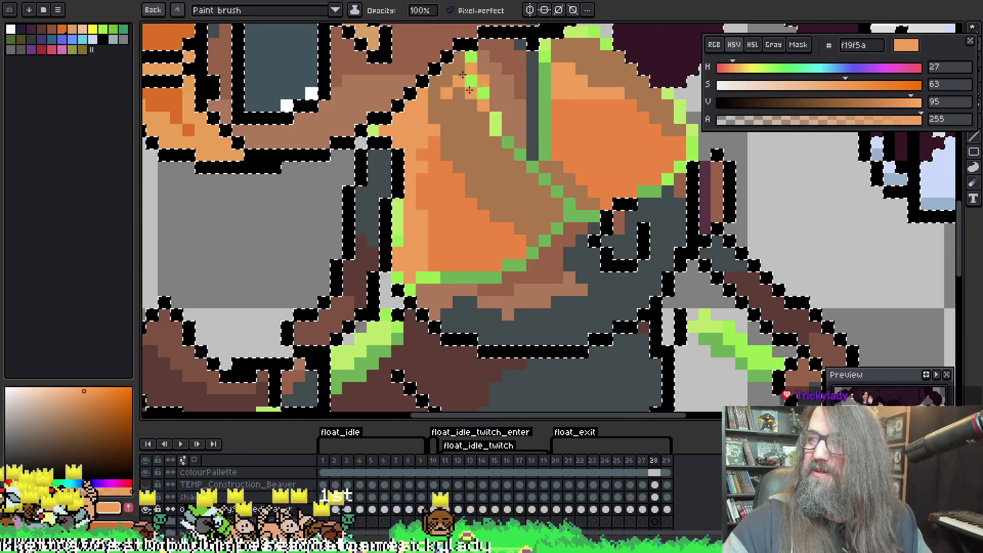
{"action": "left_click_drag", "start_coordinate": [379, 106], "coordinate": [372, 132]}
{"action": "key", "text": "ctrl+z"}
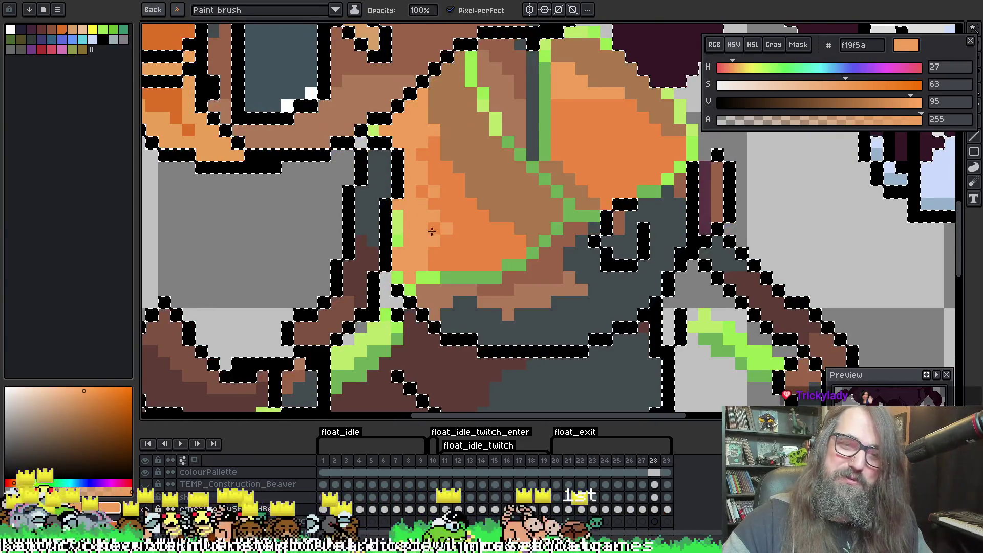
{"action": "left_click_drag", "start_coordinate": [579, 151], "coordinate": [515, 215]}
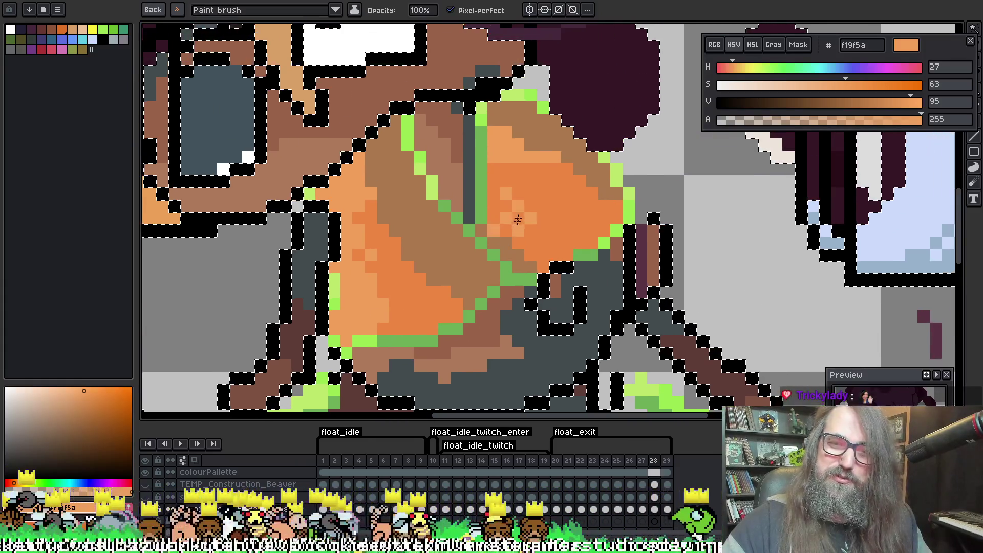
{"action": "left_click_drag", "start_coordinate": [511, 167], "coordinate": [556, 149]}
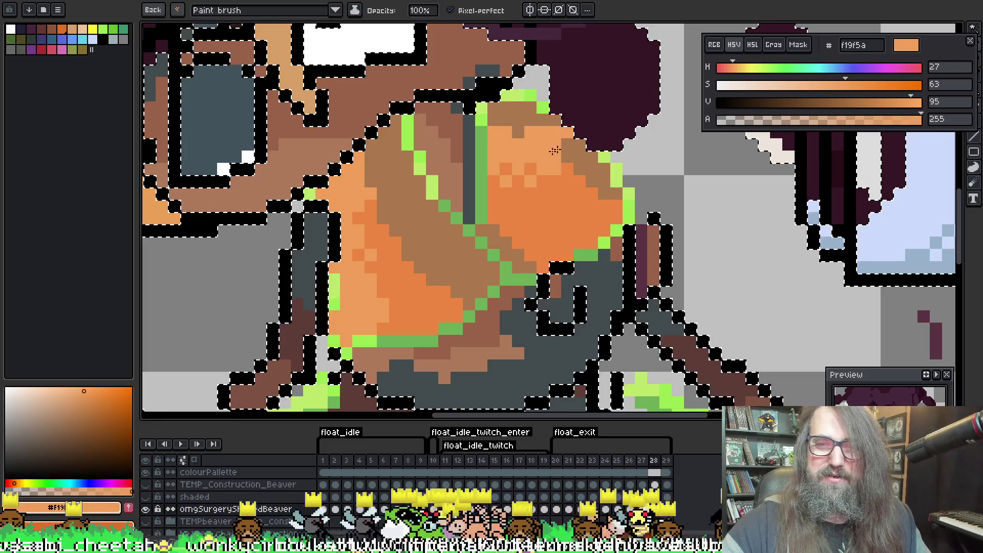
{"action": "mouse_move", "coordinate": [547, 263]}
{"action": "left_mouse_down"}
{"action": "mouse_move", "coordinate": [542, 251]}
{"action": "mouse_move", "coordinate": [567, 277]}
{"action": "left_mouse_up"}
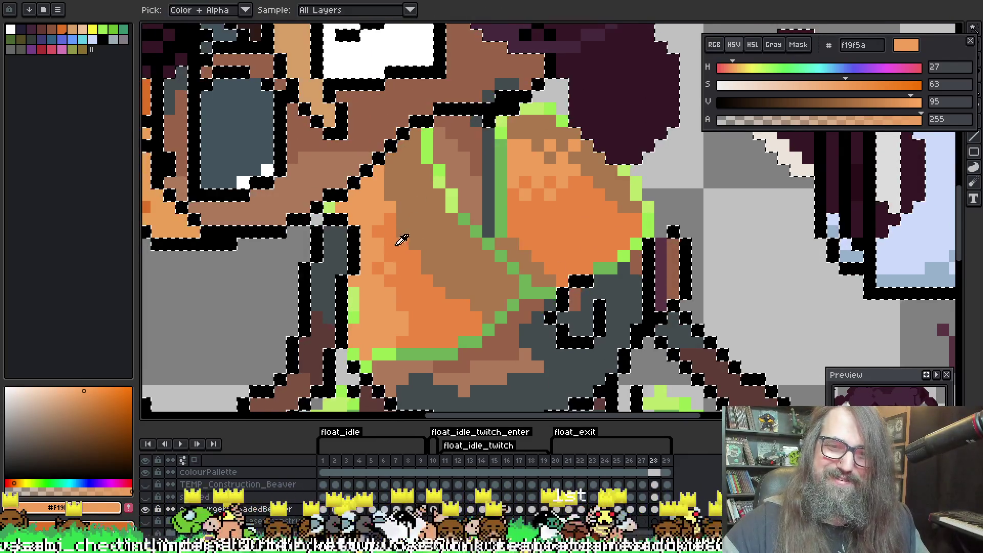
Eyedrop darker orange #ed8742 and checker-dither it down the chest toward its lower middle
{"action": "left_click", "coordinate": [399, 214], "text": "alt"}
{"action": "left_click", "coordinate": [404, 213]}
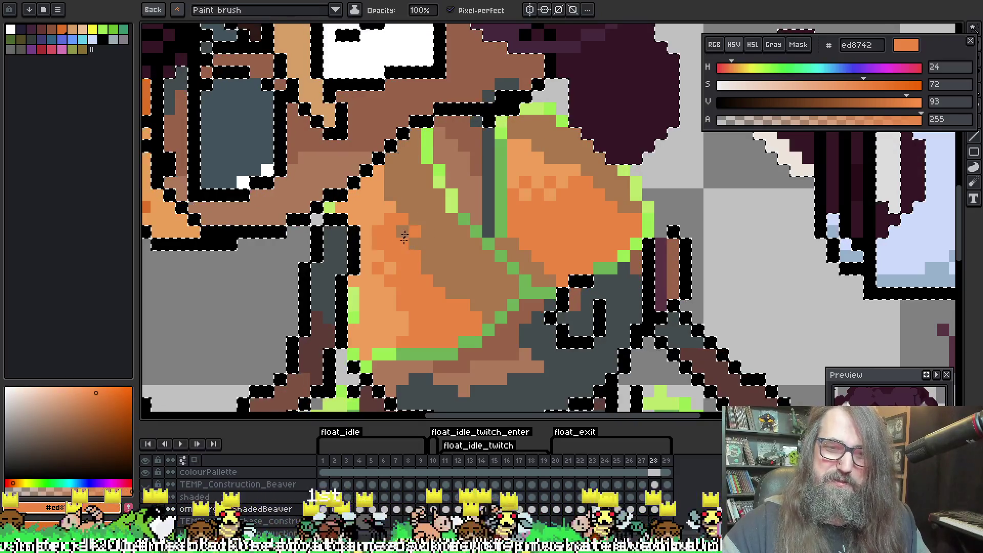
{"action": "left_click", "coordinate": [409, 244]}
{"action": "left_click", "coordinate": [415, 250]}
{"action": "left_click", "coordinate": [428, 245]}
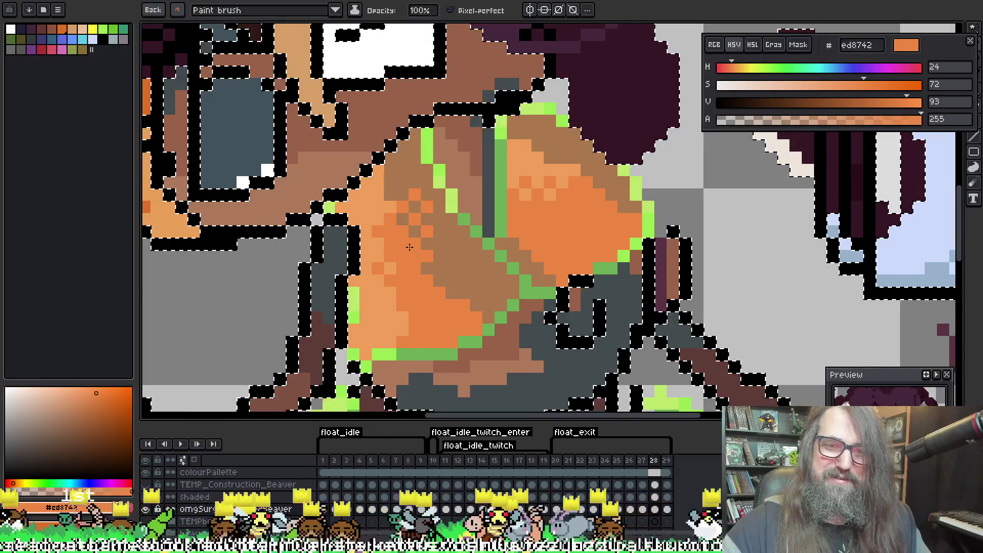
{"action": "left_click", "coordinate": [413, 252]}
{"action": "left_click", "coordinate": [444, 259]}
{"action": "left_click", "coordinate": [451, 256]}
{"action": "left_click", "coordinate": [439, 269]}
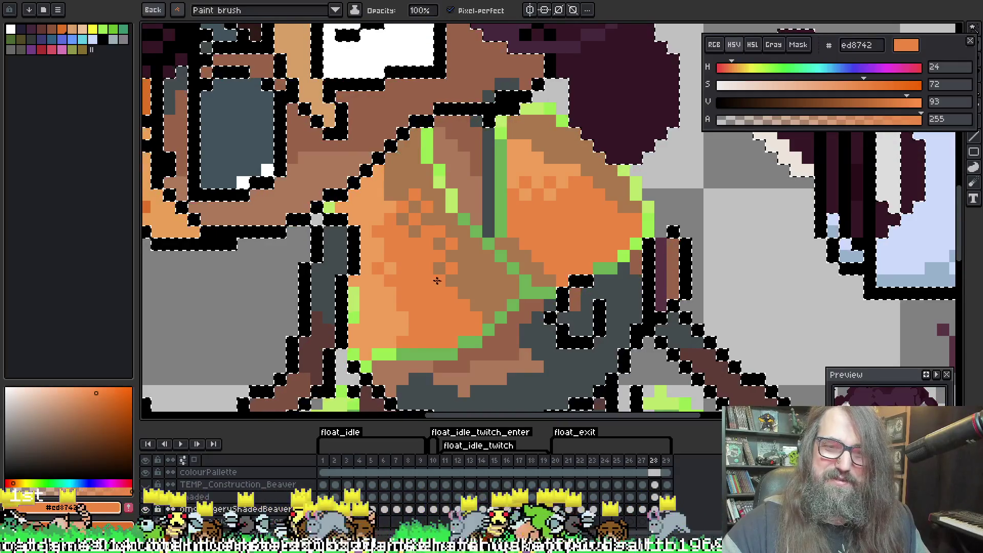
{"action": "left_click", "coordinate": [464, 292]}
{"action": "left_click", "coordinate": [482, 282]}
{"action": "left_click", "coordinate": [472, 303]}
{"action": "left_click", "coordinate": [461, 287]}
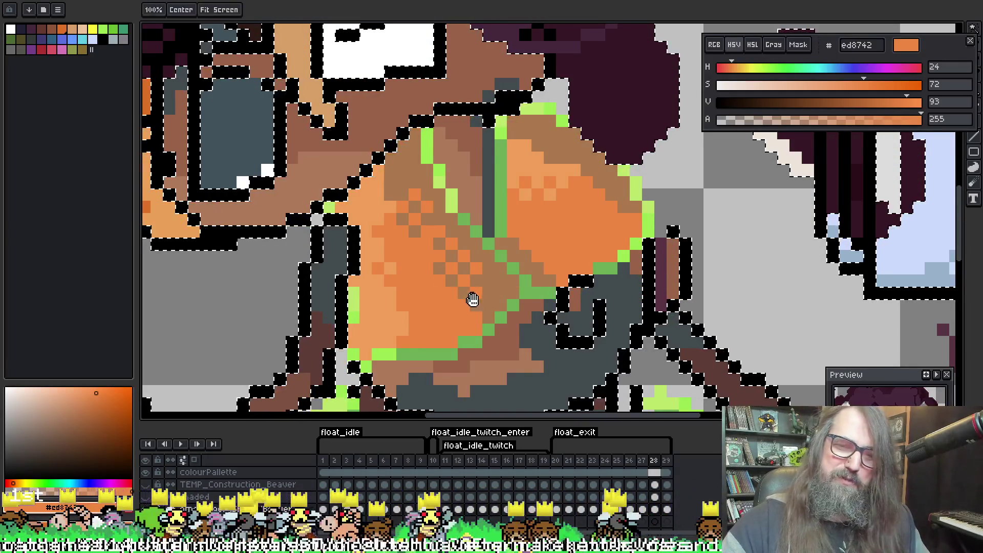
{"action": "left_click", "coordinate": [477, 302]}
{"action": "left_click", "coordinate": [478, 312]}
Extend the #ed8742 checker dither across the chest's upper left, fixing one pixel
{"action": "left_click", "coordinate": [340, 85]}
{"action": "left_click", "coordinate": [353, 98]}
{"action": "left_click", "coordinate": [340, 108]}
{"action": "left_click", "coordinate": [366, 108]}
{"action": "left_click", "coordinate": [328, 121]}
{"action": "left_click", "coordinate": [354, 122]}
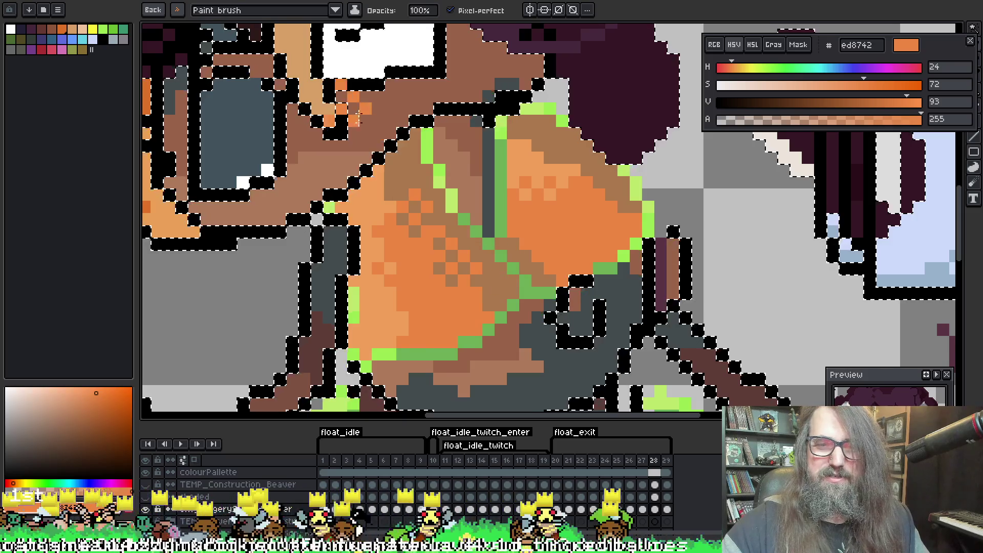
{"action": "left_click", "coordinate": [428, 207]}
{"action": "left_click", "coordinate": [415, 195]}
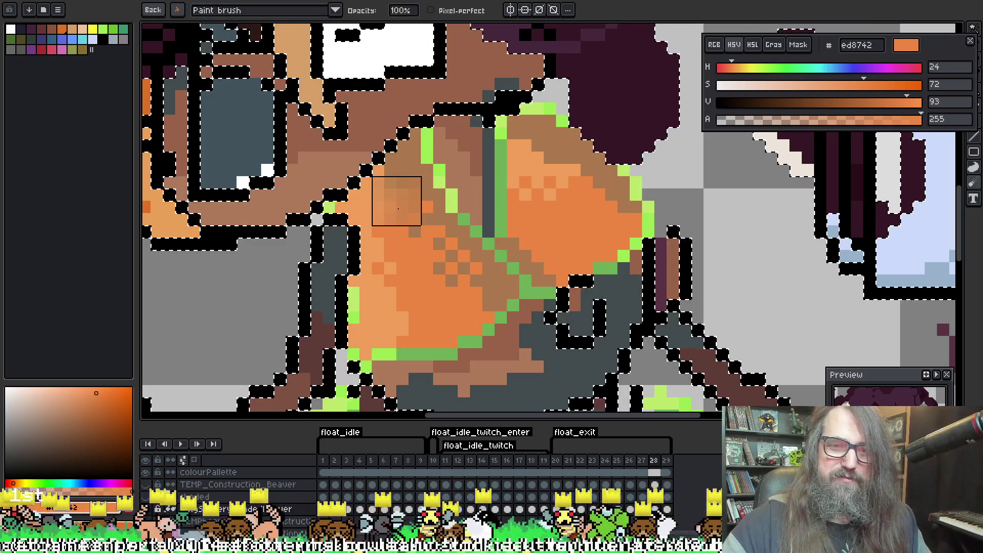
{"action": "left_click", "coordinate": [402, 182]}
{"action": "left_click", "coordinate": [425, 205]}
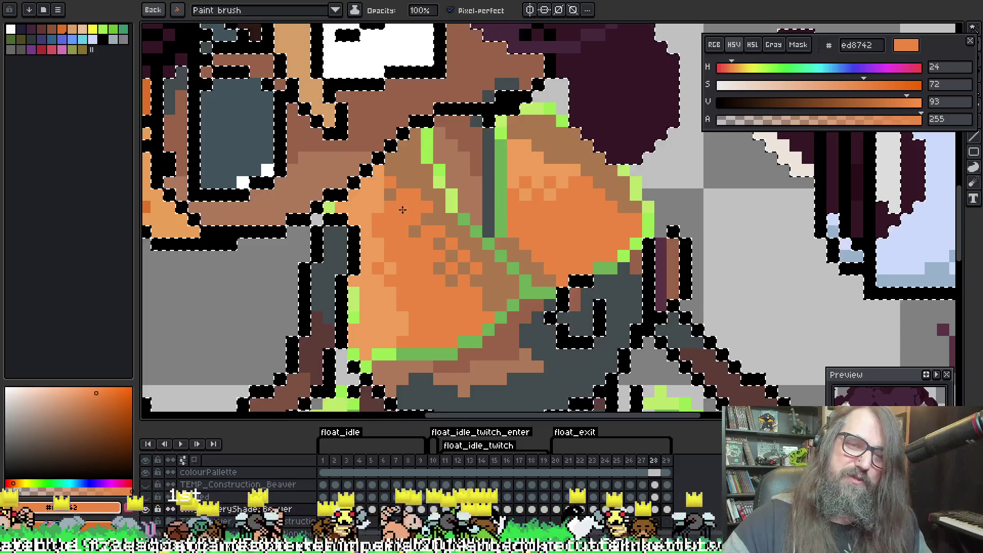
{"action": "left_click", "coordinate": [402, 205]}
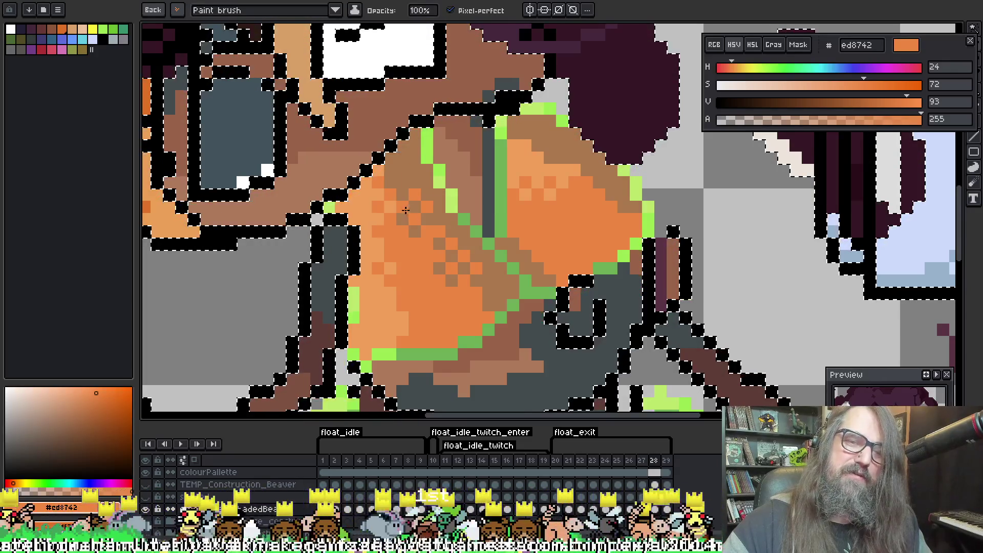
Sample lighter orange #f19f5a and dither it onto the chest's right side and upper edge
{"action": "left_click", "coordinate": [534, 171], "text": "alt"}
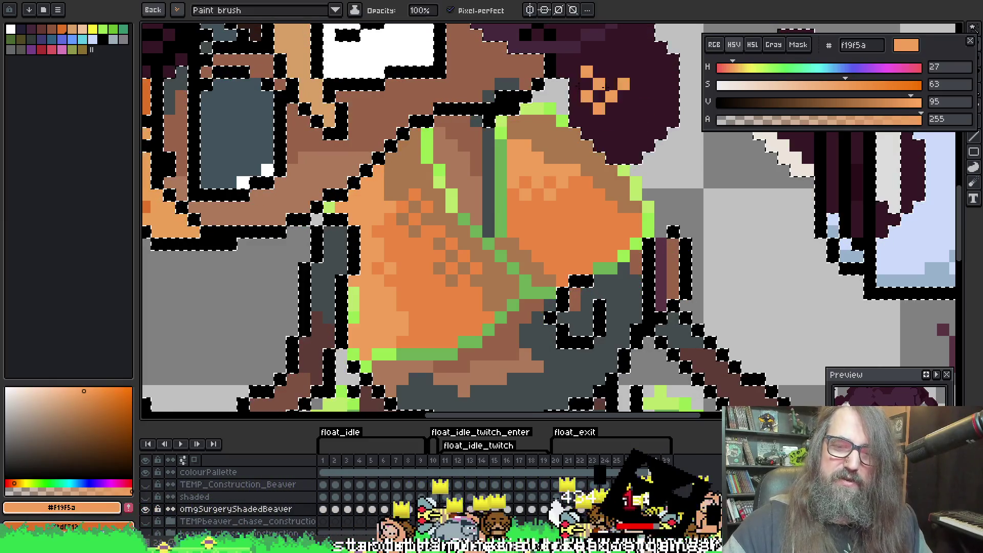
{"action": "left_click", "coordinate": [587, 195]}
{"action": "left_click", "coordinate": [612, 184]}
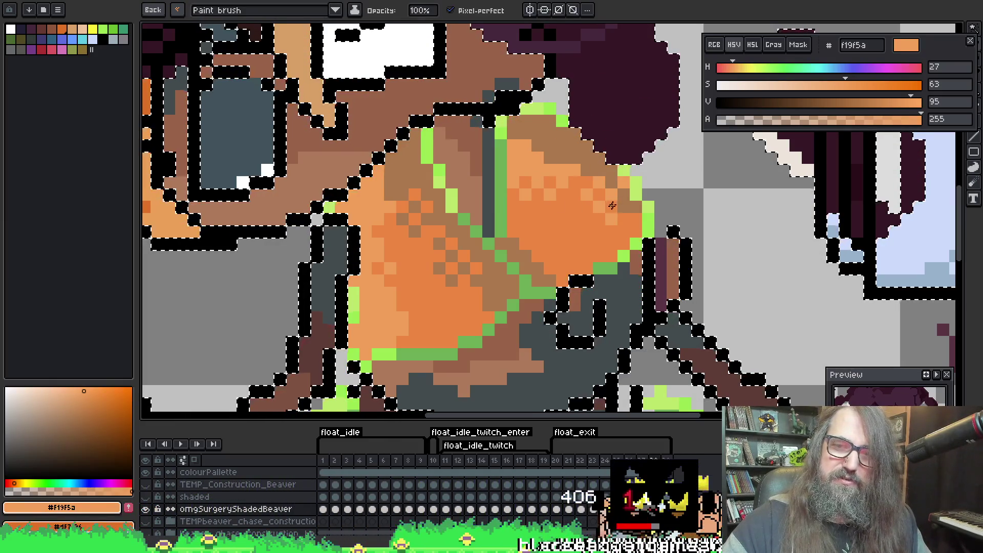
{"action": "left_click", "coordinate": [575, 207]}
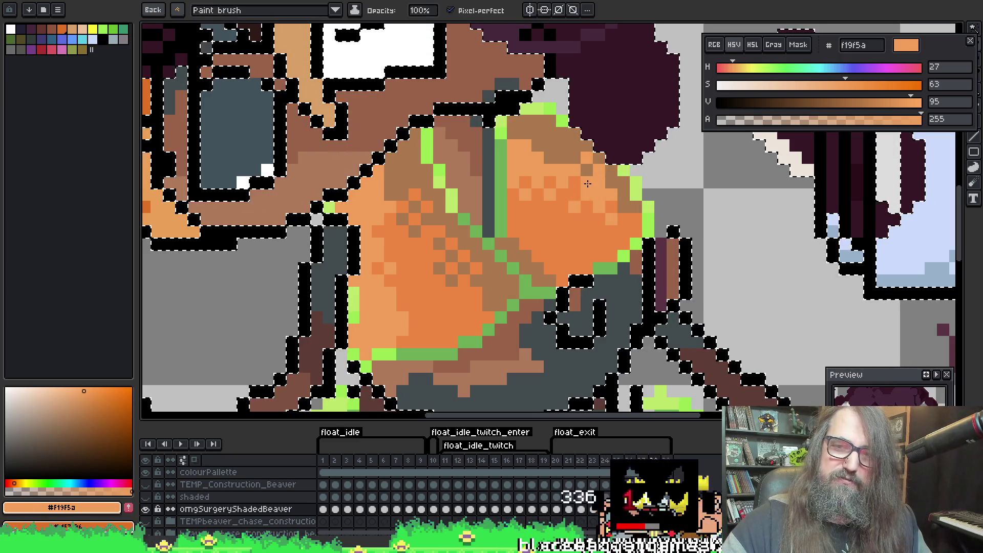
{"action": "left_click", "coordinate": [573, 168]}
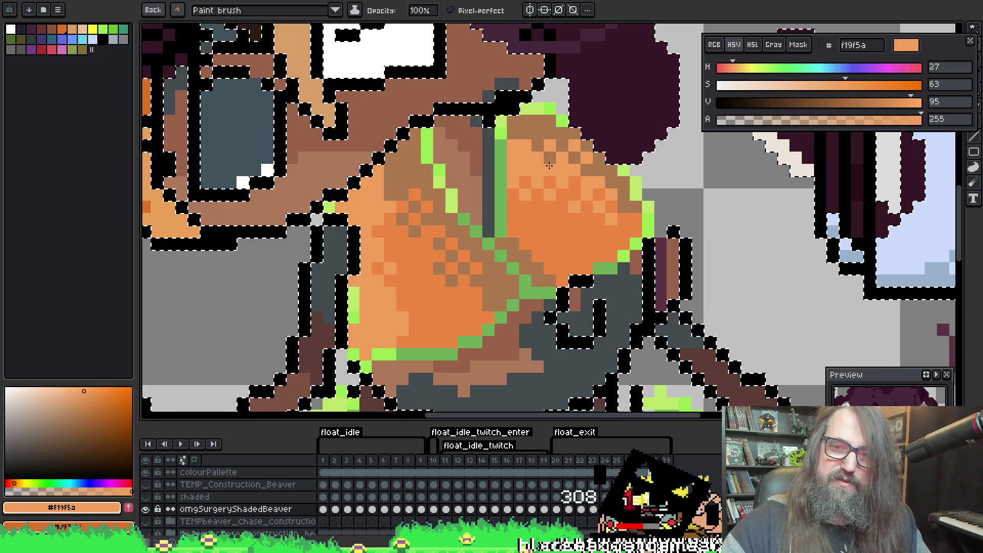
Step ahead two animation frames and zoom out to see the whole beaver
{"action": "scroll", "coordinate": [606, 132], "scroll_direction": "down", "scroll_amount": 3}
{"action": "scroll", "coordinate": [492, 257], "scroll_direction": "up", "scroll_amount": 3}
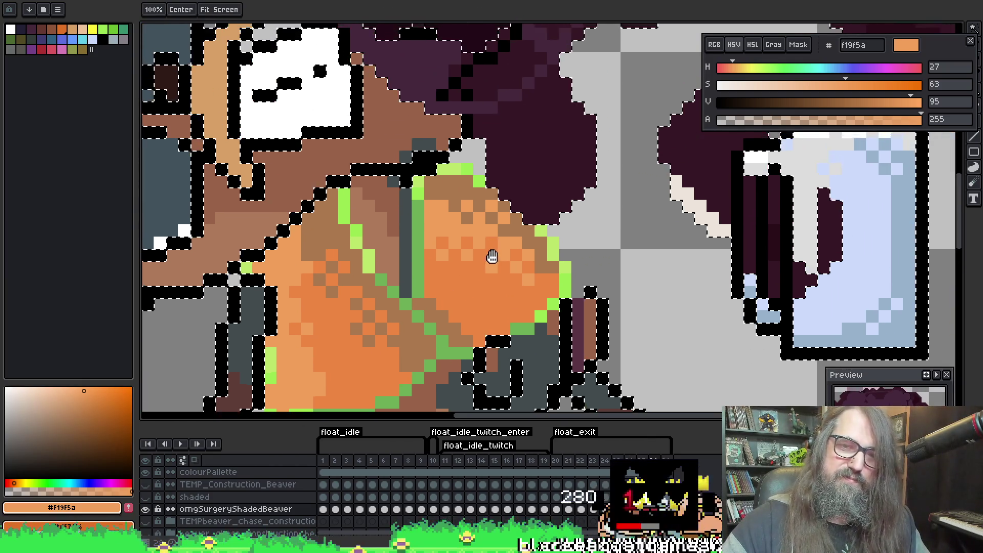
{"action": "left_click", "coordinate": [611, 153]}
{"action": "key", "text": "Right"}
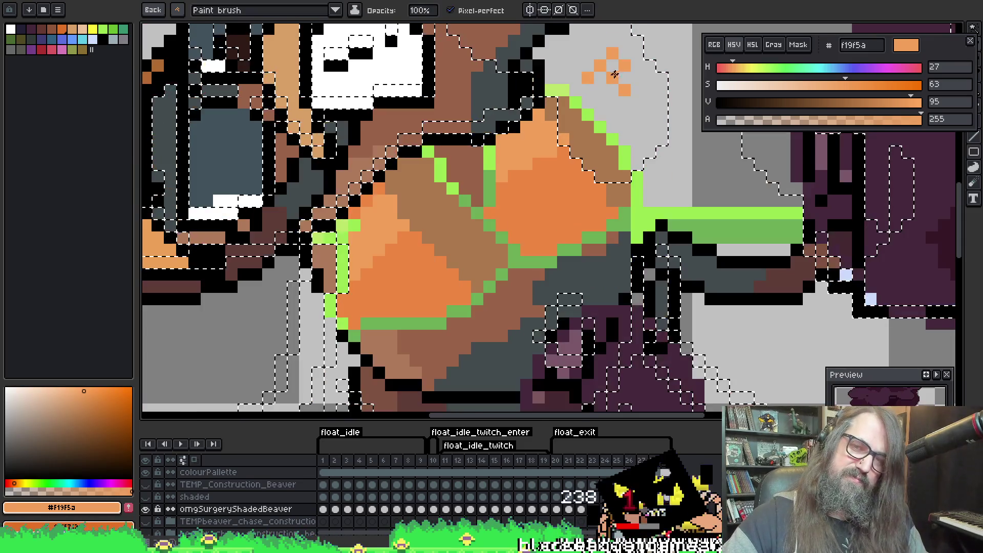
{"action": "key", "text": "Right"}
{"action": "key", "text": "Right"}
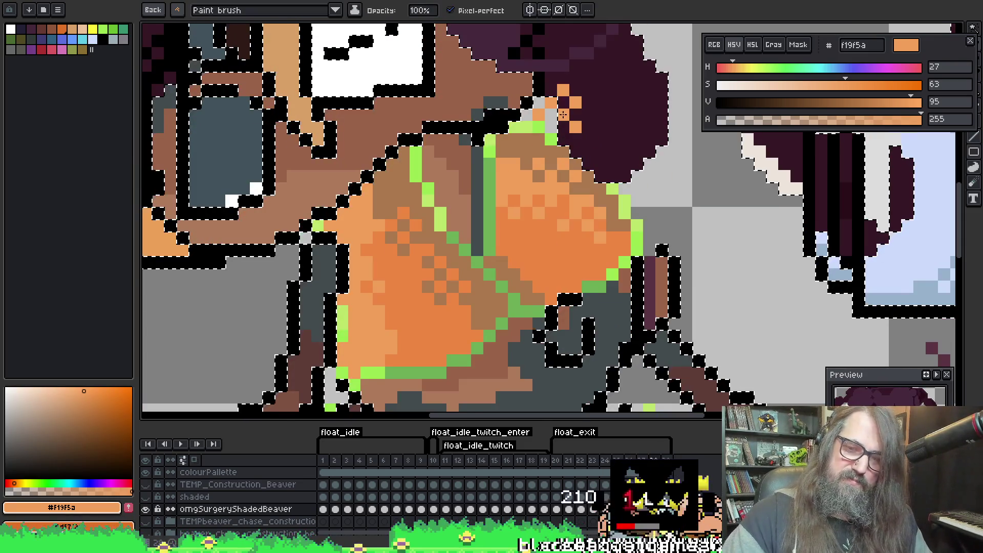
{"action": "scroll", "coordinate": [563, 115], "scroll_direction": "down", "scroll_amount": 4}
{"action": "left_click_drag", "start_coordinate": [472, 246], "coordinate": [472, 323]}
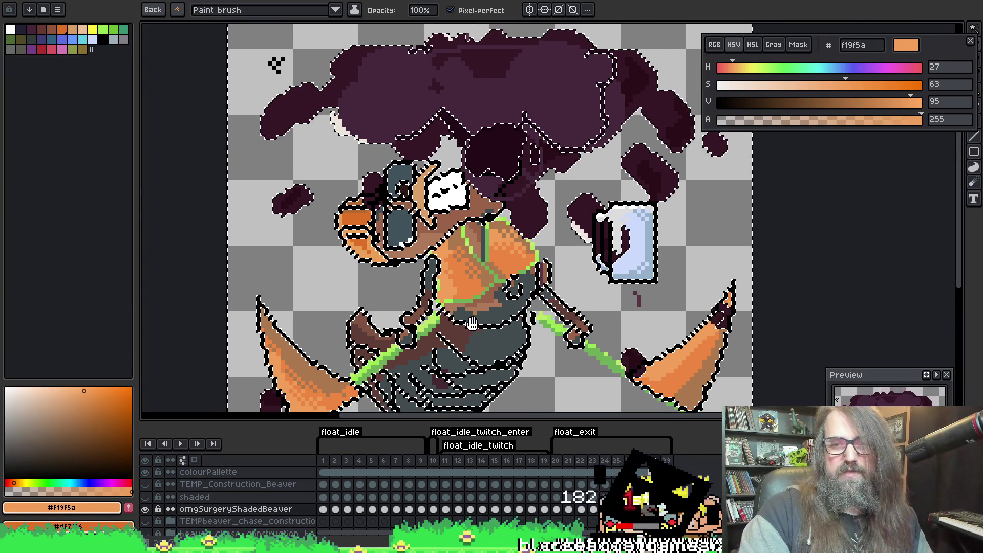
{"action": "scroll", "coordinate": [472, 324], "scroll_direction": "down", "scroll_amount": 2}
{"action": "scroll", "coordinate": [533, 241], "scroll_direction": "up", "scroll_amount": 2}
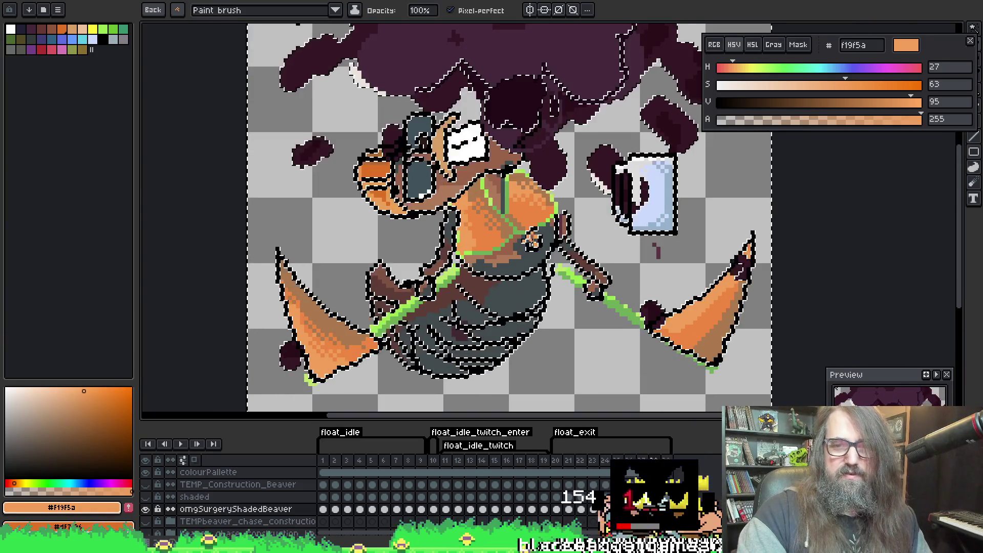
{"action": "scroll", "coordinate": [417, 215], "scroll_direction": "up", "scroll_amount": 2}
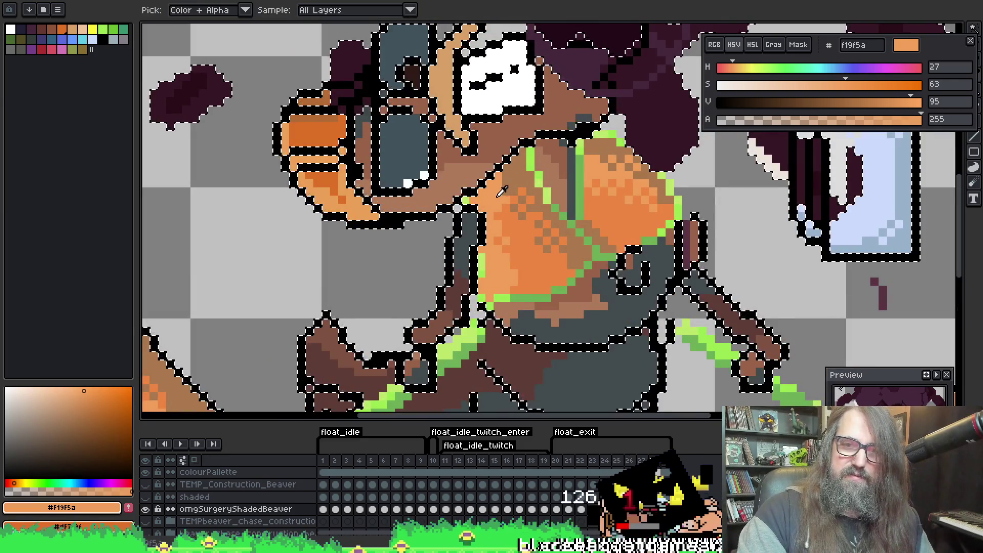
{"action": "scroll", "coordinate": [559, 247], "scroll_direction": "down", "scroll_amount": 1}
{"action": "scroll", "coordinate": [559, 247], "scroll_direction": "down", "scroll_amount": 3}
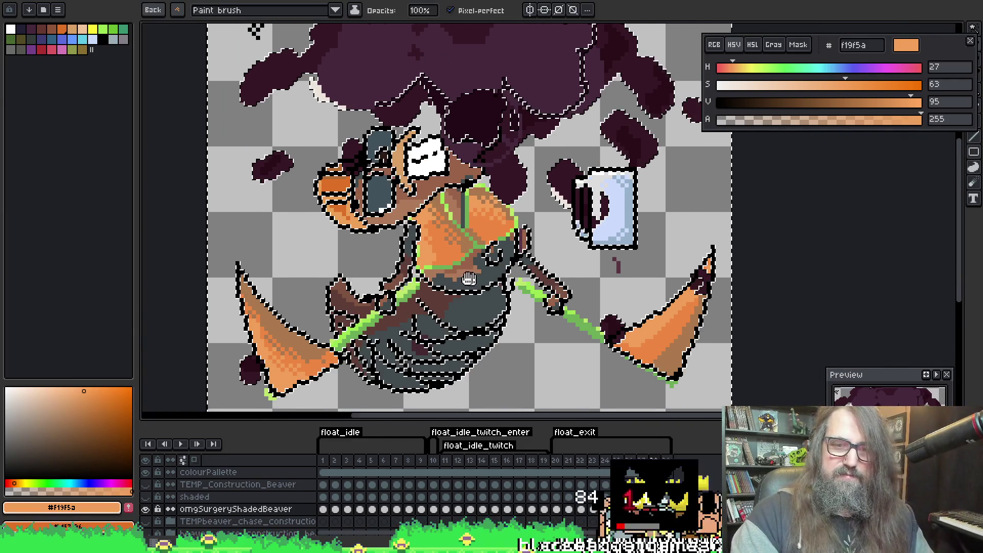
{"action": "scroll", "coordinate": [317, 328], "scroll_direction": "up", "scroll_amount": 3}
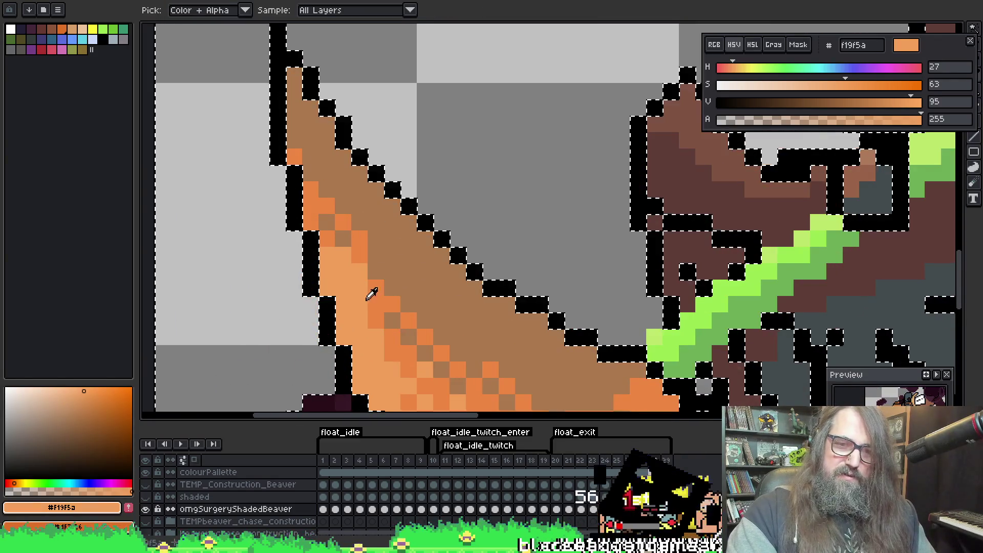
Eyedrop #ed8742 from the wing and repaint a few wing pixels with it
{"action": "left_click", "coordinate": [379, 286], "text": "alt"}
{"action": "left_click_drag", "start_coordinate": [362, 286], "coordinate": [369, 290]}
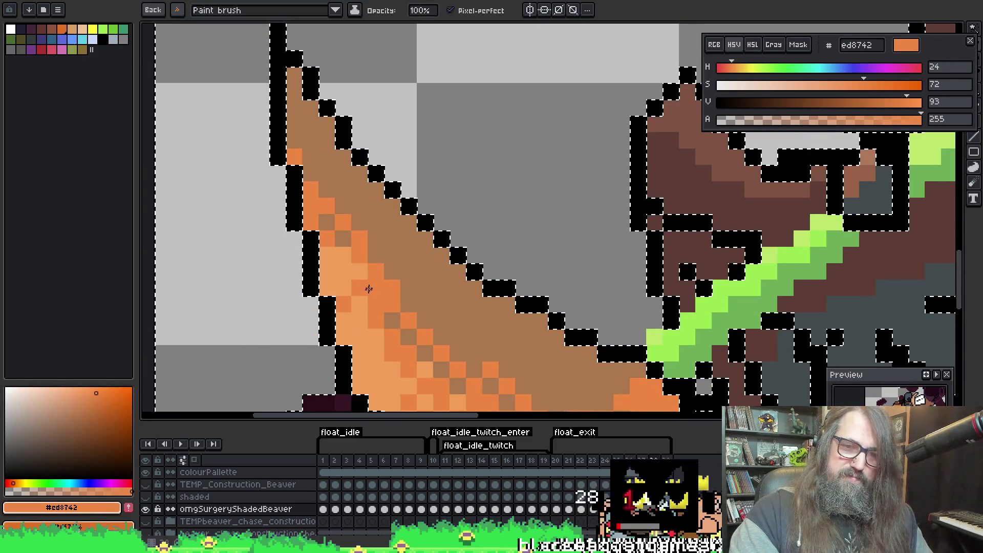
{"action": "scroll", "coordinate": [369, 286], "scroll_direction": "down", "scroll_amount": 3}
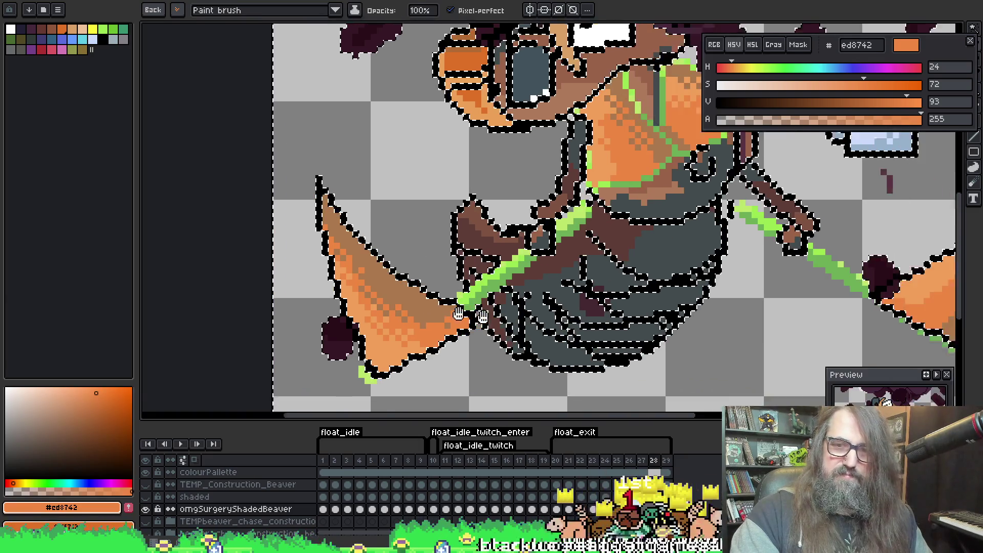
{"action": "scroll", "coordinate": [349, 91], "scroll_direction": "down", "scroll_amount": 3}
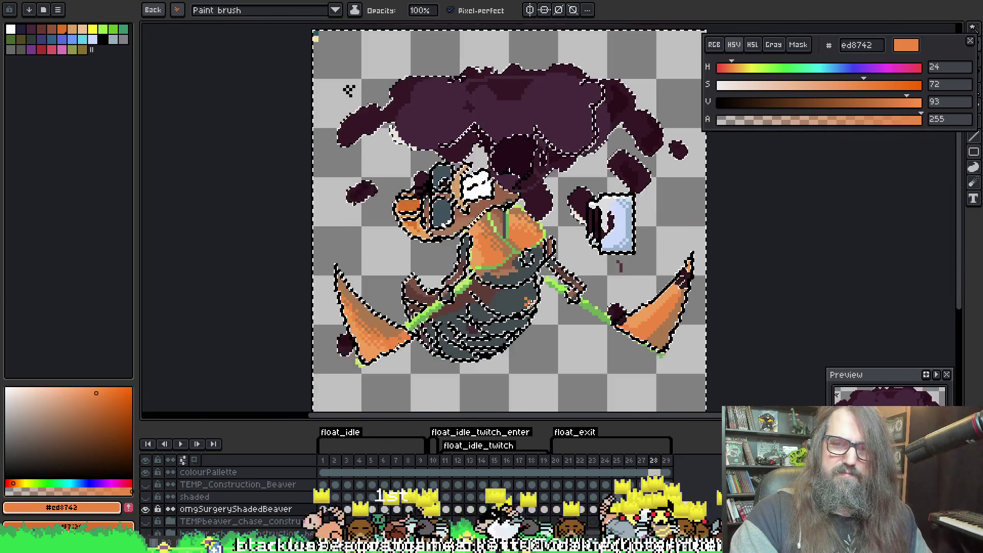
{"action": "scroll", "coordinate": [538, 266], "scroll_direction": "up", "scroll_amount": 1}
{"action": "scroll", "coordinate": [538, 266], "scroll_direction": "down", "scroll_amount": 1}
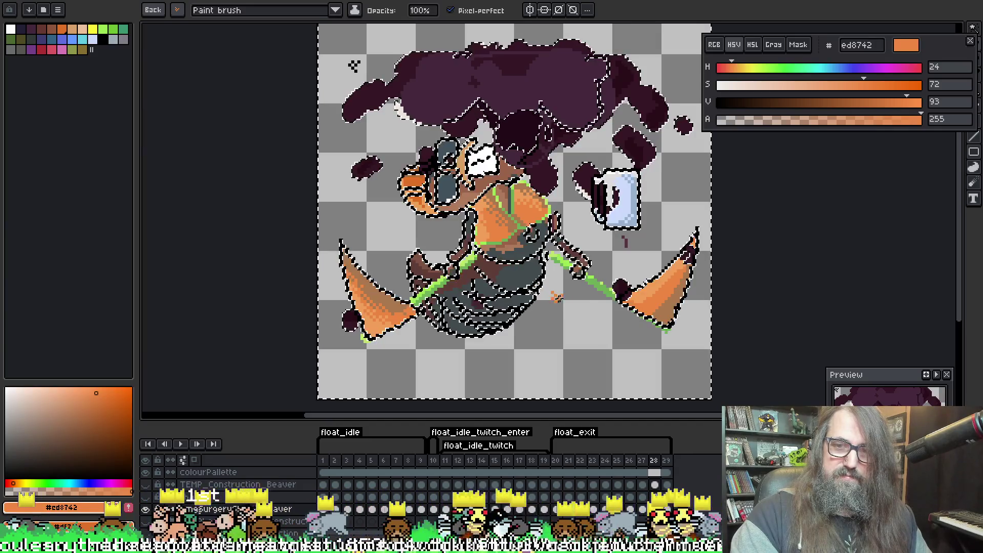
Zoom in on the beaver's lower body and pick dark grey #424b4d from it
{"action": "key", "text": "ctrl+d"}
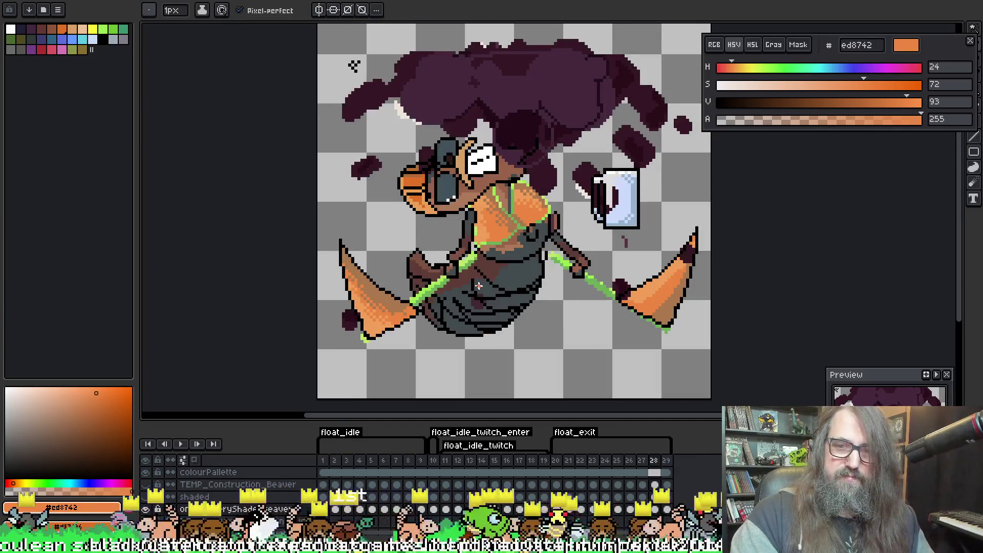
{"action": "key", "text": "ctrl+z"}
{"action": "scroll", "coordinate": [493, 226], "scroll_direction": "up", "scroll_amount": 3}
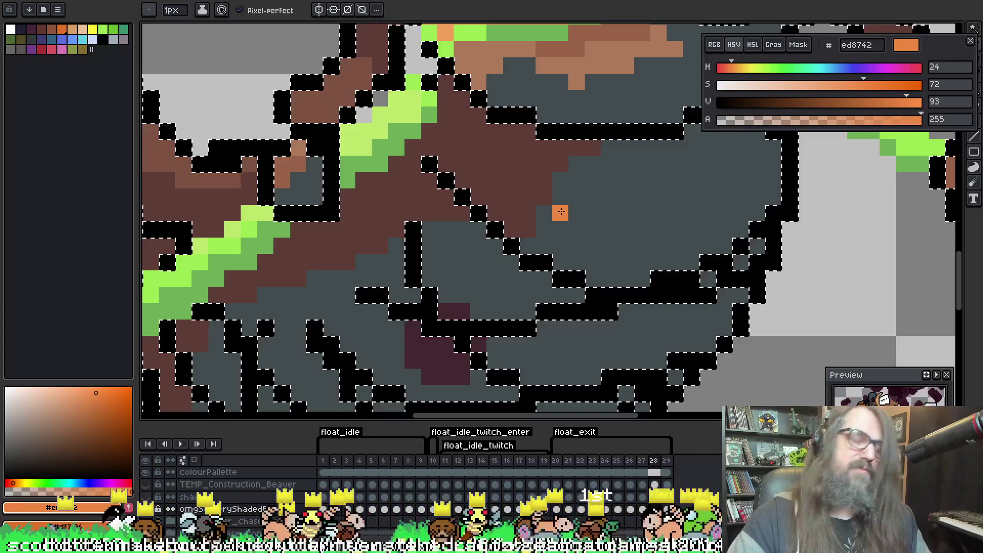
{"action": "mouse_move", "coordinate": [439, 225]}
{"action": "left_mouse_down"}
{"action": "mouse_move", "coordinate": [517, 149]}
{"action": "mouse_move", "coordinate": [386, 252]}
{"action": "mouse_move", "coordinate": [464, 196]}
{"action": "mouse_move", "coordinate": [422, 291]}
{"action": "left_mouse_up"}
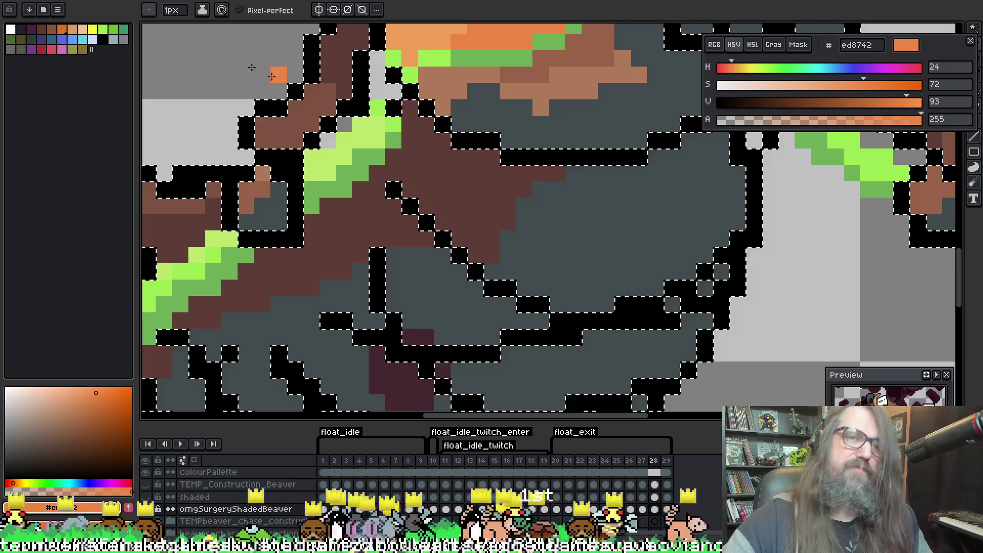
{"action": "left_click", "coordinate": [149, 10]}
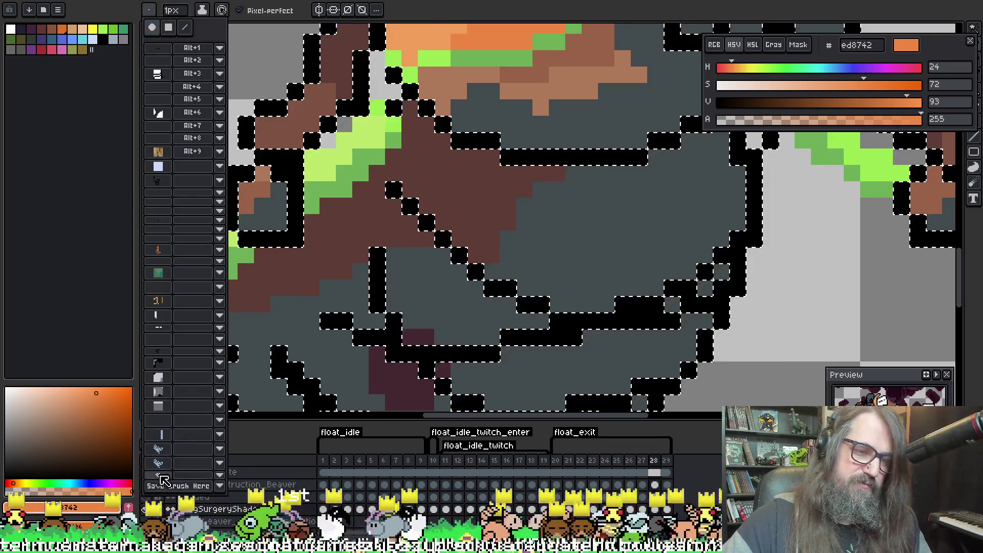
{"action": "key", "text": "i"}
{"action": "left_click", "coordinate": [528, 220]}
{"action": "left_click", "coordinate": [573, 252]}
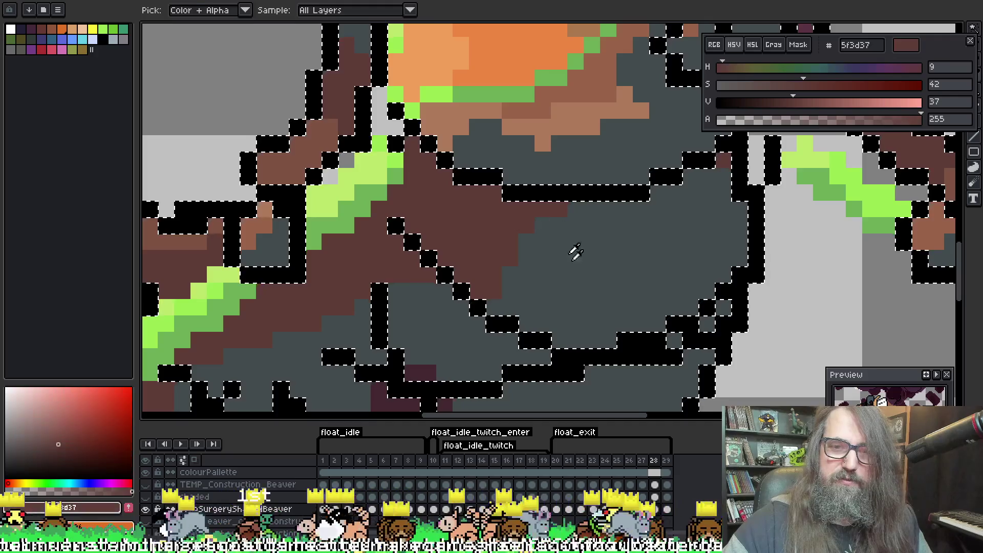
{"action": "key", "text": "b"}
Dot a #424b4d checker dither into the brown belly patch, undoing stray pixels
{"action": "left_click", "coordinate": [544, 209]}
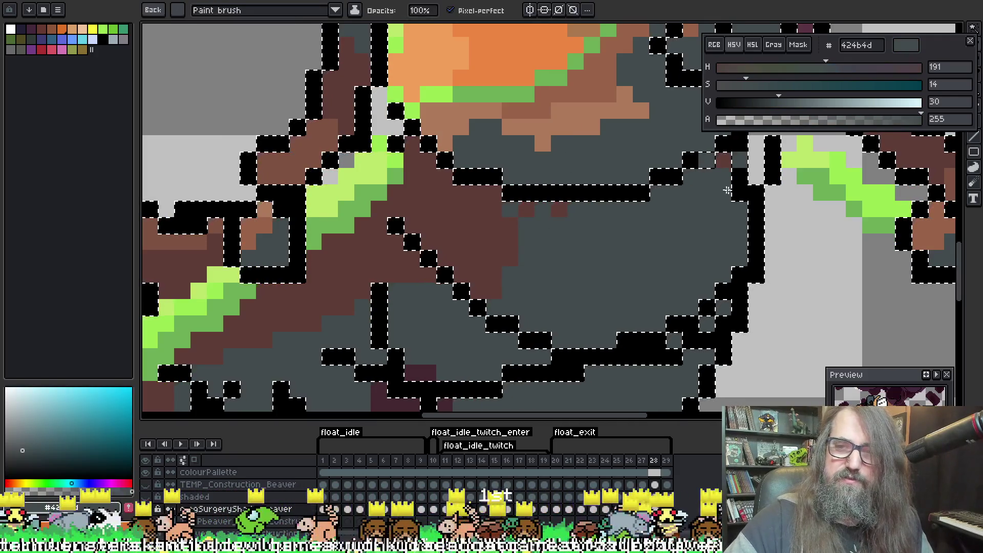
{"action": "left_click_drag", "start_coordinate": [513, 256], "coordinate": [503, 291]}
{"action": "left_click", "coordinate": [477, 241]}
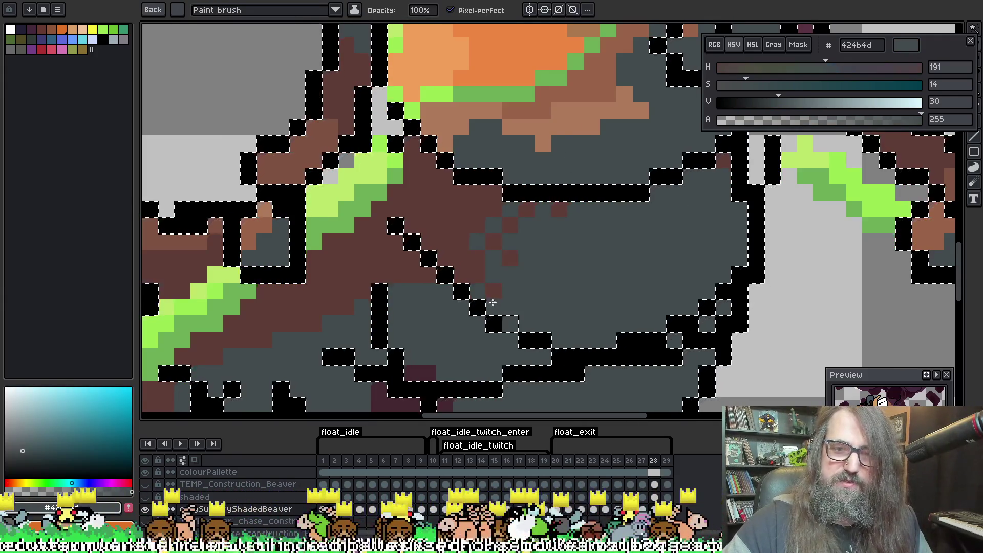
{"action": "left_click", "coordinate": [461, 259]}
{"action": "left_click", "coordinate": [330, 274]}
{"action": "left_click", "coordinate": [313, 291]}
{"action": "left_click", "coordinate": [346, 291]}
{"action": "left_click", "coordinate": [298, 308]}
{"action": "key", "text": "ctrl+z"}
{"action": "left_click", "coordinate": [379, 291]}
{"action": "left_click", "coordinate": [395, 275]}
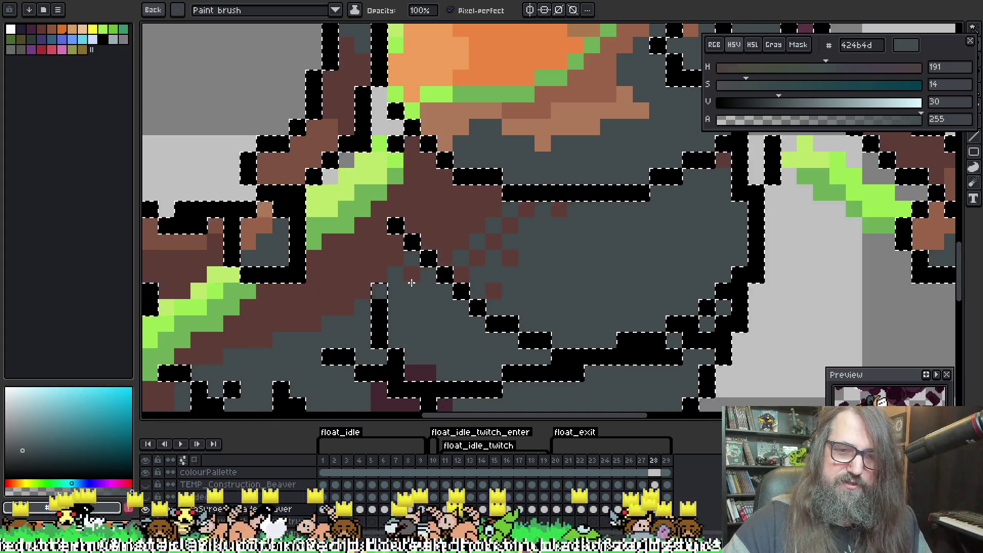
Add a few more grey dither pixels across the brown patch
{"action": "scroll", "coordinate": [416, 278], "scroll_direction": "left", "scroll_amount": 4}
{"action": "scroll", "coordinate": [415, 278], "scroll_direction": "down", "scroll_amount": 2}
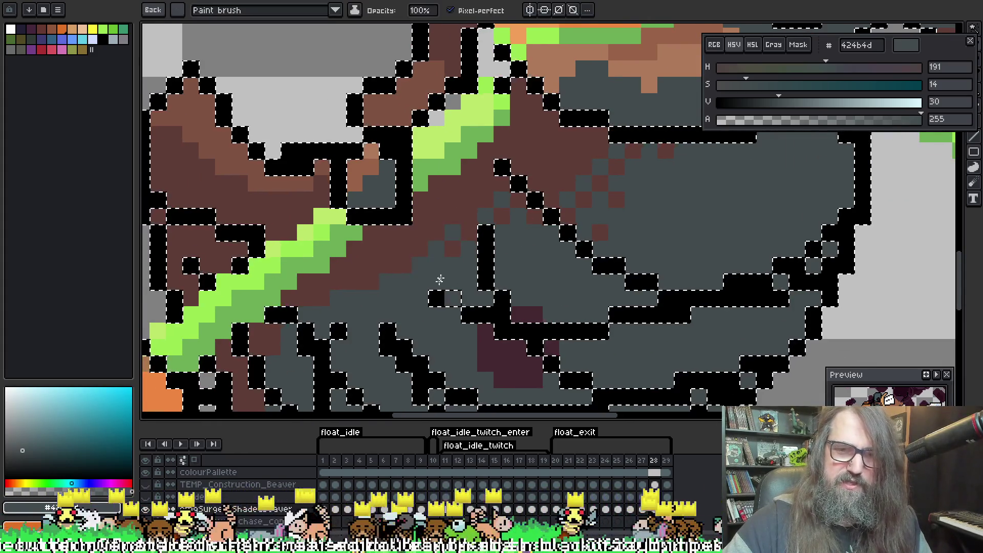
{"action": "left_click", "coordinate": [420, 248]}
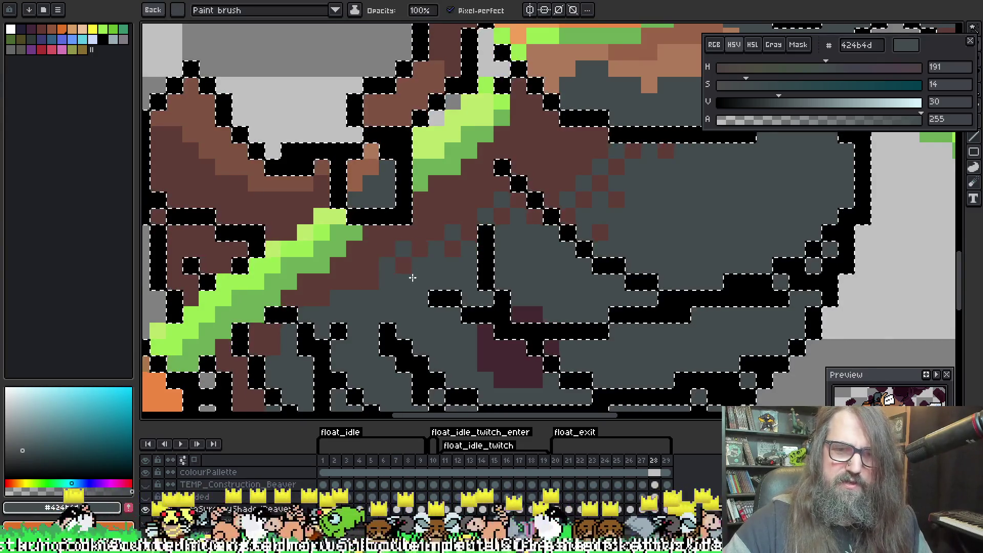
{"action": "left_click", "coordinate": [370, 265]}
{"action": "left_click", "coordinate": [354, 281]}
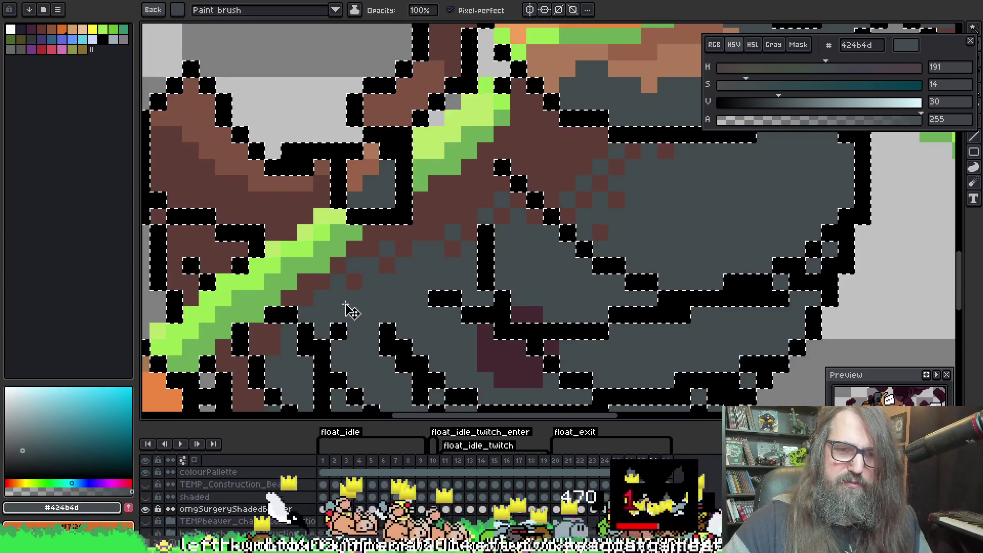
Sample brown #7e5341 and paint it over the outline pixels beside the green staff
{"action": "mouse_move", "coordinate": [334, 279]}
{"action": "left_mouse_down"}
{"action": "mouse_move", "coordinate": [473, 228]}
{"action": "mouse_move", "coordinate": [364, 141]}
{"action": "mouse_move", "coordinate": [522, 79]}
{"action": "mouse_move", "coordinate": [369, 237]}
{"action": "mouse_move", "coordinate": [517, 84]}
{"action": "mouse_move", "coordinate": [324, 197]}
{"action": "mouse_move", "coordinate": [374, 307]}
{"action": "mouse_move", "coordinate": [366, 249]}
{"action": "mouse_move", "coordinate": [315, 216]}
{"action": "left_mouse_up"}
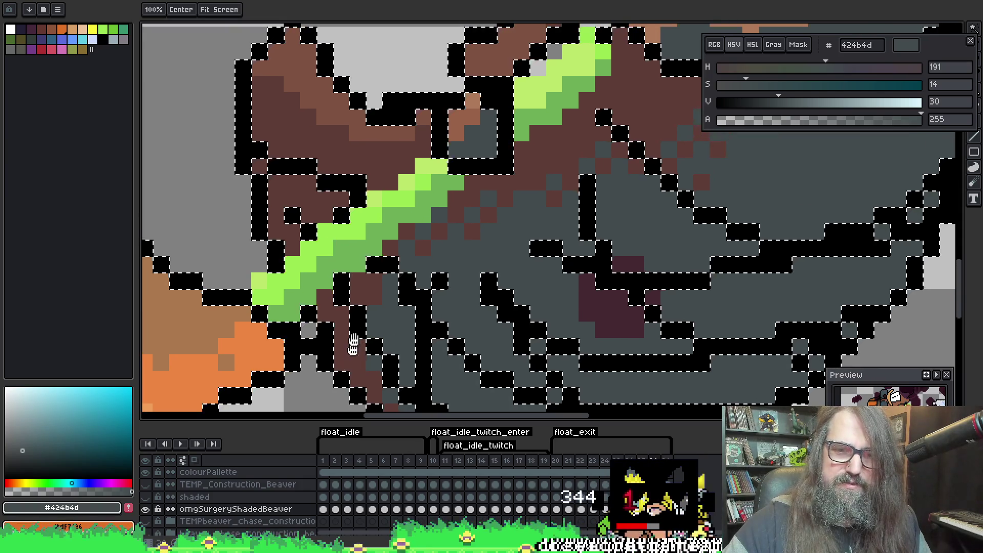
{"action": "left_click", "coordinate": [285, 91], "text": "alt"}
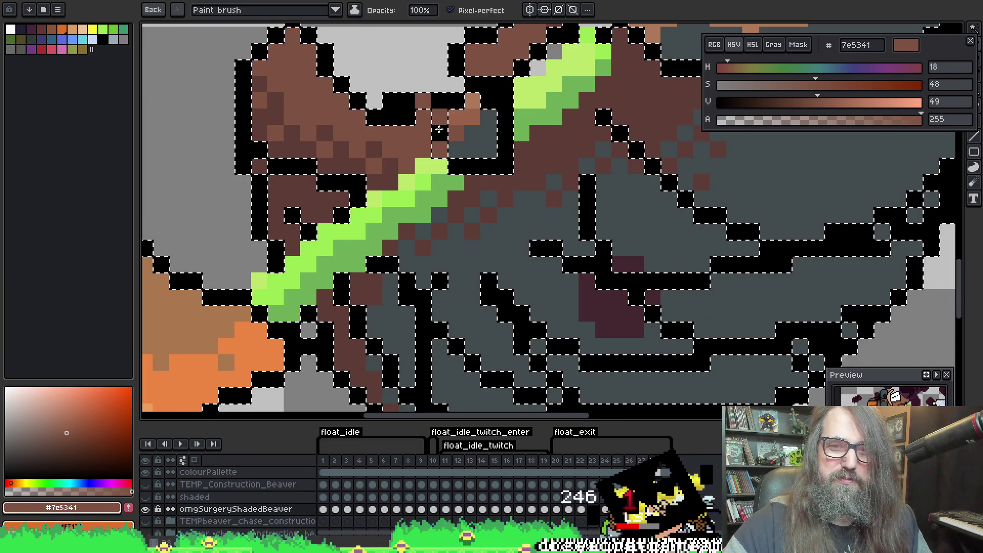
{"action": "left_click_drag", "start_coordinate": [407, 117], "coordinate": [415, 142]}
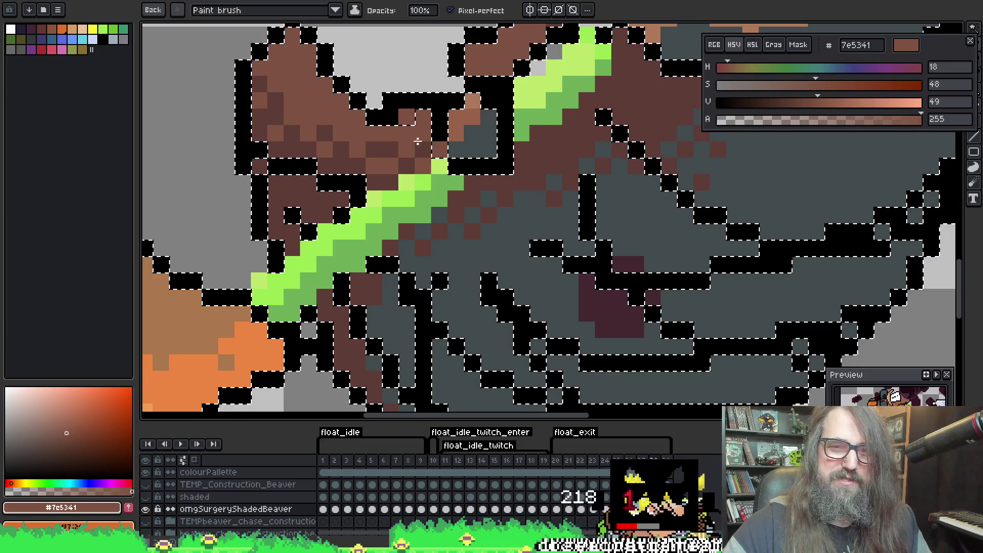
{"action": "scroll", "coordinate": [344, 241], "scroll_direction": "down", "scroll_amount": 3}
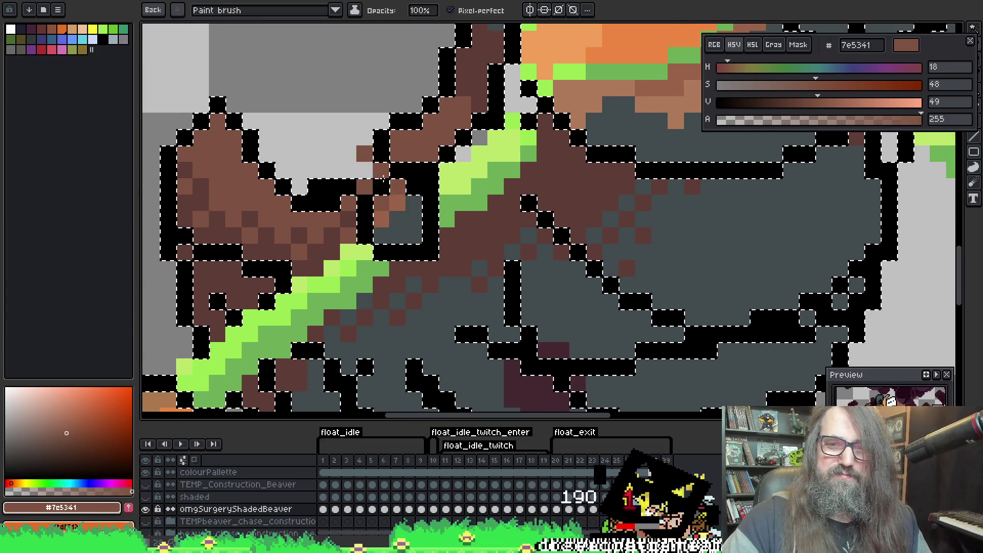
{"action": "scroll", "coordinate": [527, 210], "scroll_direction": "up", "scroll_amount": 3}
{"action": "scroll", "coordinate": [527, 210], "scroll_direction": "down", "scroll_amount": 4}
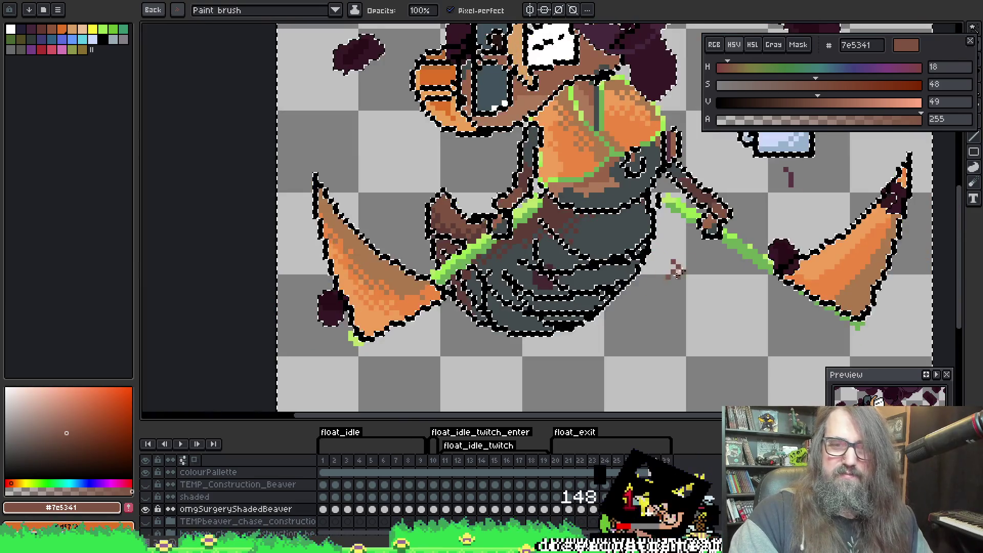
{"action": "left_click_drag", "start_coordinate": [706, 235], "coordinate": [687, 249]}
{"action": "scroll", "coordinate": [686, 249], "scroll_direction": "down", "scroll_amount": 2}
{"action": "key", "text": "ctrl+d"}
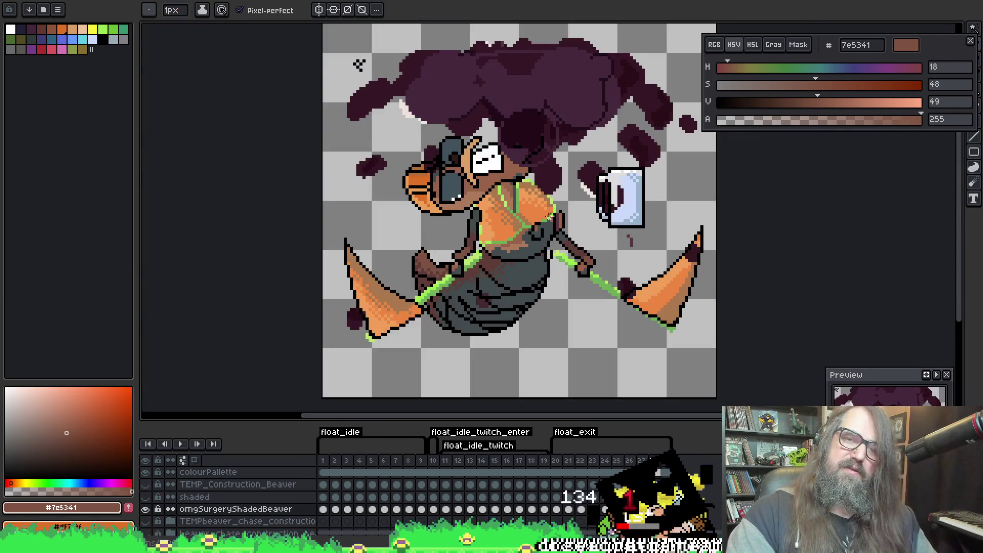
Switch to another saved brush and sample the face and body colours
{"action": "scroll", "coordinate": [476, 182], "scroll_direction": "up", "scroll_amount": 5}
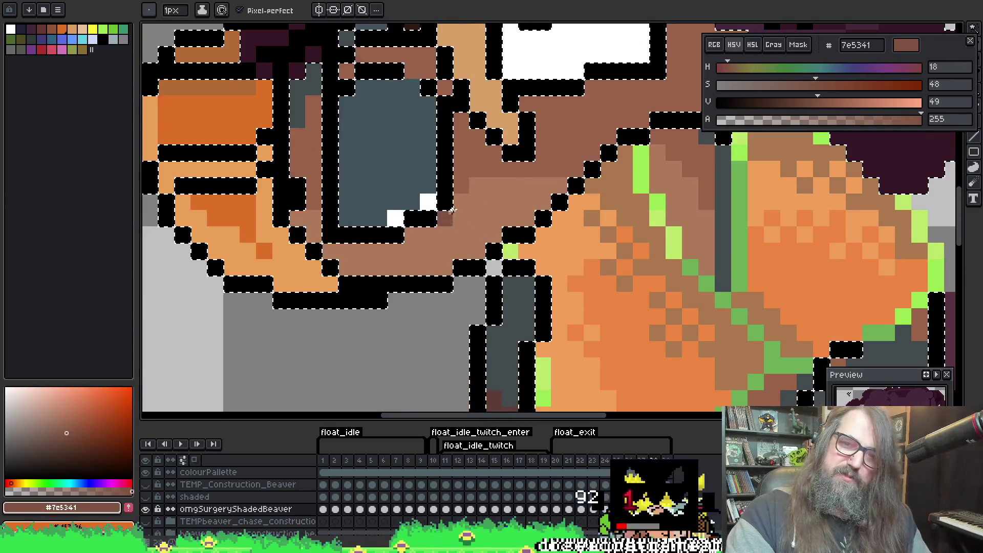
{"action": "left_click", "coordinate": [150, 10]}
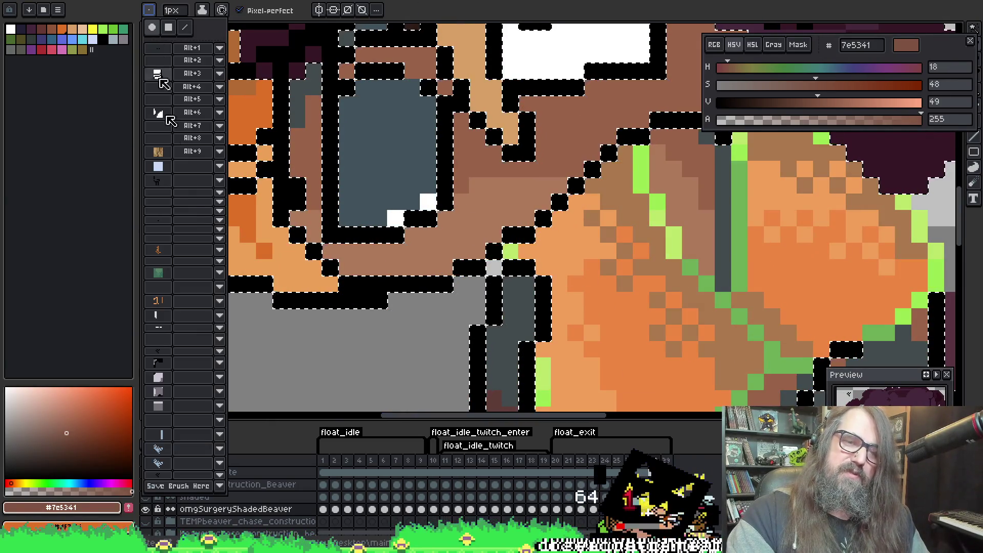
{"action": "left_click", "coordinate": [166, 479]}
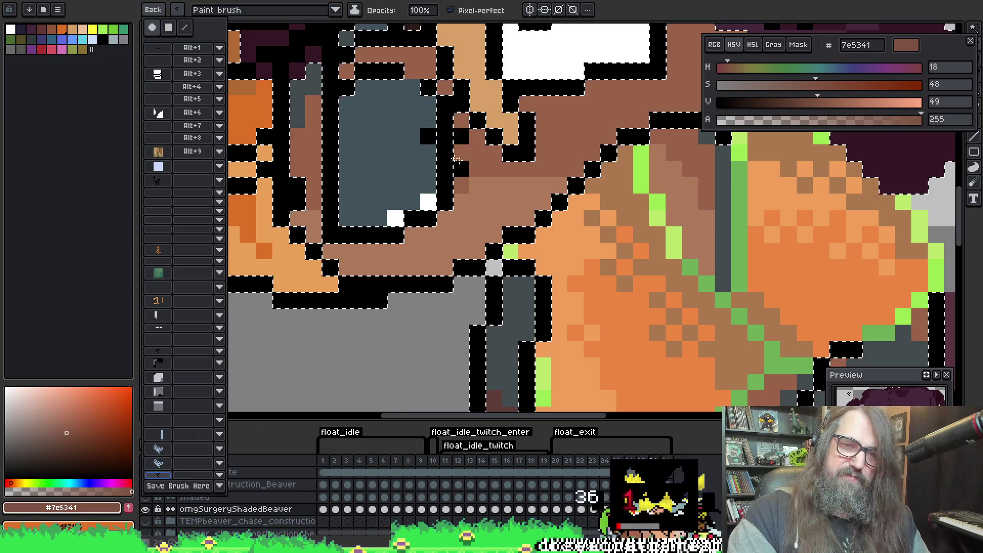
{"action": "left_click", "coordinate": [490, 188], "text": "alt"}
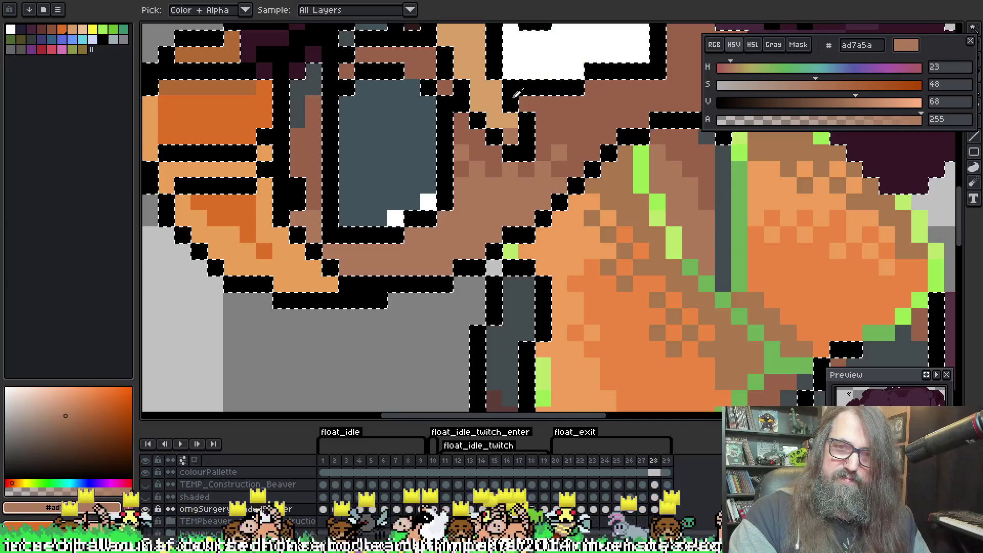
{"action": "left_click_drag", "start_coordinate": [516, 94], "coordinate": [508, 115]}
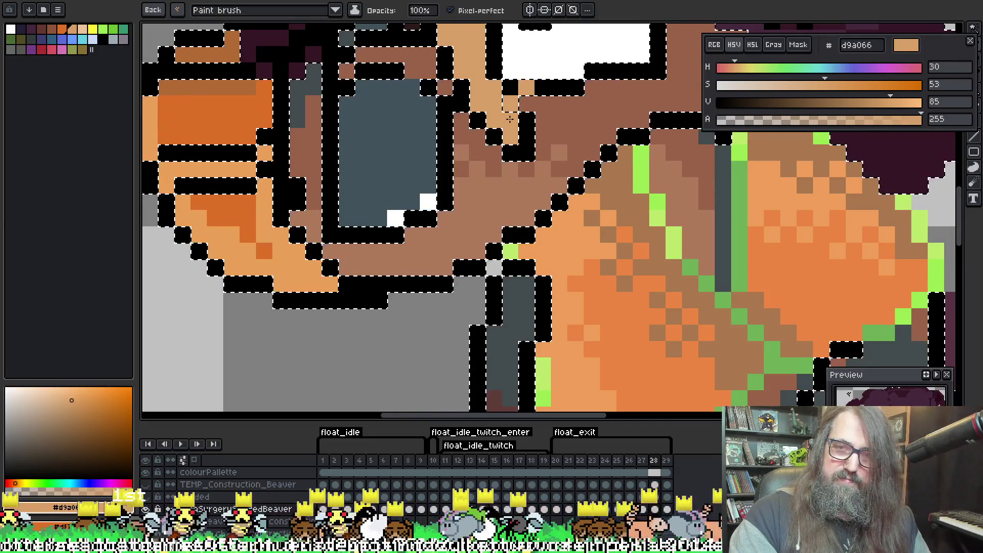
{"action": "scroll", "coordinate": [550, 128], "scroll_direction": "down", "scroll_amount": 3}
{"action": "scroll", "coordinate": [492, 203], "scroll_direction": "up", "scroll_amount": 1}
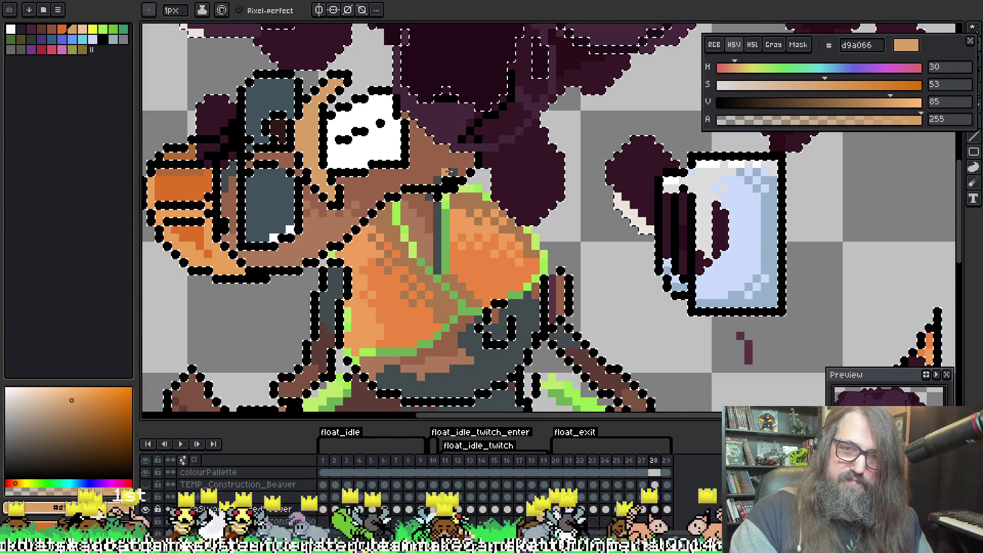
{"action": "left_click", "coordinate": [461, 165], "text": "alt"}
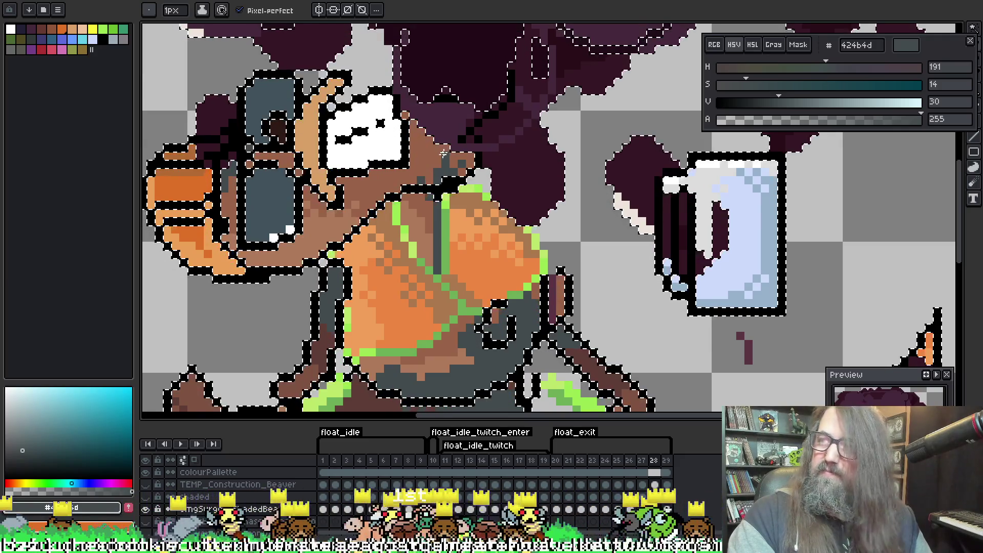
{"action": "scroll", "coordinate": [510, 169], "scroll_direction": "up", "scroll_amount": 2}
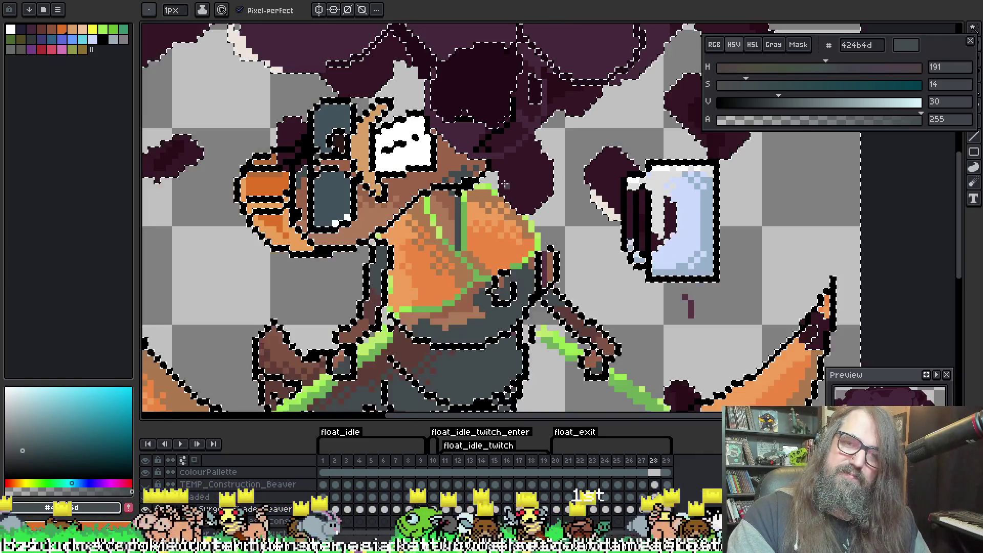
{"action": "left_click", "coordinate": [423, 165], "text": "alt"}
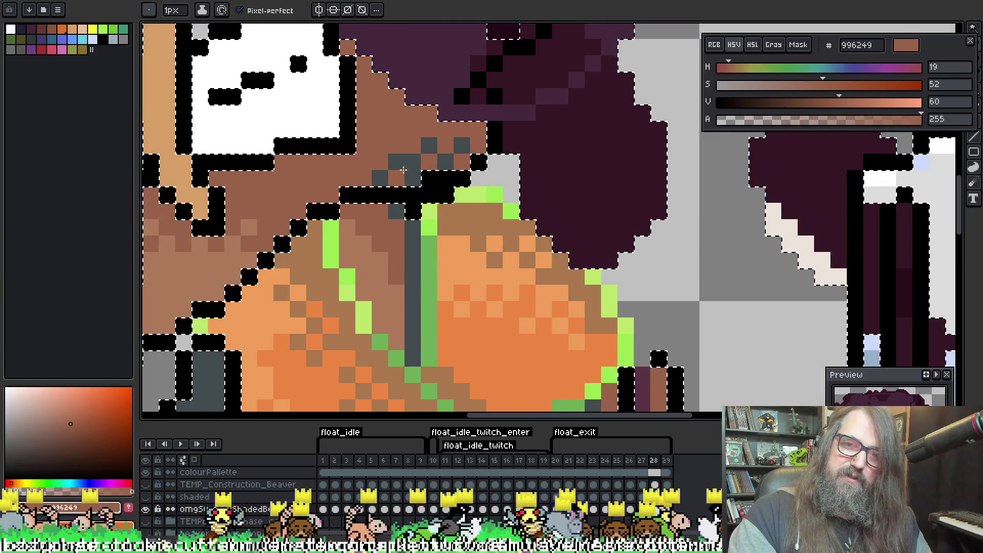
Eyedrop brown #996249 and recolour the stray dark-grey pixels on the face near the eye
{"action": "key", "text": "alt"}
{"action": "left_click", "coordinate": [413, 177], "text": "alt"}
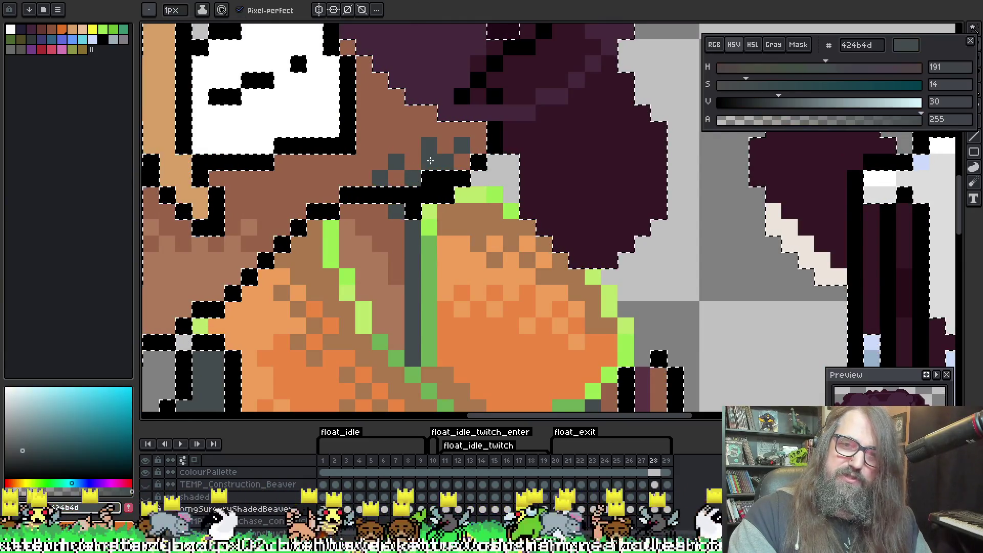
{"action": "left_click", "coordinate": [420, 142], "text": "alt"}
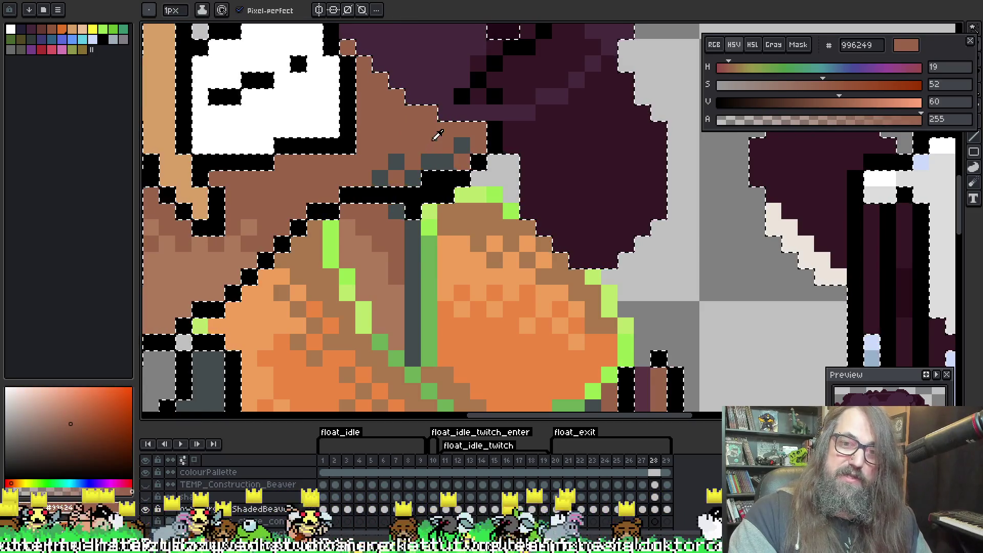
{"action": "left_click", "coordinate": [411, 145], "text": "alt"}
{"action": "left_click", "coordinate": [423, 143], "text": "alt"}
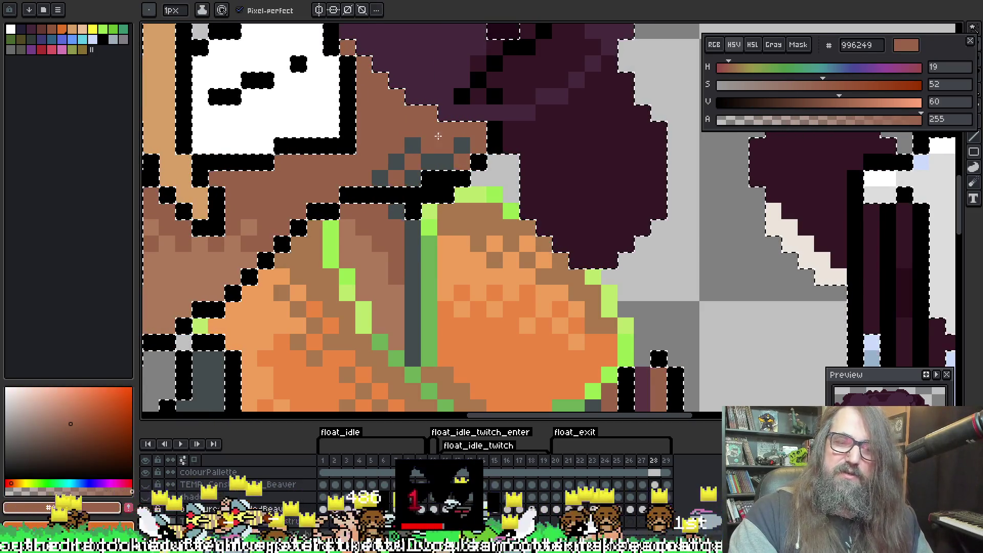
{"action": "left_click", "coordinate": [450, 161]}
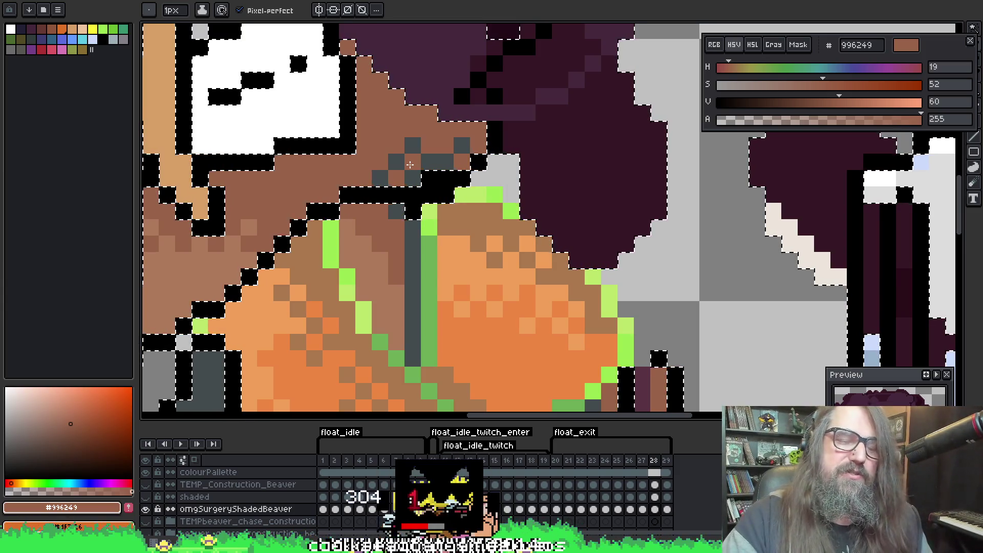
{"action": "scroll", "coordinate": [426, 156], "scroll_direction": "down", "scroll_amount": 3}
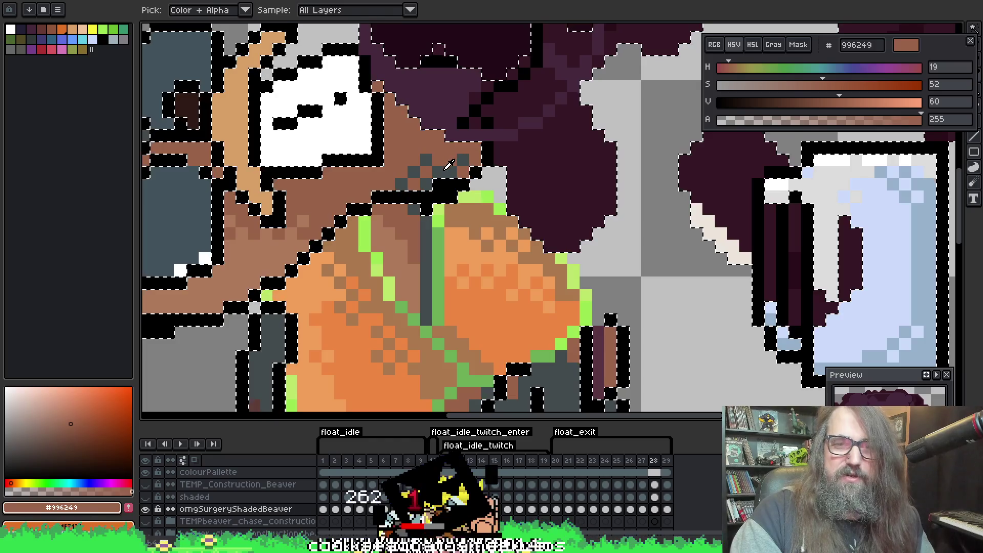
{"action": "left_click", "coordinate": [475, 152], "text": "alt"}
{"action": "left_click", "coordinate": [444, 165], "text": "alt"}
{"action": "left_click", "coordinate": [450, 158]}
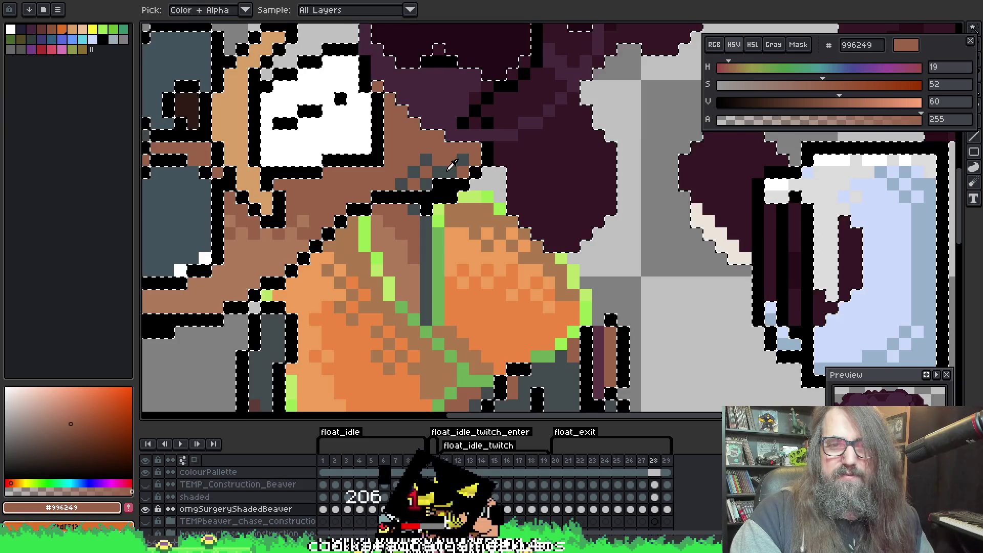
Zoom out, play the animation, and stop it on frame 29
{"action": "scroll", "coordinate": [512, 179], "scroll_direction": "down", "scroll_amount": 3}
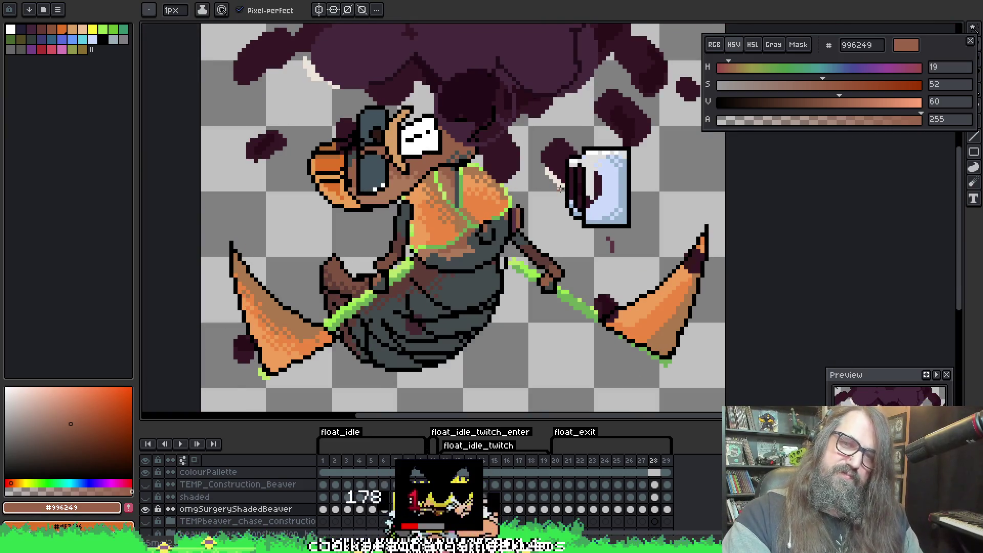
{"action": "scroll", "coordinate": [563, 195], "scroll_direction": "down", "scroll_amount": 1}
{"action": "key", "text": "Return"}
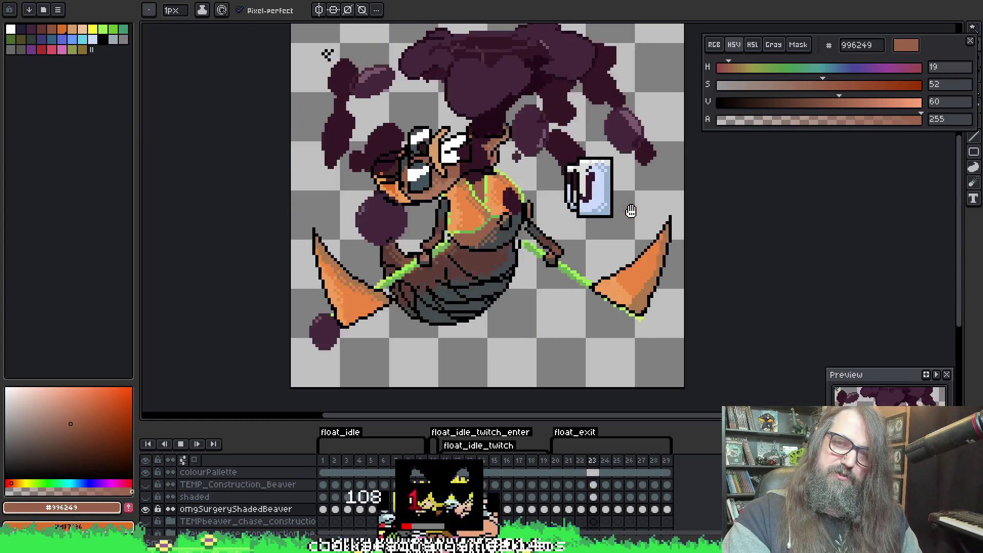
{"action": "key", "text": "Return"}
{"action": "scroll", "coordinate": [419, 206], "scroll_direction": "up", "scroll_amount": 3}
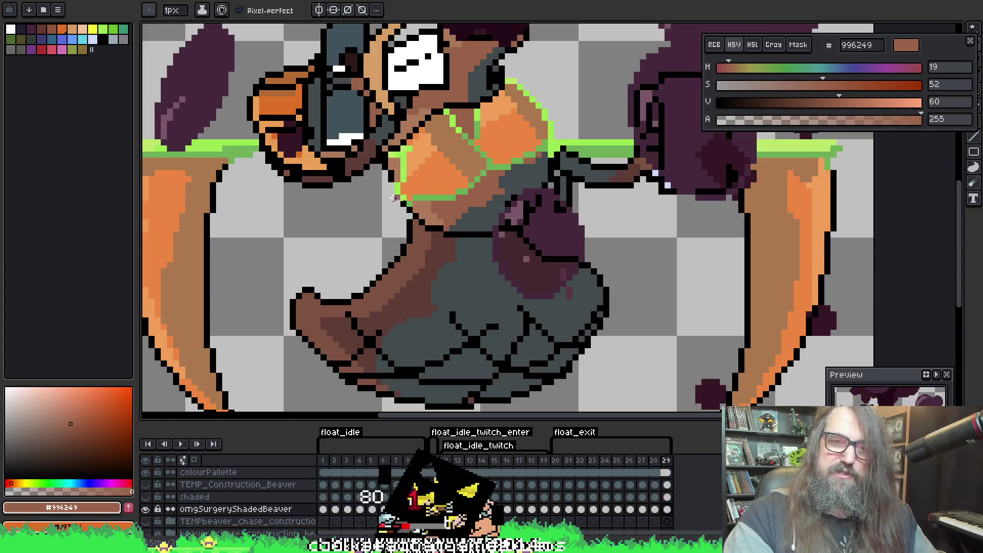
{"action": "key", "text": "q"}
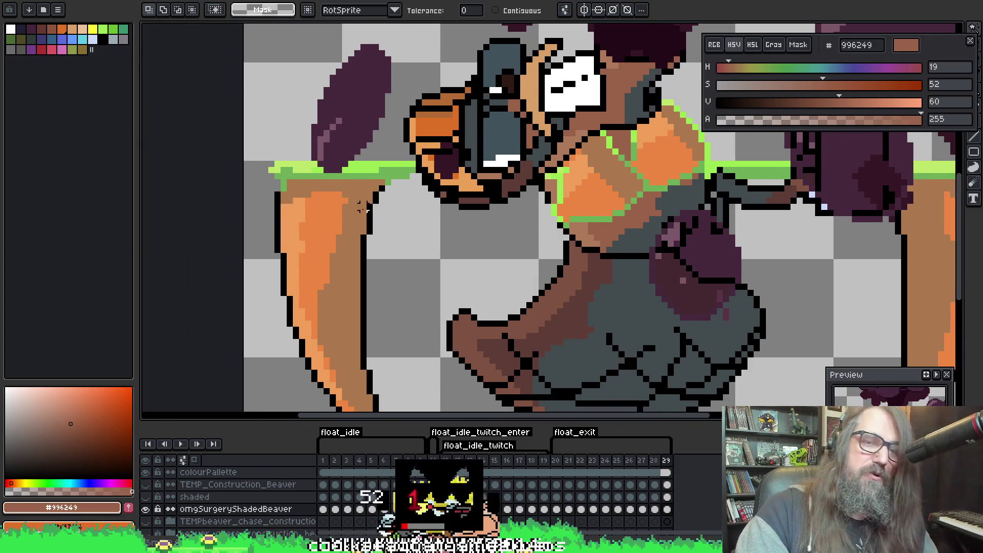
Magic-wand select the beaver, then add the dark-purple blobs and canopy to the selection
{"action": "left_click", "coordinate": [368, 219]}
{"action": "key", "text": "h"}
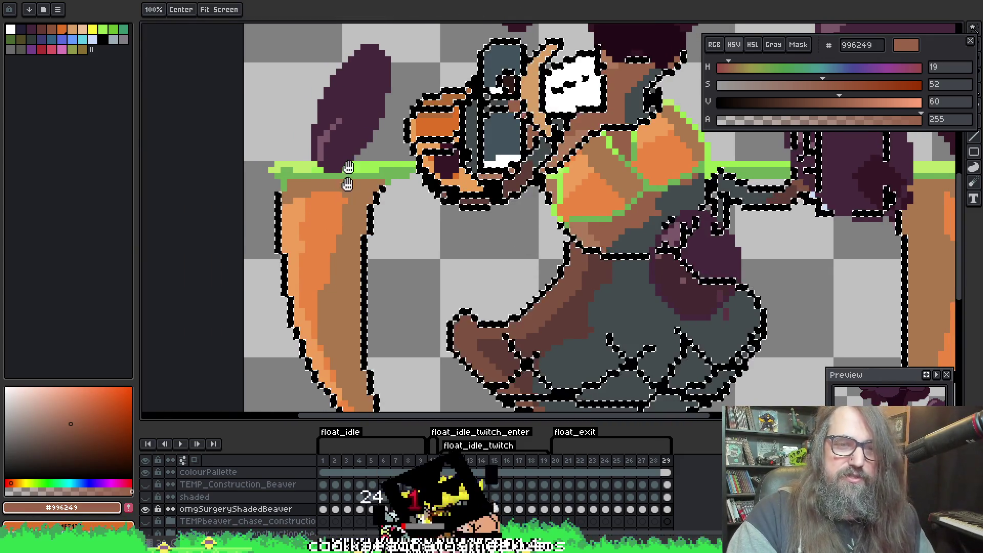
{"action": "left_click_drag", "start_coordinate": [351, 215], "coordinate": [325, 369]}
{"action": "key", "text": "q"}
{"action": "left_click", "coordinate": [319, 282], "text": "shift"}
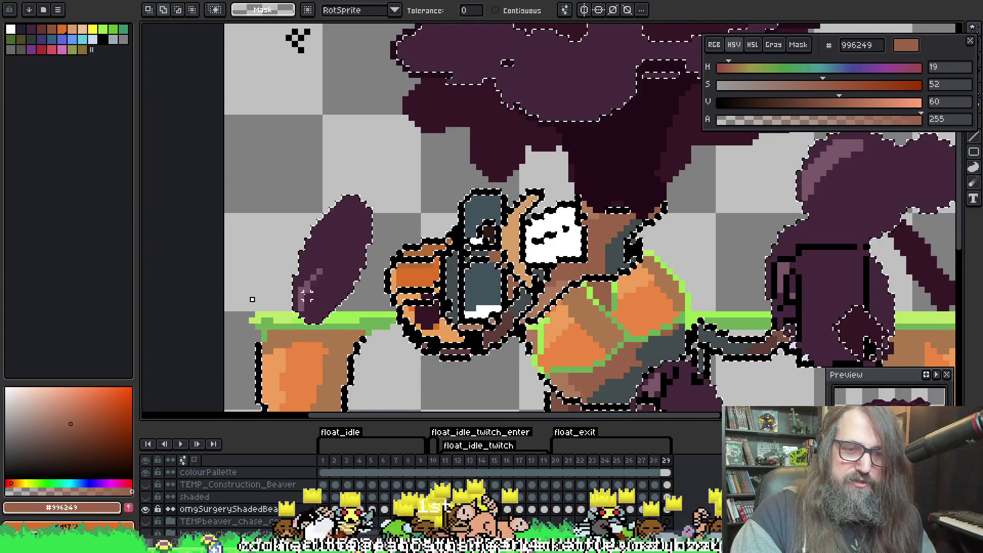
{"action": "key", "text": "h"}
{"action": "left_click_drag", "start_coordinate": [445, 188], "coordinate": [418, 268]}
{"action": "key", "text": "q"}
{"action": "scroll", "coordinate": [395, 213], "scroll_direction": "up", "scroll_amount": 2}
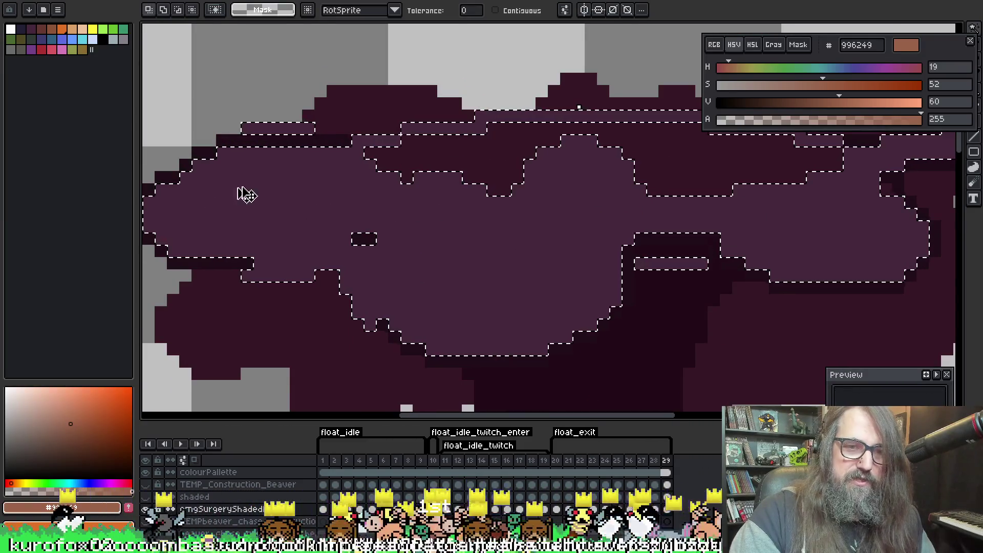
{"action": "left_click_drag", "start_coordinate": [246, 193], "coordinate": [379, 192]}
{"action": "scroll", "coordinate": [516, 259], "scroll_direction": "down", "scroll_amount": 2}
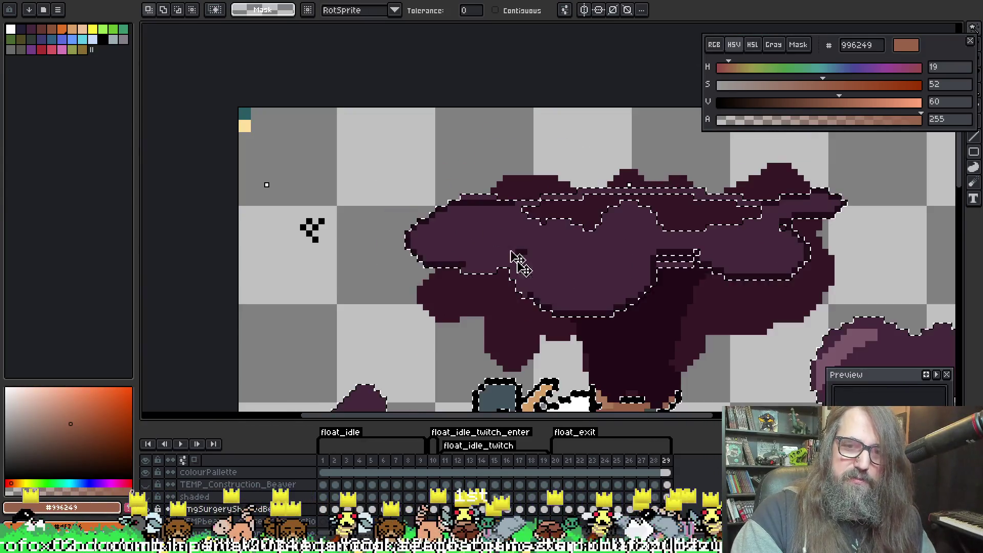
{"action": "mouse_move", "coordinate": [516, 259]}
{"action": "left_mouse_down"}
{"action": "mouse_move", "coordinate": [485, 221]}
{"action": "mouse_move", "coordinate": [358, 244]}
{"action": "left_mouse_up"}
{"action": "left_click", "coordinate": [444, 235], "text": "shift"}
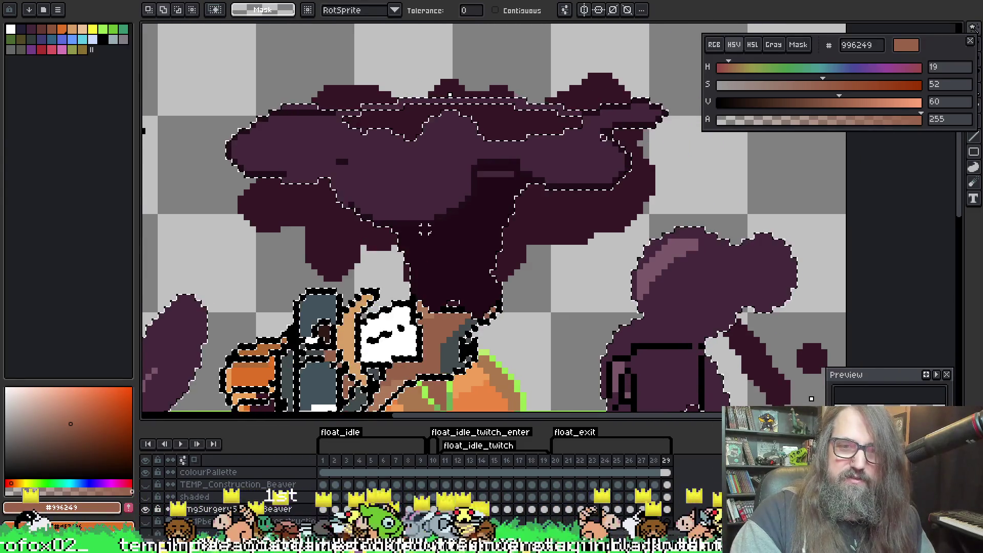
Invert the selection and return to the 1px pixel-perfect brush
{"action": "scroll", "coordinate": [512, 215], "scroll_direction": "down", "scroll_amount": 1}
{"action": "scroll", "coordinate": [563, 190], "scroll_direction": "up", "scroll_amount": 2}
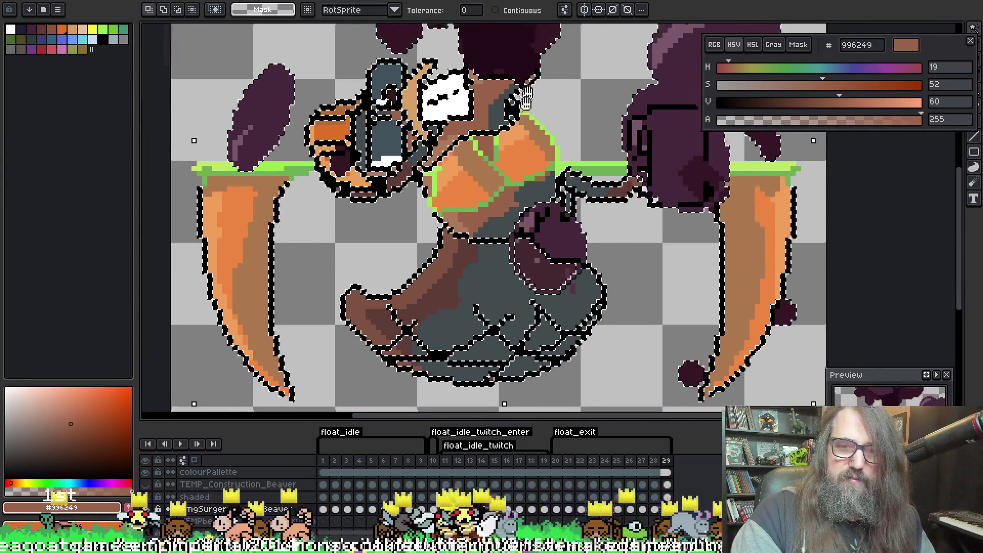
{"action": "scroll", "coordinate": [572, 183], "scroll_direction": "down", "scroll_amount": 2}
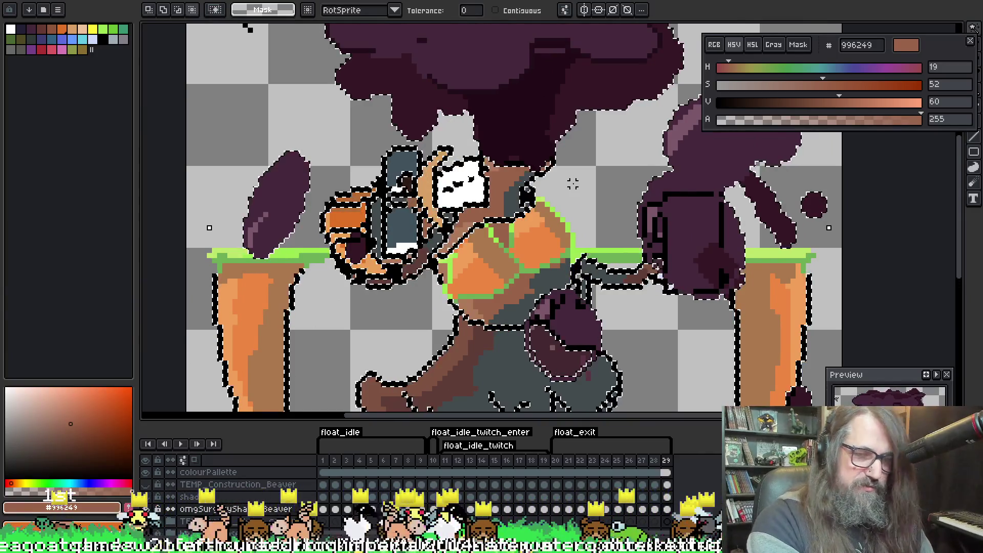
{"action": "key", "text": "ctrl+shift+i"}
{"action": "scroll", "coordinate": [449, 266], "scroll_direction": "down", "scroll_amount": 1}
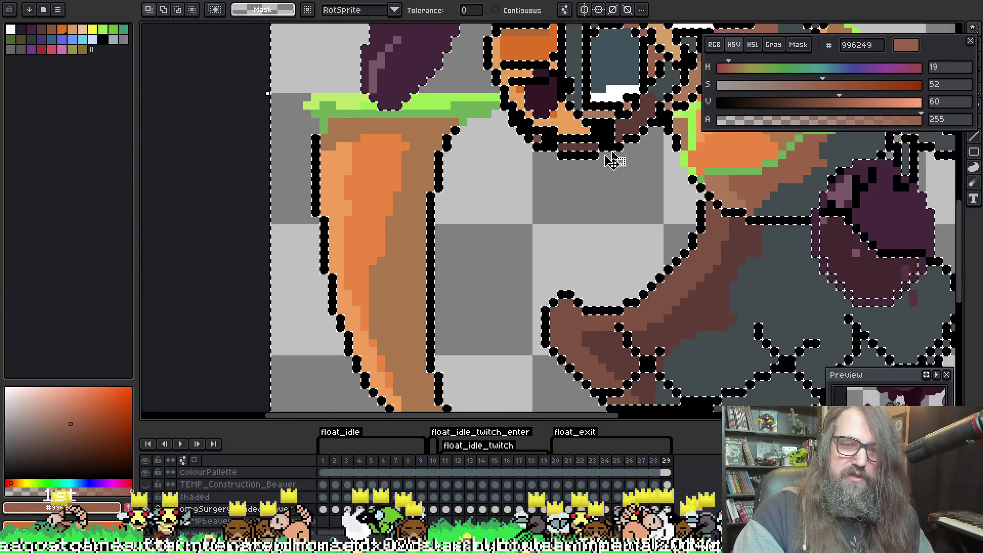
{"action": "key", "text": "b"}
{"action": "left_click_drag", "start_coordinate": [419, 198], "coordinate": [409, 259]}
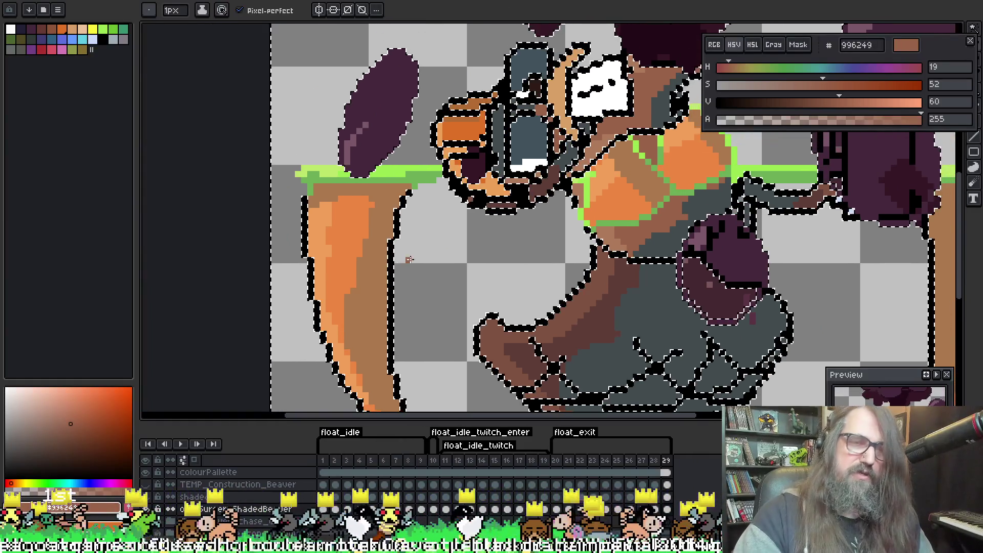
Switch to the saved paint brush preset, sample tan aa784d and centre the left claw
{"action": "left_click", "coordinate": [148, 10]}
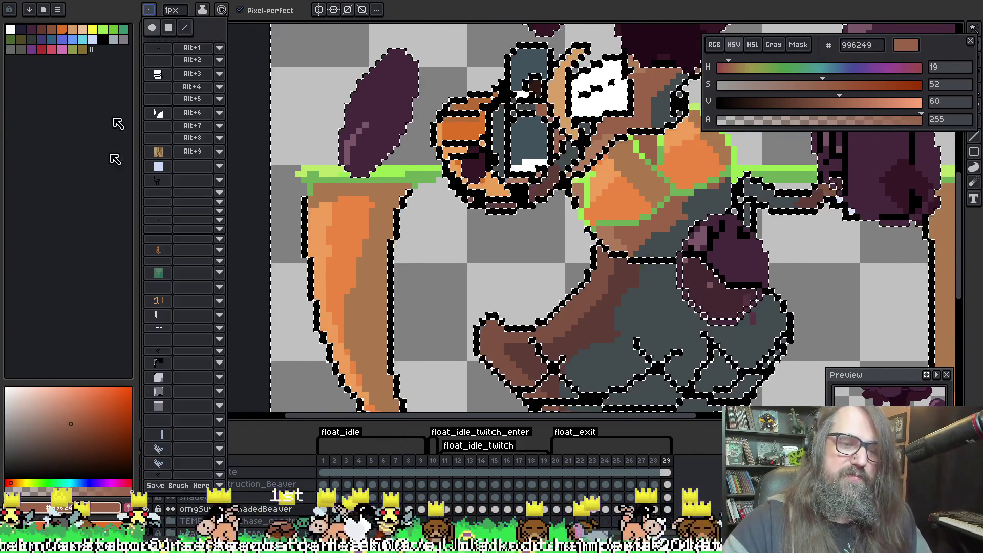
{"action": "left_click", "coordinate": [158, 482]}
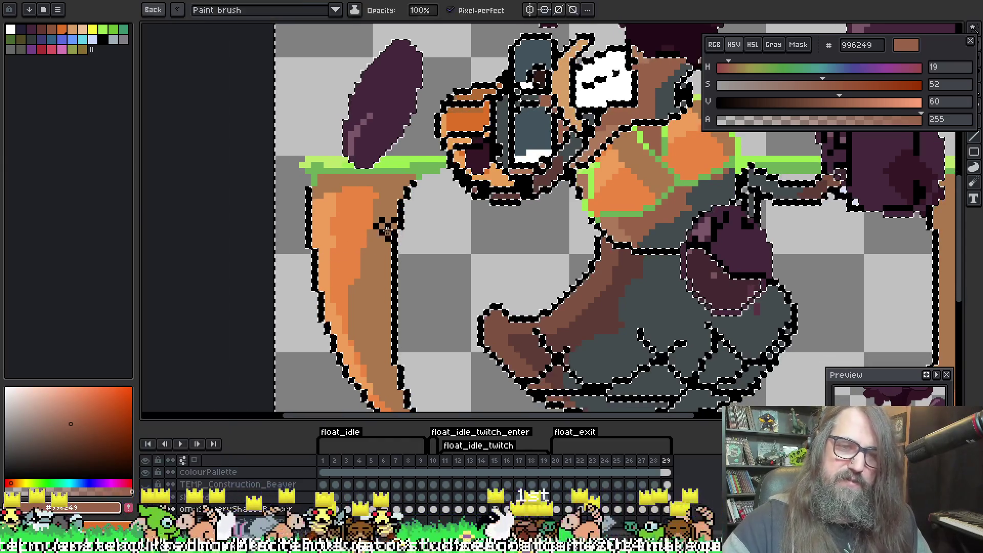
{"action": "left_click", "coordinate": [375, 220], "text": "alt"}
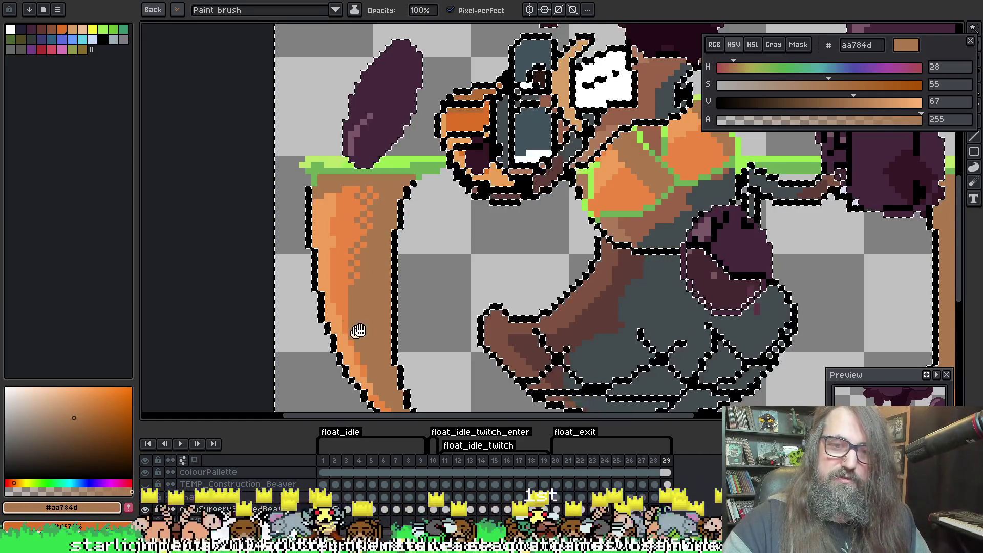
{"action": "left_click_drag", "start_coordinate": [358, 330], "coordinate": [374, 287]}
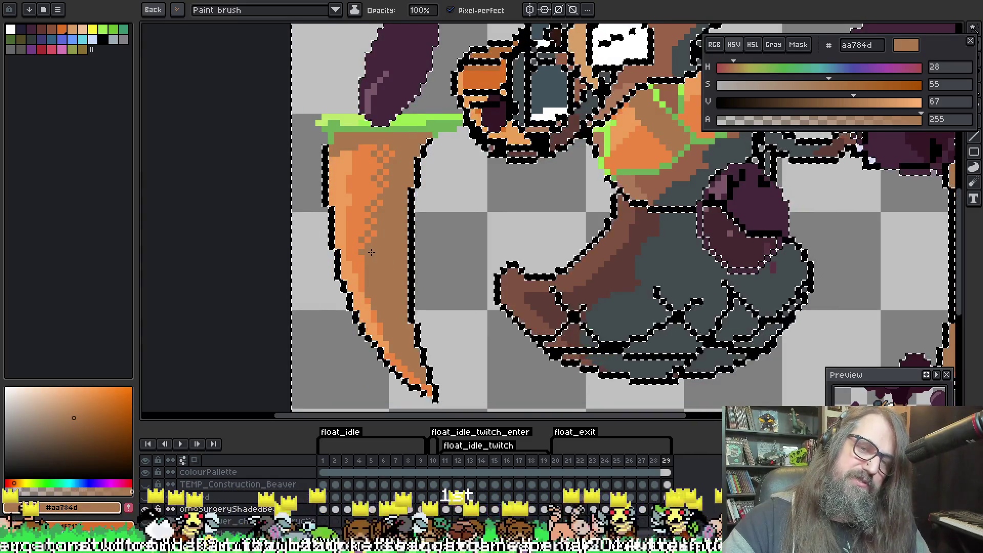
{"action": "key", "text": "i"}
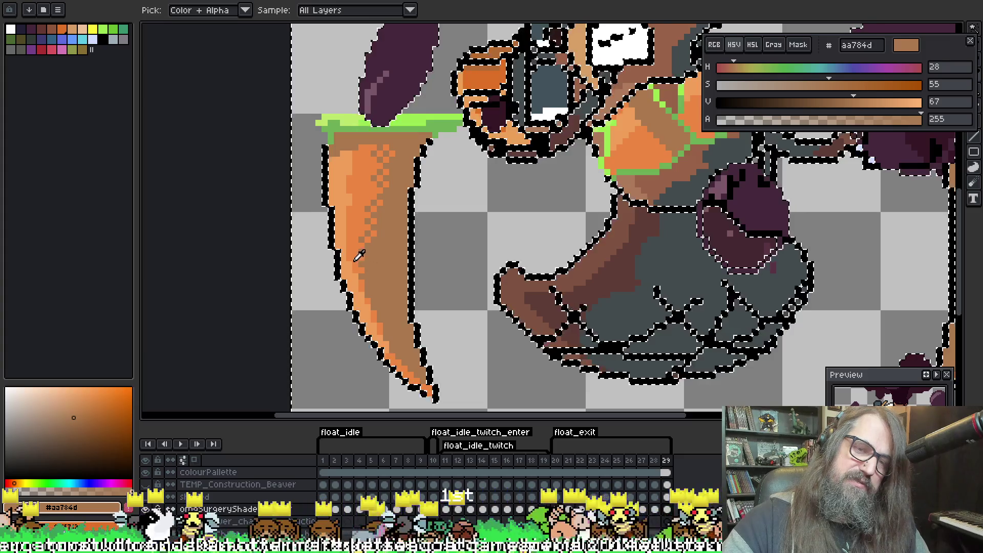
Sample colours from the claw, settling on light orange f19f5a
{"action": "left_click", "coordinate": [357, 259], "text": "alt"}
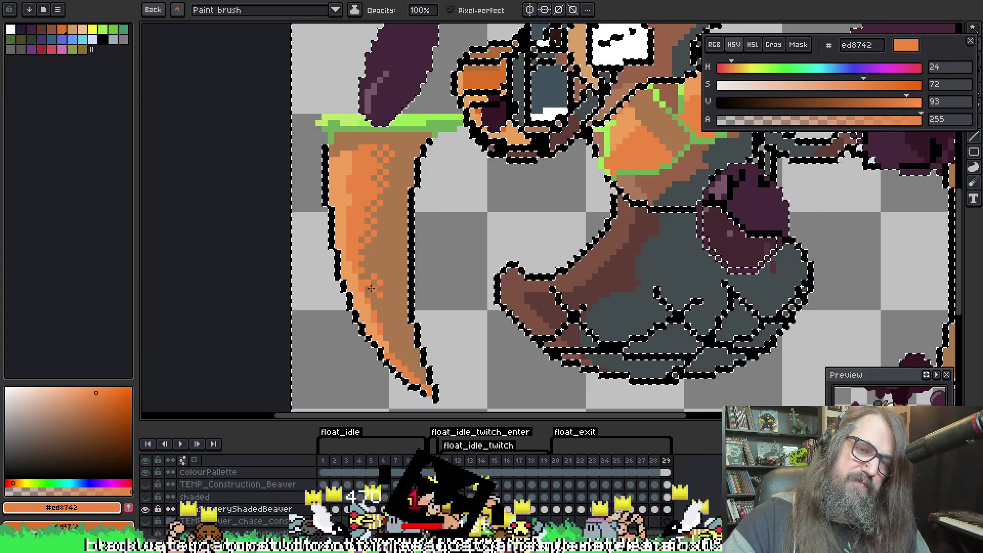
{"action": "left_click", "coordinate": [367, 281], "text": "alt"}
{"action": "left_click", "coordinate": [367, 279], "text": "alt"}
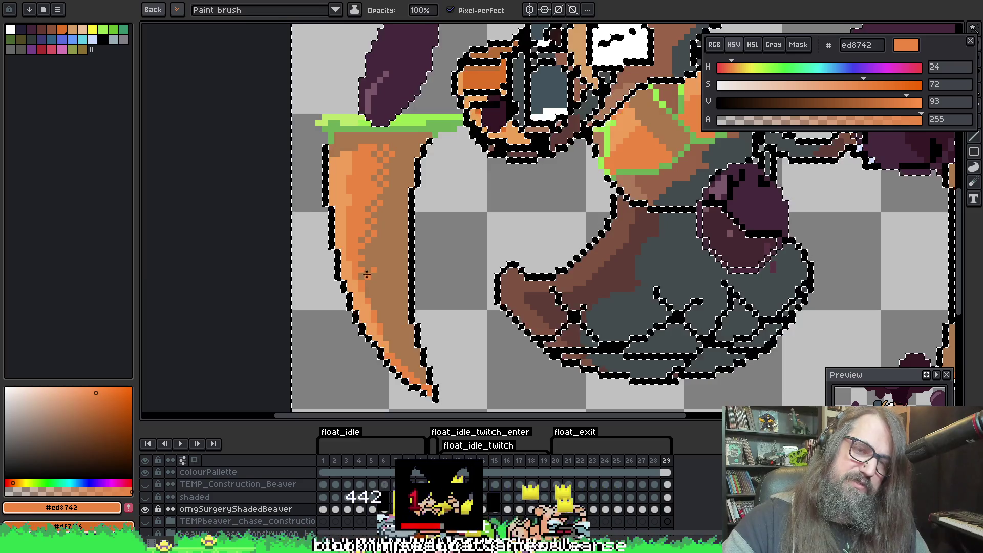
{"action": "left_click", "coordinate": [368, 279], "text": "alt"}
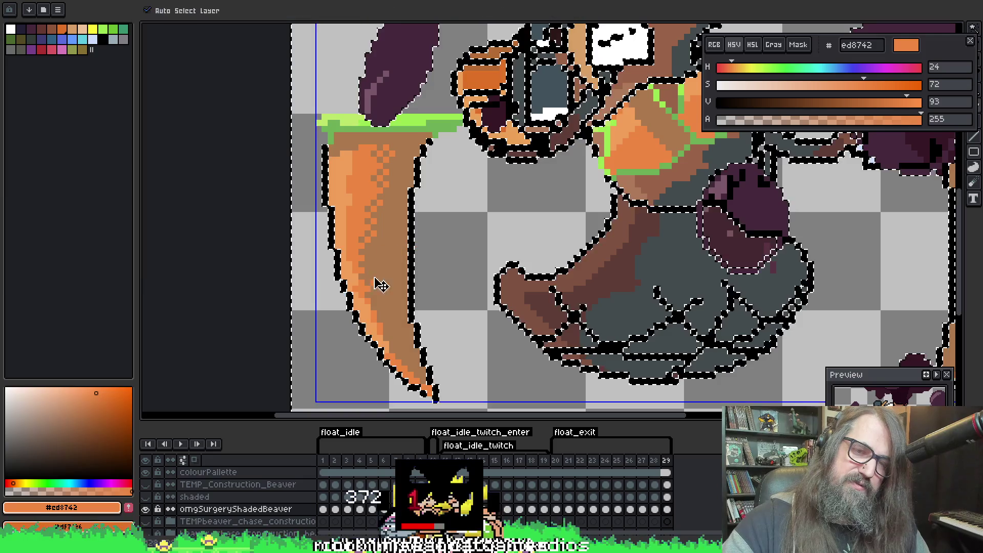
{"action": "left_click", "coordinate": [362, 283], "text": "alt"}
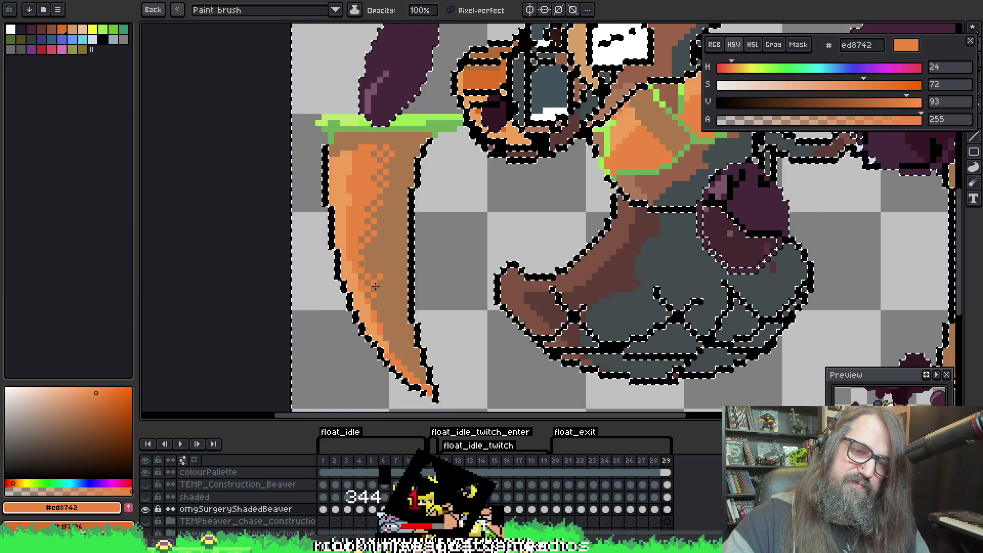
{"action": "left_click", "coordinate": [383, 278], "text": "alt"}
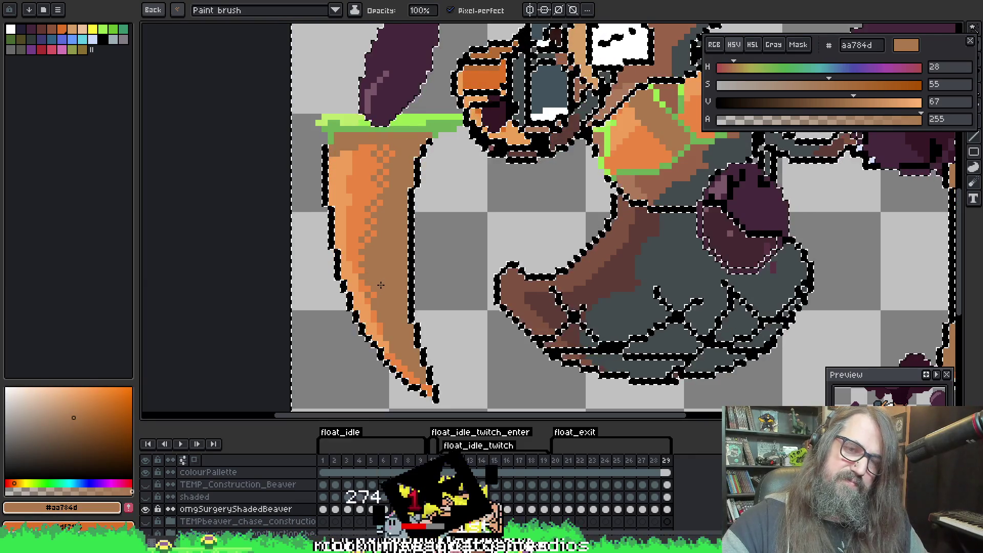
{"action": "left_click", "coordinate": [357, 168], "text": "alt"}
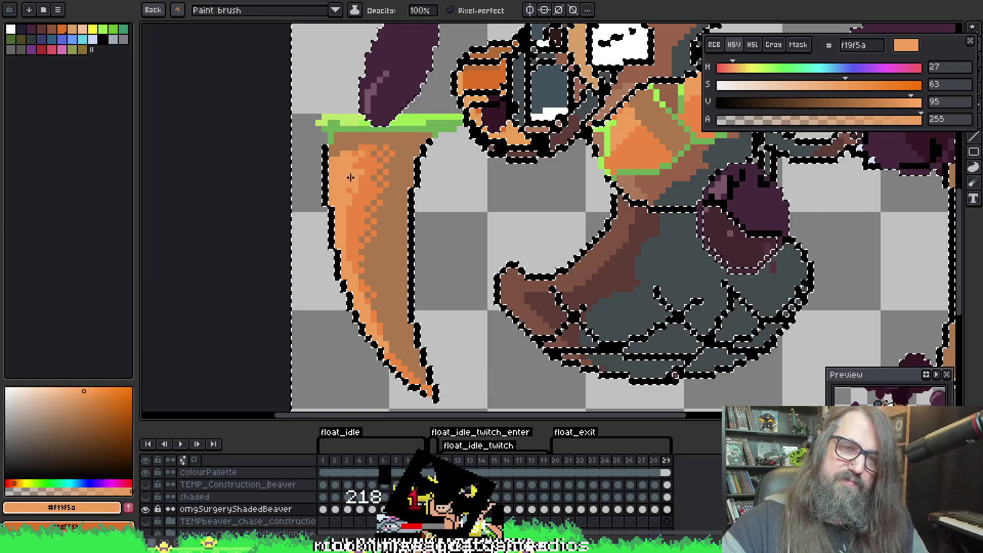
Dither f19f5a onto the upper cone, then undo the two stray strokes
{"action": "mouse_move", "coordinate": [379, 143]}
{"action": "left_mouse_down"}
{"action": "mouse_move", "coordinate": [362, 183]}
{"action": "mouse_move", "coordinate": [343, 185]}
{"action": "left_mouse_up"}
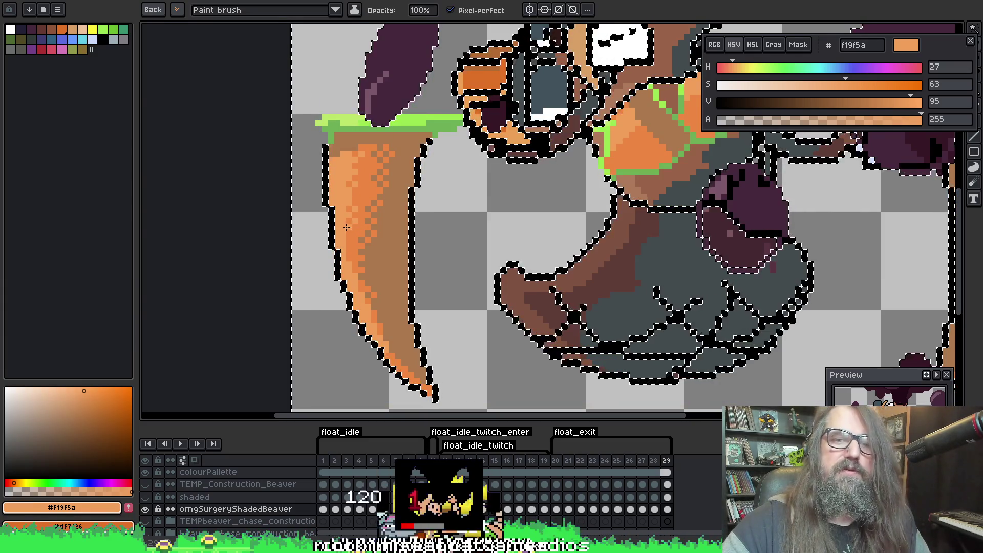
{"action": "key", "text": "ctrl+z"}
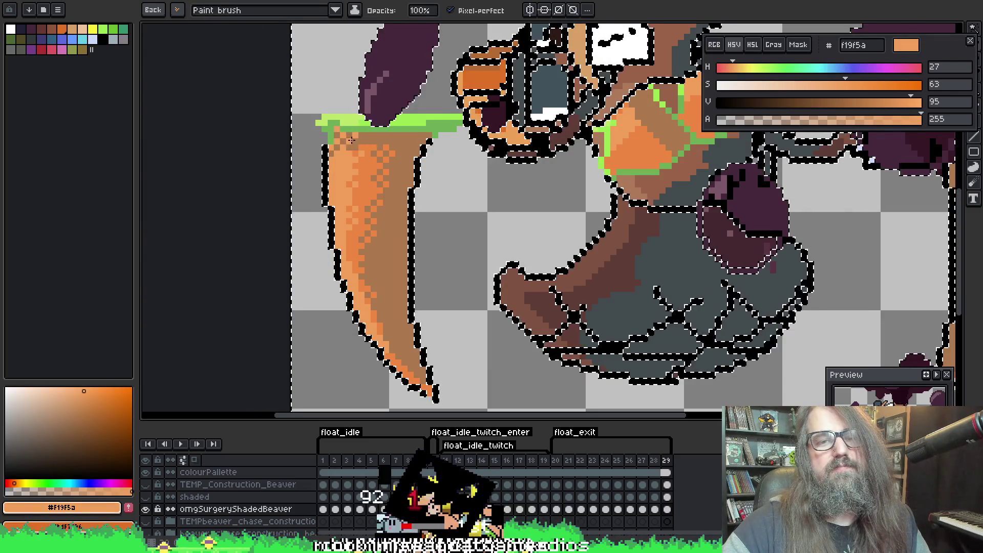
{"action": "key", "text": "ctrl+z"}
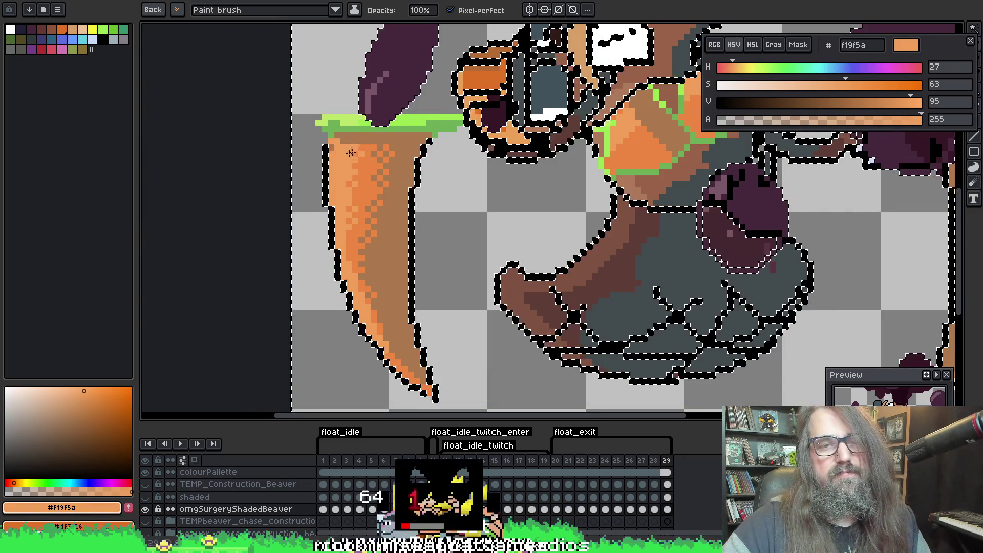
Pick body grey 424b4d and dither grey pixels down the brown-grey border toward the lower left
{"action": "scroll", "coordinate": [457, 209], "scroll_direction": "up", "scroll_amount": 1}
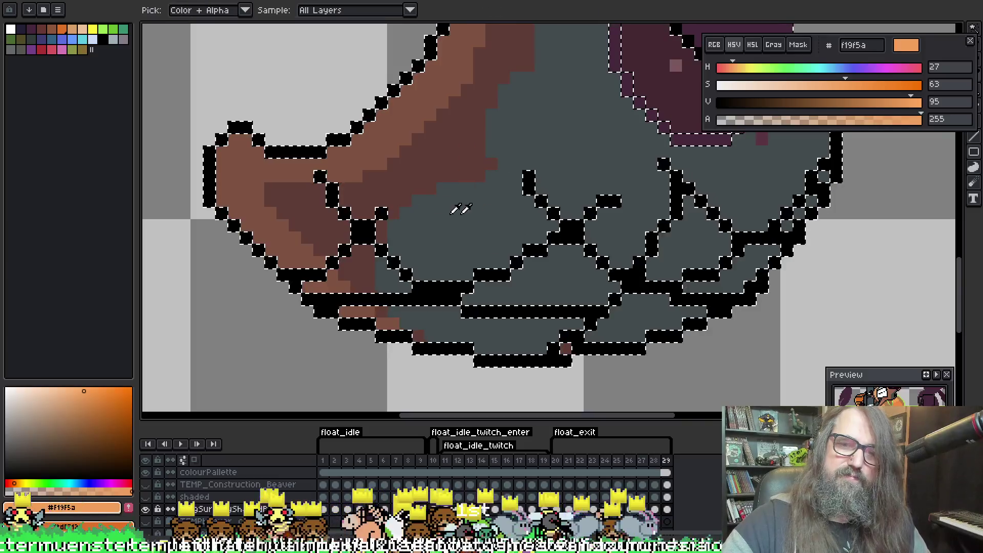
{"action": "left_click", "coordinate": [492, 144], "text": "alt"}
{"action": "left_click", "coordinate": [479, 164]}
{"action": "left_click", "coordinate": [451, 171]}
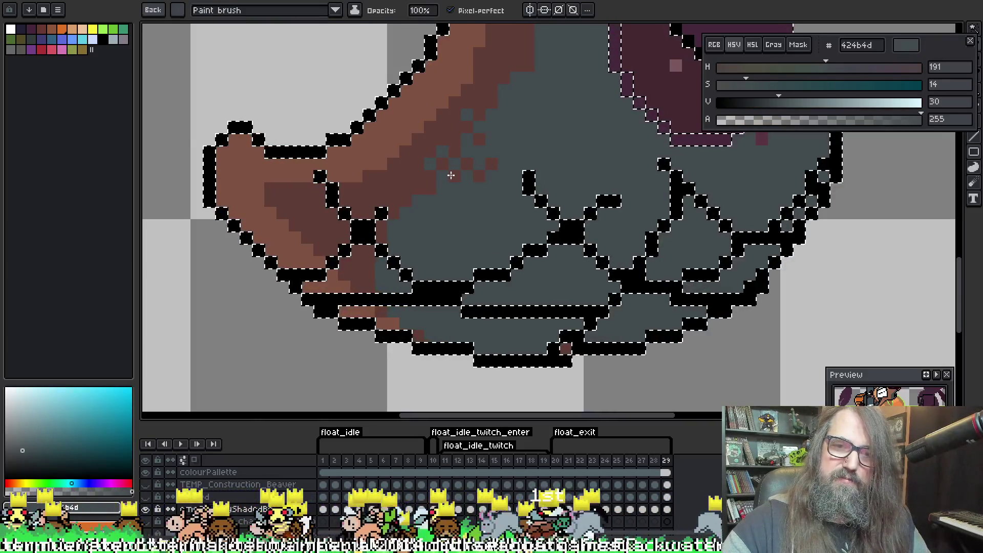
{"action": "left_click", "coordinate": [430, 176]}
{"action": "left_click", "coordinate": [433, 190]}
{"action": "left_click", "coordinate": [417, 189]}
{"action": "left_click", "coordinate": [405, 202]}
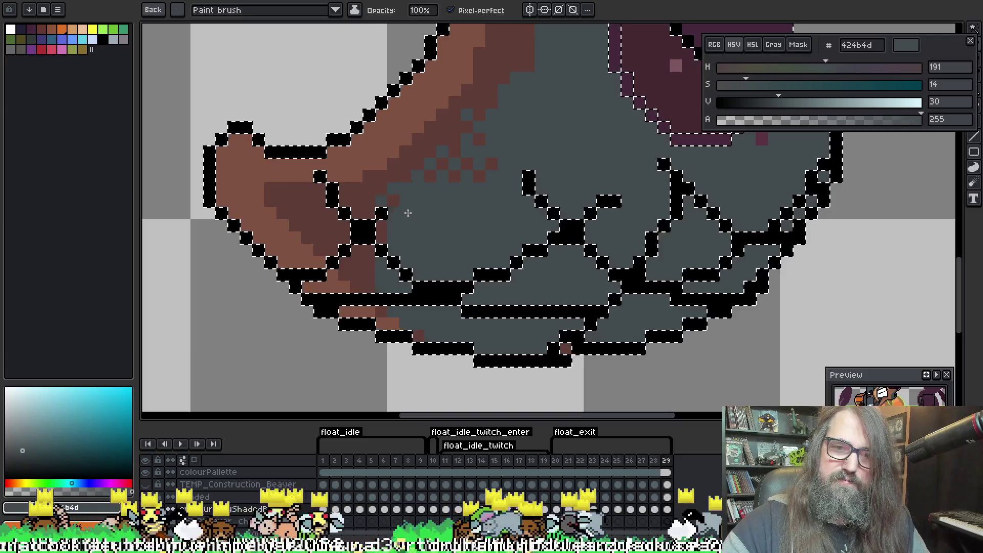
{"action": "left_click", "coordinate": [368, 238]}
{"action": "left_click", "coordinate": [381, 238]}
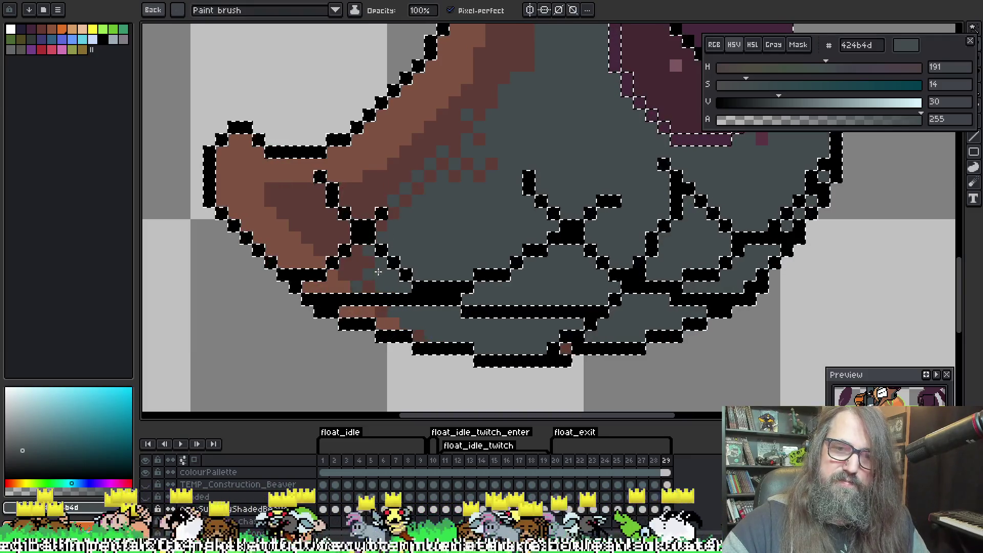
{"action": "left_click", "coordinate": [344, 263]}
{"action": "left_click", "coordinate": [374, 265]}
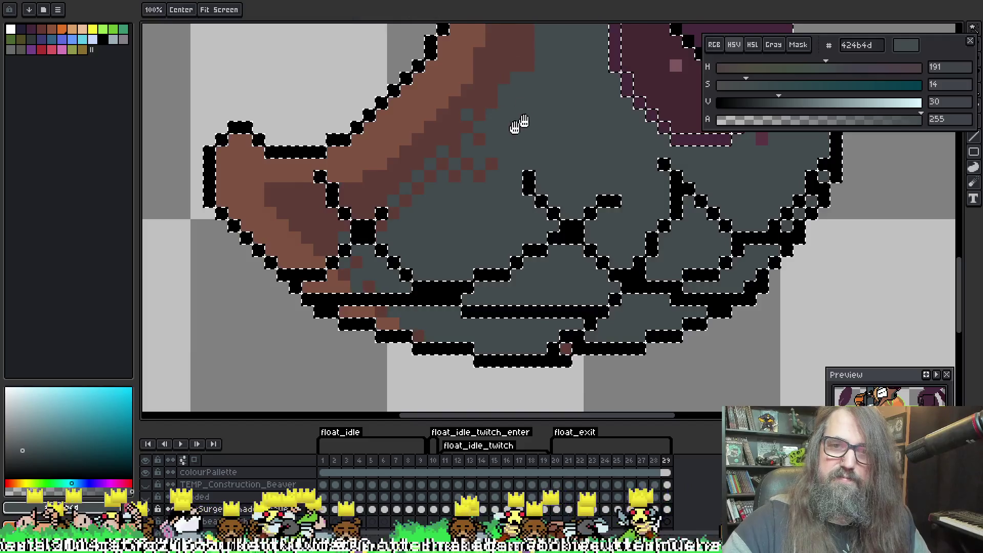
Add a grey pixel, undo the grey on the brown arm, and dither grey higher up the arm
{"action": "left_click_drag", "start_coordinate": [520, 125], "coordinate": [441, 271]}
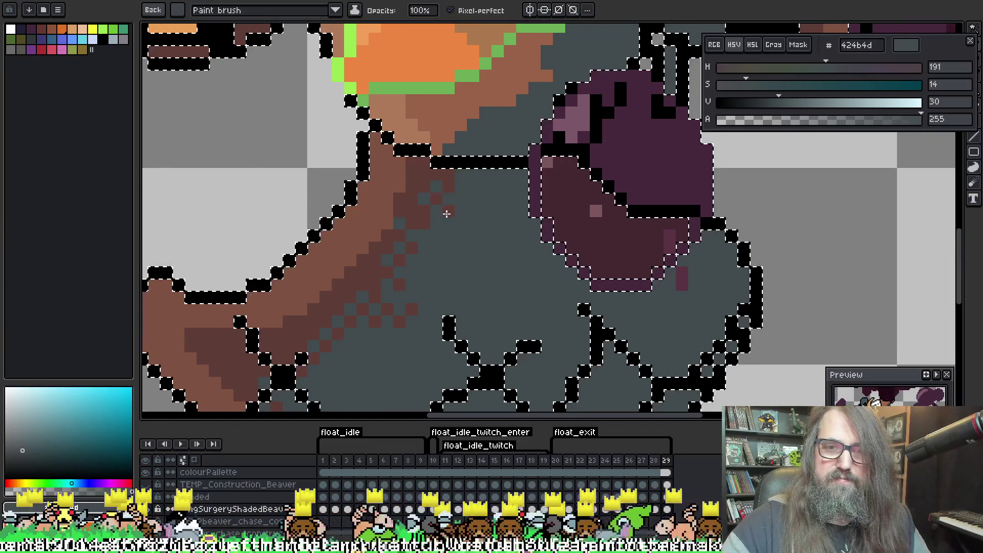
{"action": "left_click", "coordinate": [447, 215]}
{"action": "key", "text": "space"}
{"action": "mouse_move", "coordinate": [585, 279]}
{"action": "left_mouse_down"}
{"action": "mouse_move", "coordinate": [505, 246]}
{"action": "mouse_move", "coordinate": [500, 230]}
{"action": "left_mouse_up"}
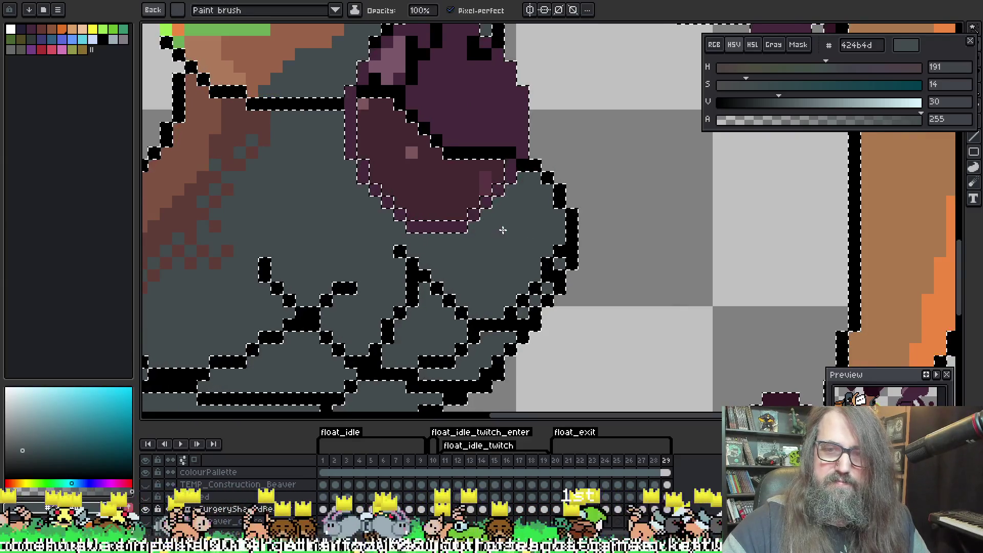
{"action": "key", "text": "space"}
{"action": "mouse_move", "coordinate": [505, 233]}
{"action": "left_mouse_down"}
{"action": "mouse_move", "coordinate": [549, 96]}
{"action": "mouse_move", "coordinate": [531, 263]}
{"action": "left_mouse_up"}
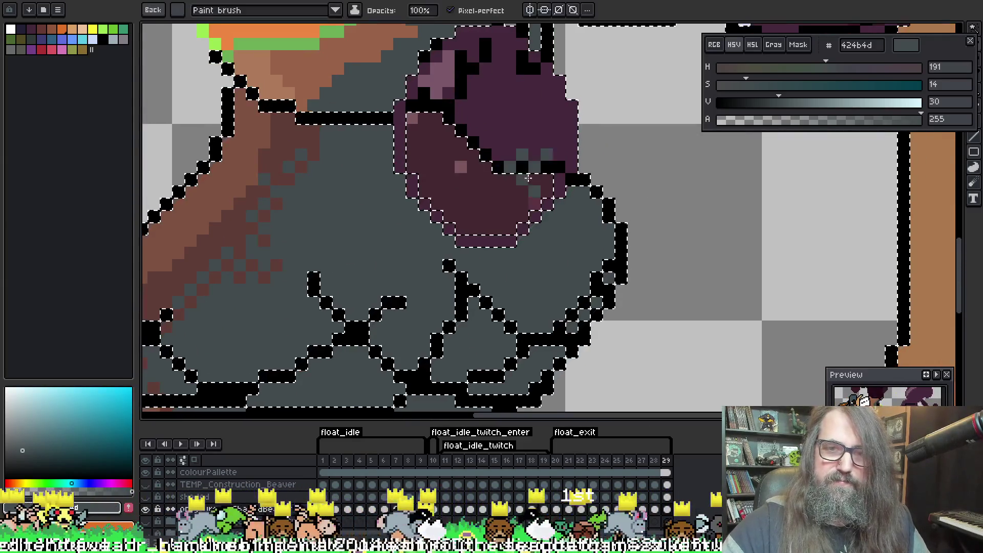
{"action": "key", "text": "space"}
{"action": "left_click_drag", "start_coordinate": [388, 208], "coordinate": [603, 167]}
{"action": "key", "text": "ctrl+z"}
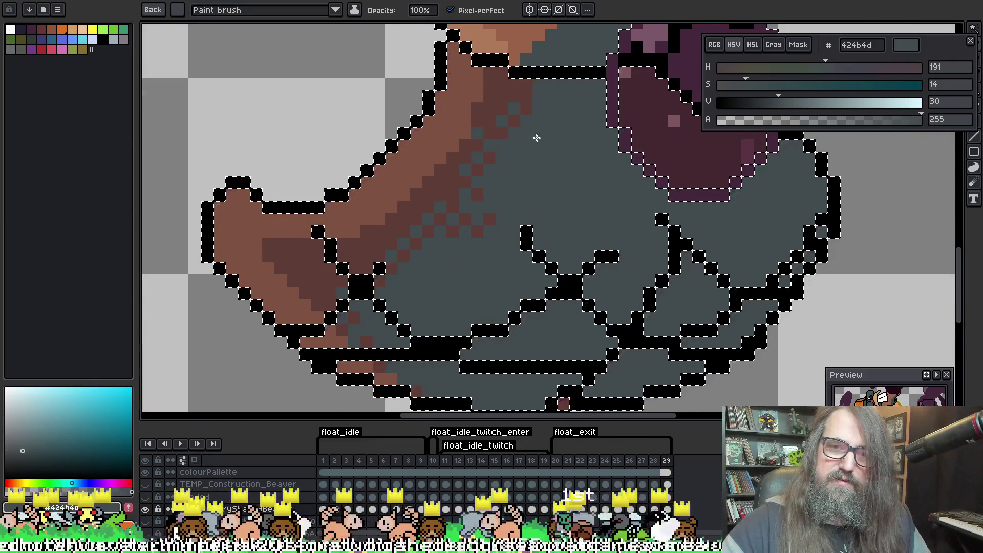
{"action": "mouse_move", "coordinate": [532, 72]}
{"action": "left_mouse_down"}
{"action": "mouse_move", "coordinate": [547, 99]}
{"action": "mouse_move", "coordinate": [476, 279]}
{"action": "left_mouse_up"}
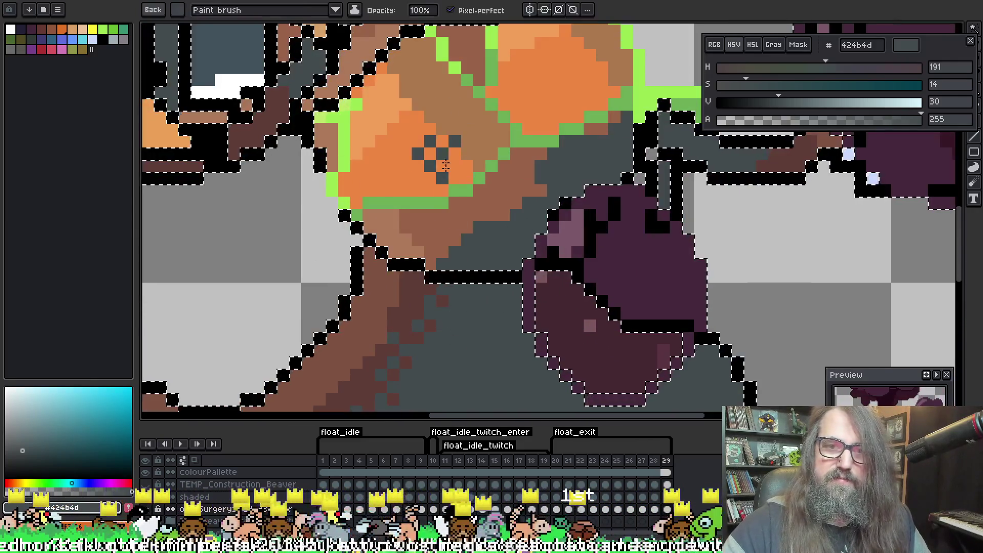
Pick light orange f19f5a and dot dither pixels across the orange chest
{"action": "left_click", "coordinate": [410, 238], "text": "alt"}
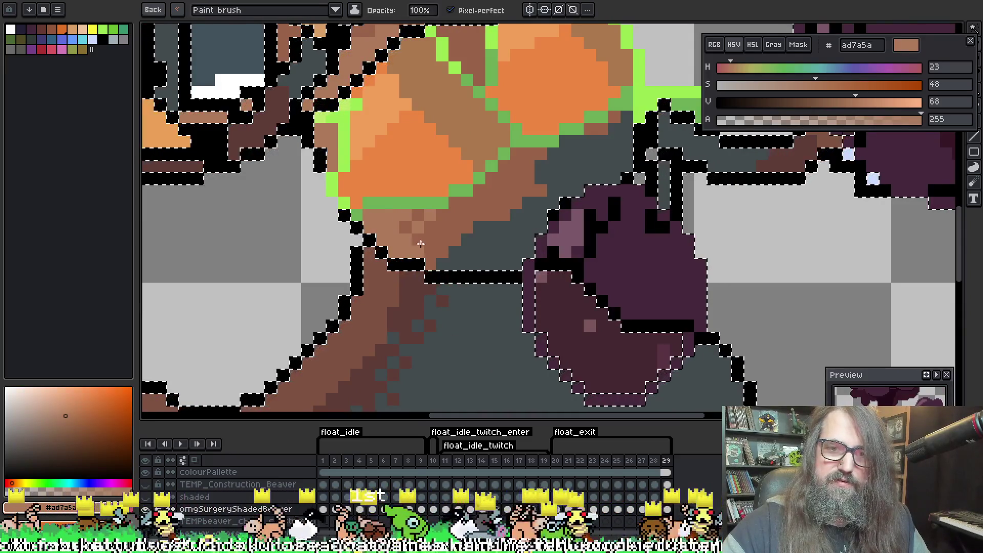
{"action": "left_click", "coordinate": [392, 125], "text": "alt"}
{"action": "left_click", "coordinate": [376, 159]}
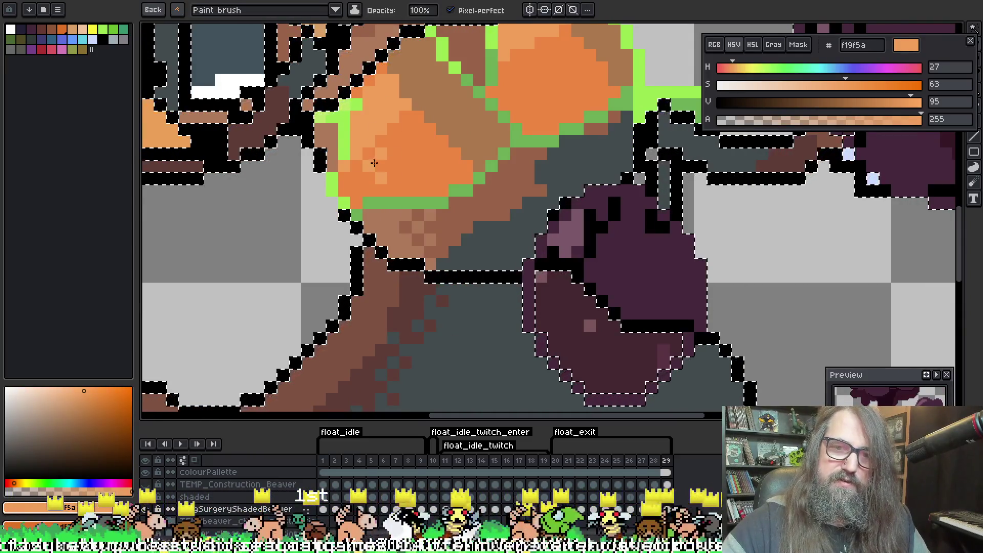
{"action": "left_click", "coordinate": [394, 166]}
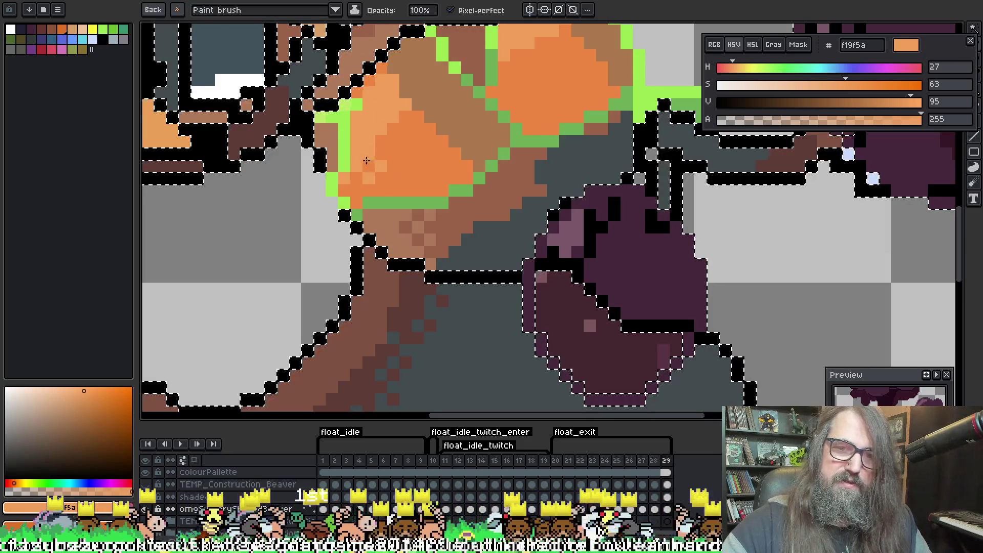
{"action": "left_click", "coordinate": [404, 129]}
{"action": "left_click", "coordinate": [394, 140]}
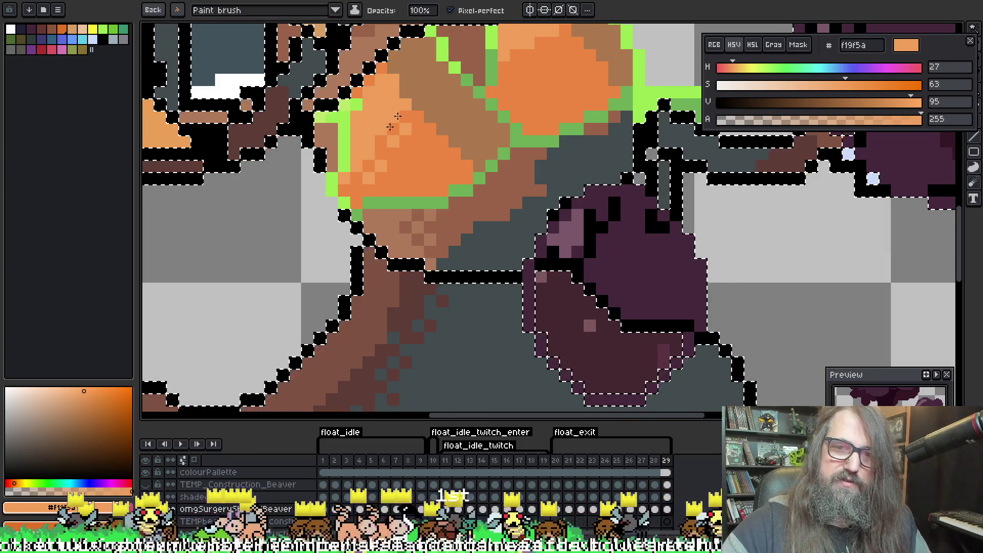
Pick orange ed8742 and repaint the brown dither pixels on the chest solid orange
{"action": "key", "text": "alt"}
{"action": "left_click", "coordinate": [435, 129], "text": "alt"}
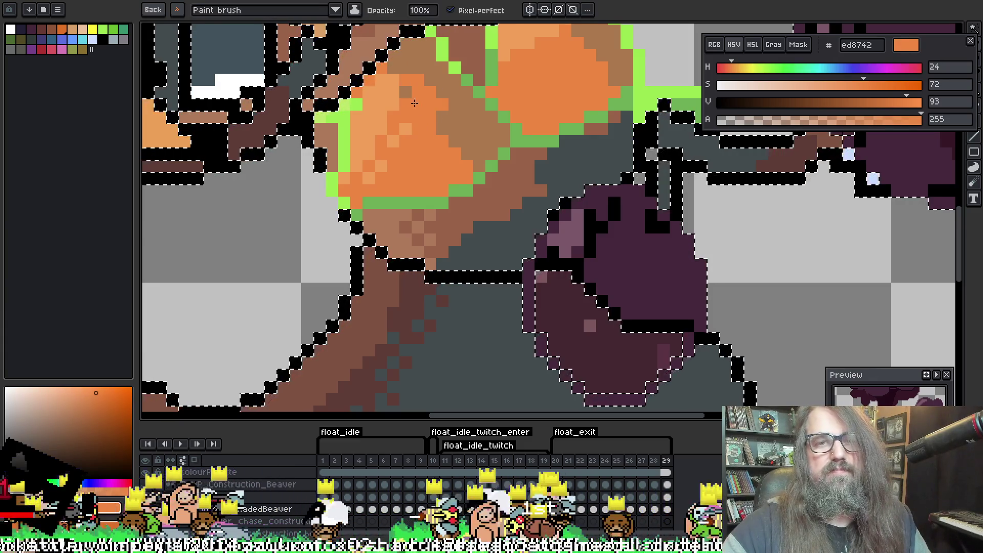
{"action": "left_click", "coordinate": [427, 98]}
{"action": "left_click", "coordinate": [448, 123]}
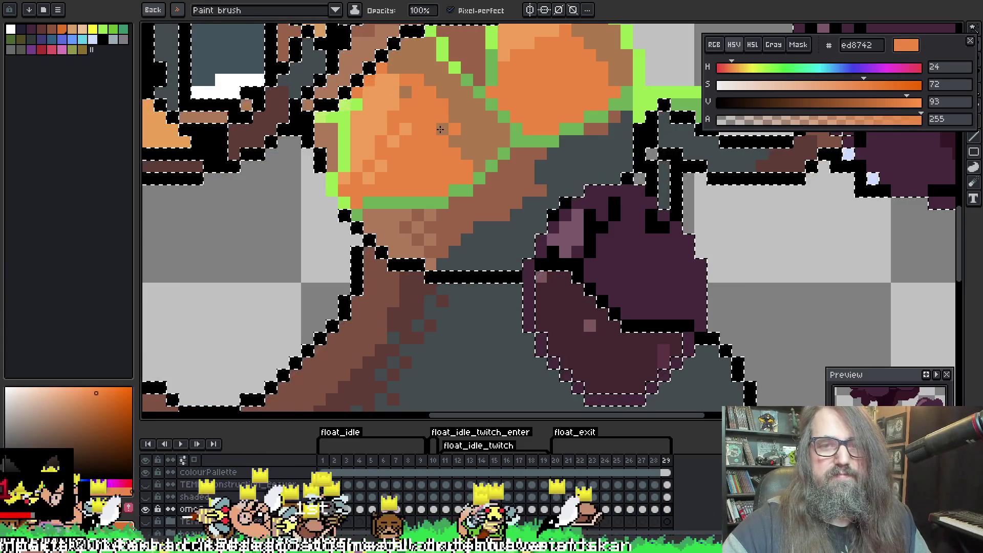
{"action": "left_click", "coordinate": [457, 130]}
{"action": "left_click", "coordinate": [479, 116]}
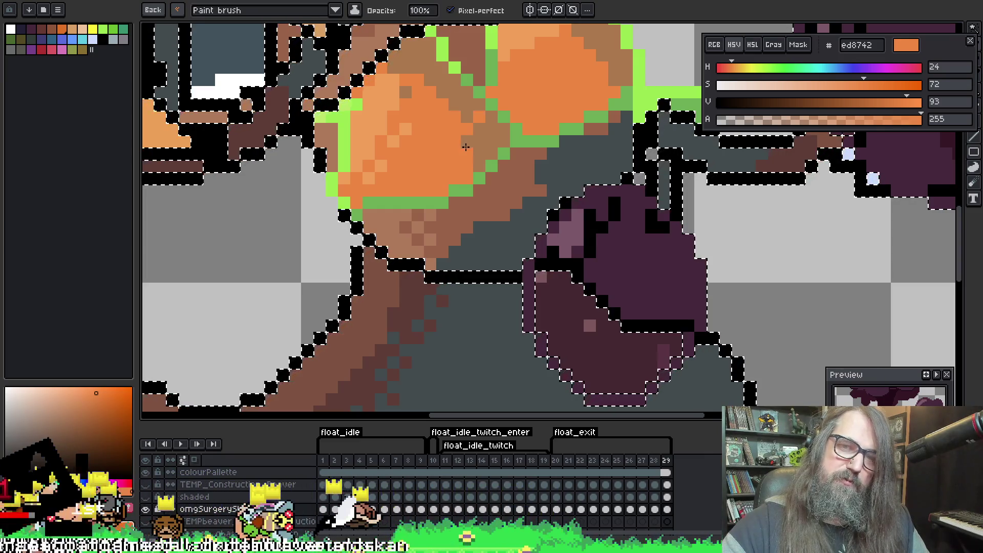
{"action": "key", "text": "plus"}
{"action": "key", "text": "plus"}
{"action": "key", "text": "plus"}
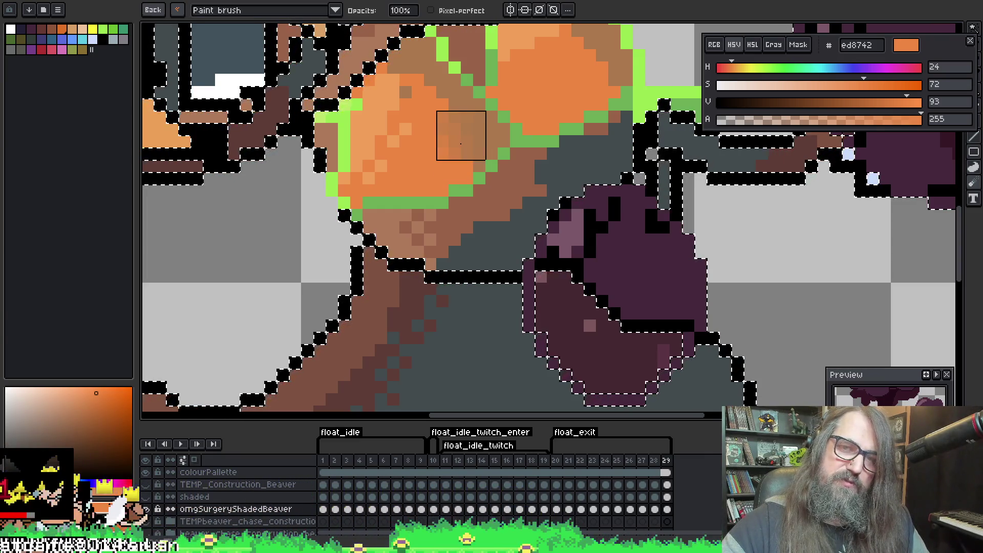
{"action": "key", "text": "minus"}
{"action": "key", "text": "minus"}
{"action": "key", "text": "minus"}
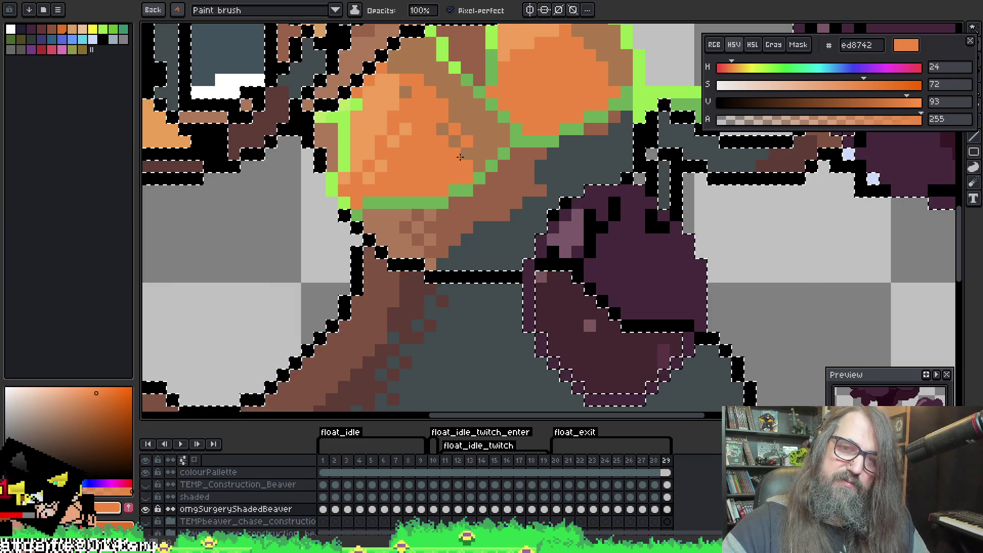
{"action": "mouse_move", "coordinate": [461, 156]}
{"action": "left_mouse_down"}
{"action": "mouse_move", "coordinate": [531, 101]}
{"action": "mouse_move", "coordinate": [432, 208]}
{"action": "left_mouse_up"}
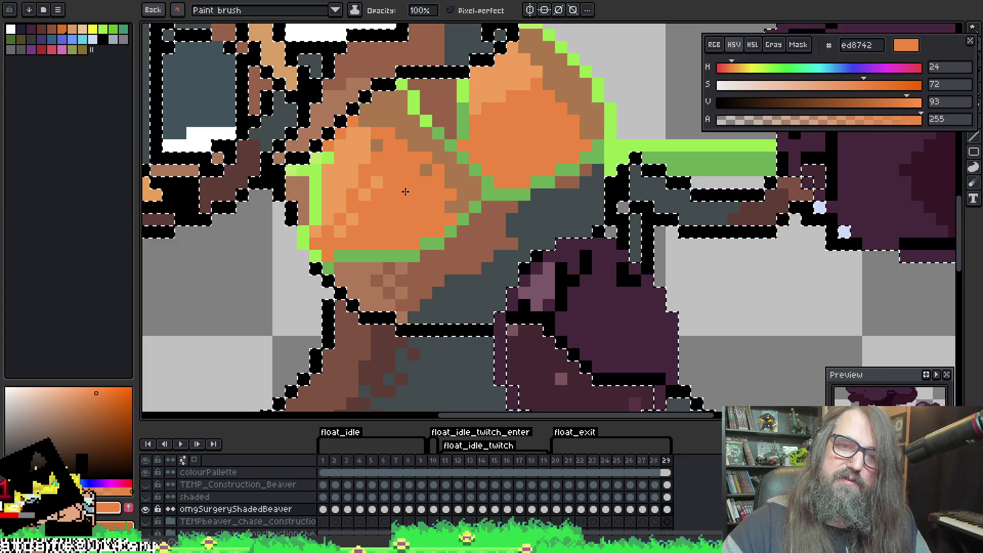
{"action": "key", "text": "space"}
{"action": "left_click_drag", "start_coordinate": [537, 117], "coordinate": [520, 150]}
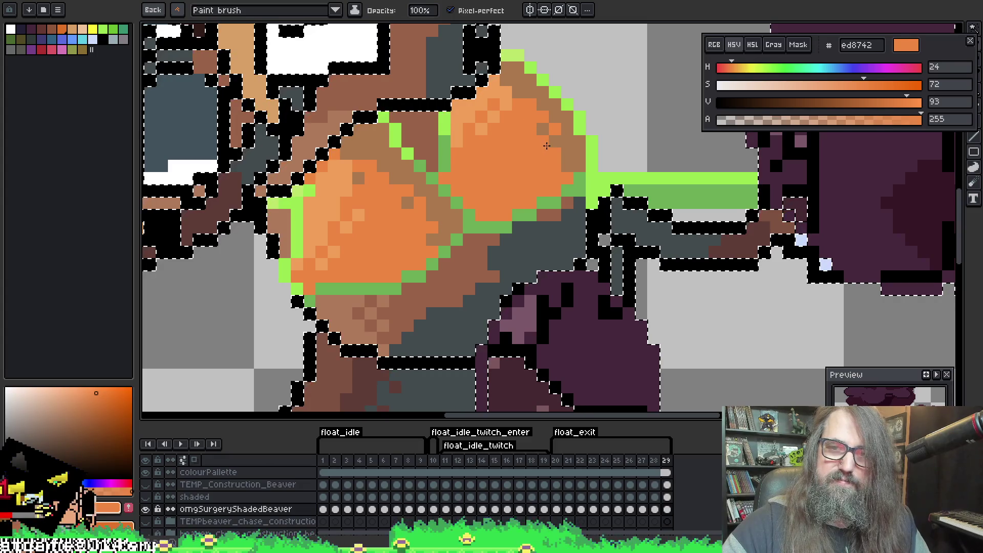
{"action": "key", "text": "space"}
{"action": "mouse_move", "coordinate": [550, 162]}
{"action": "left_mouse_down"}
{"action": "mouse_move", "coordinate": [527, 202]}
{"action": "mouse_move", "coordinate": [450, 136]}
{"action": "mouse_move", "coordinate": [582, 145]}
{"action": "mouse_move", "coordinate": [483, 152]}
{"action": "mouse_move", "coordinate": [520, 187]}
{"action": "left_mouse_up"}
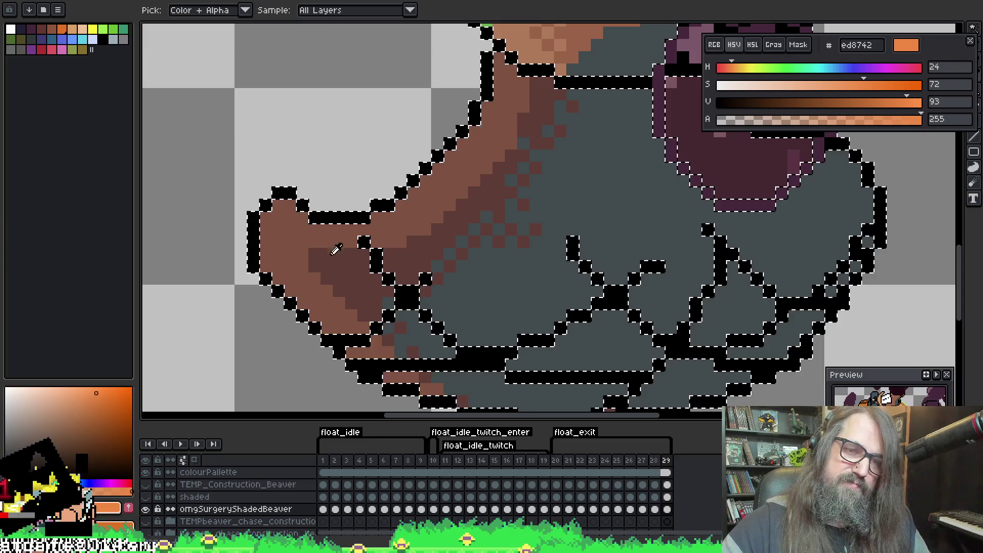
Pick dark brown 5f3d37 and paint dithered shading along the beaver's arm and claw
{"action": "left_click", "coordinate": [372, 326], "text": "alt"}
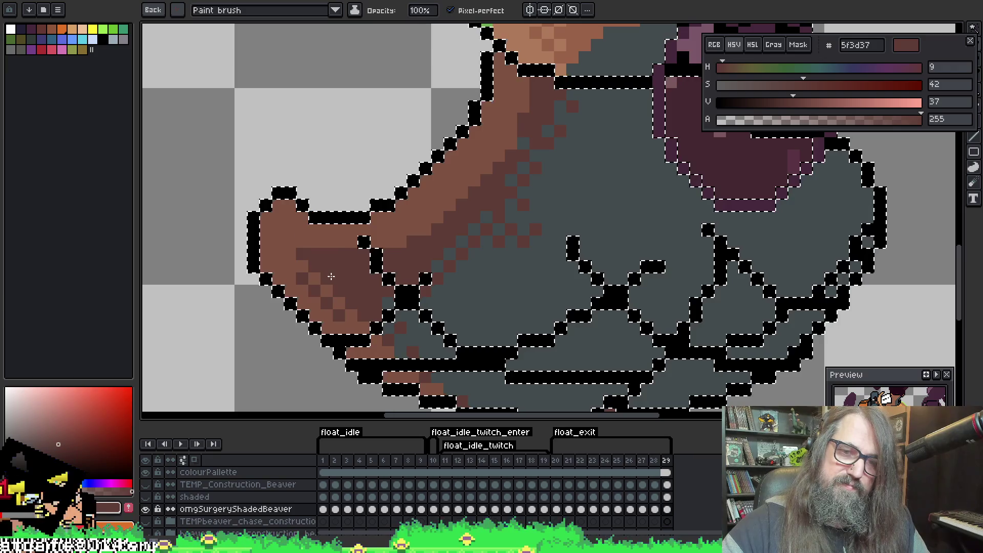
{"action": "mouse_move", "coordinate": [389, 243]}
{"action": "left_mouse_down"}
{"action": "mouse_move", "coordinate": [473, 215]}
{"action": "mouse_move", "coordinate": [503, 181]}
{"action": "left_mouse_up"}
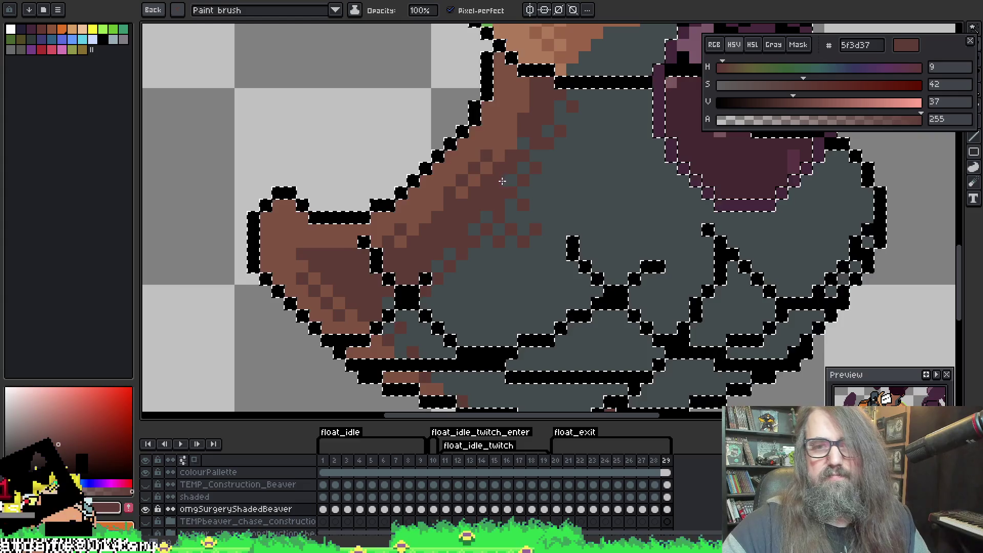
{"action": "left_click_drag", "start_coordinate": [525, 146], "coordinate": [533, 120]}
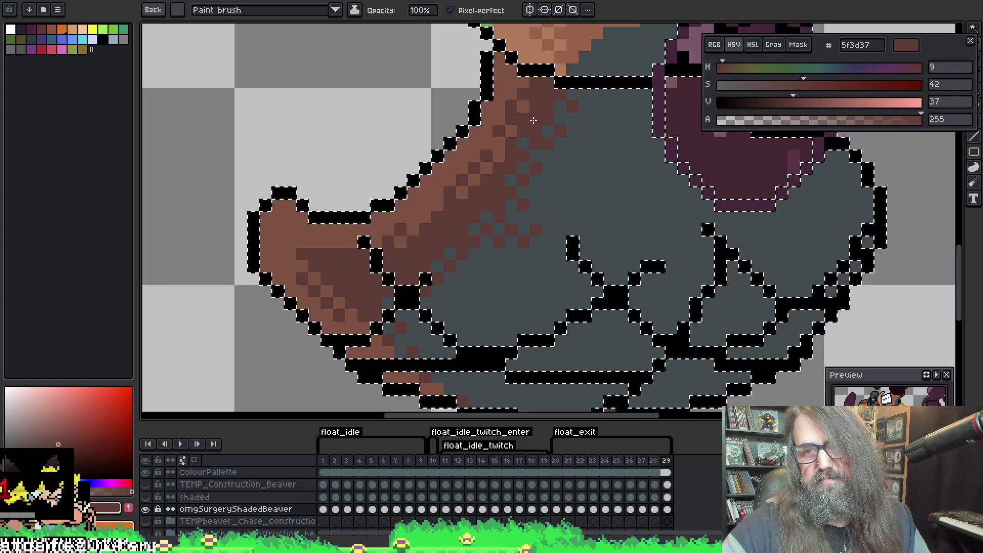
{"action": "scroll", "coordinate": [533, 121], "scroll_direction": "down", "scroll_amount": 5}
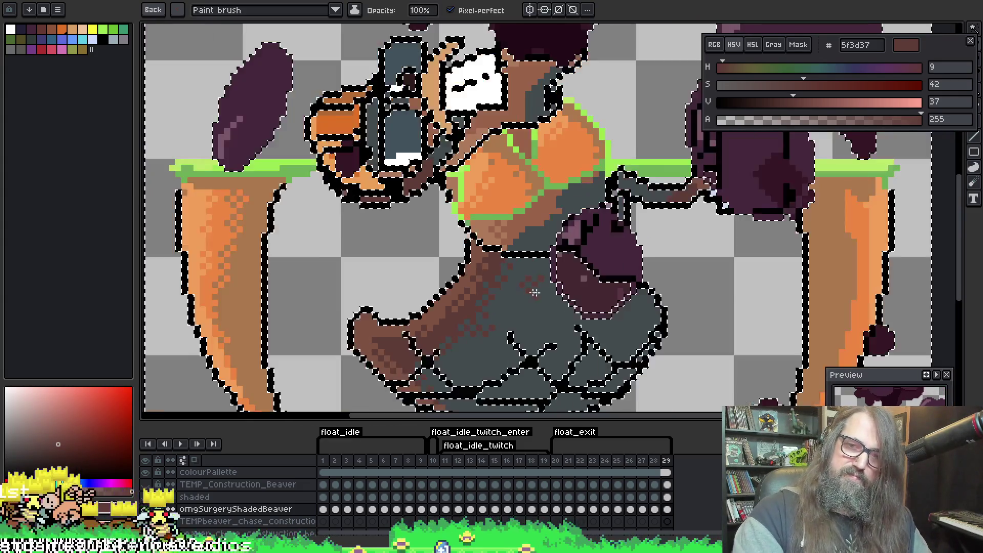
{"action": "scroll", "coordinate": [556, 258], "scroll_direction": "up", "scroll_amount": 4}
Sample brown 996249 and dither brown pixels into the grey below the chest
{"action": "key", "text": "alt"}
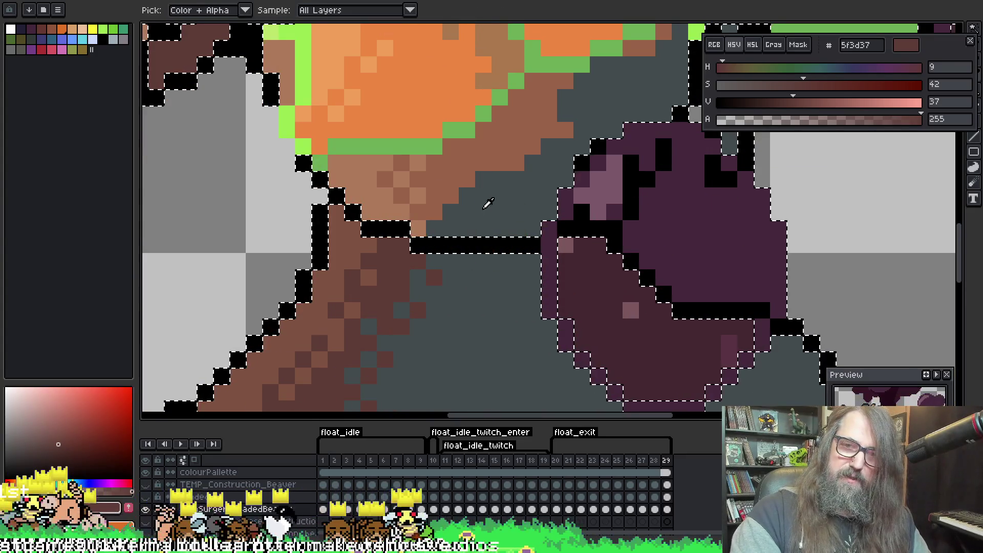
{"action": "left_click", "coordinate": [487, 204], "text": "alt"}
{"action": "left_click", "coordinate": [468, 156], "text": "alt"}
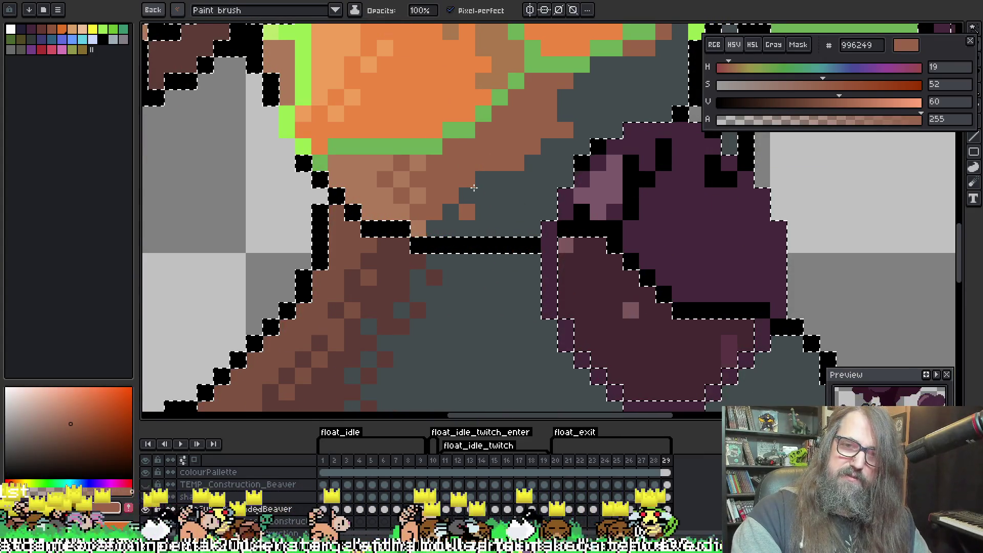
{"action": "left_click", "coordinate": [484, 194]}
{"action": "left_click", "coordinate": [500, 179]}
{"action": "left_click", "coordinate": [516, 194]}
{"action": "left_click", "coordinate": [531, 178]}
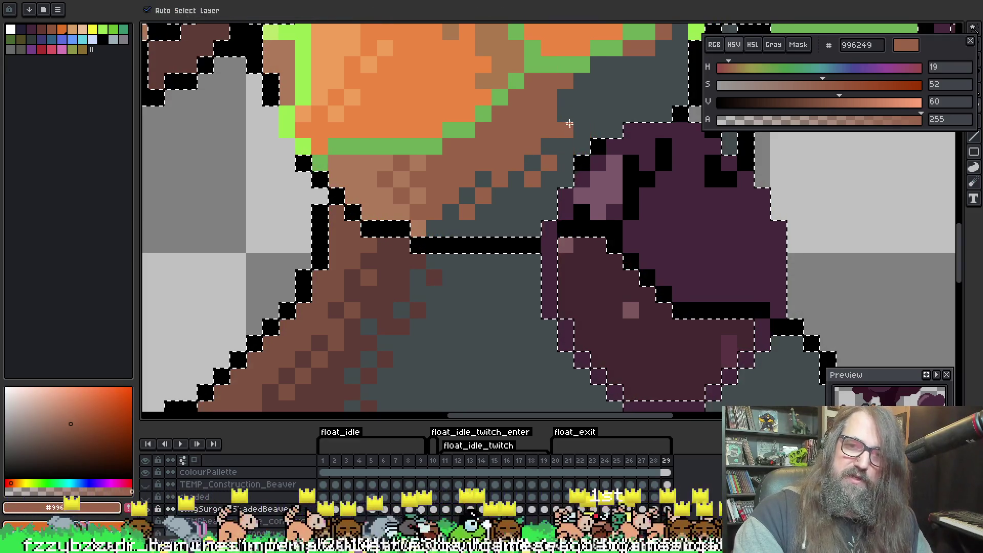
{"action": "left_click", "coordinate": [556, 130]}
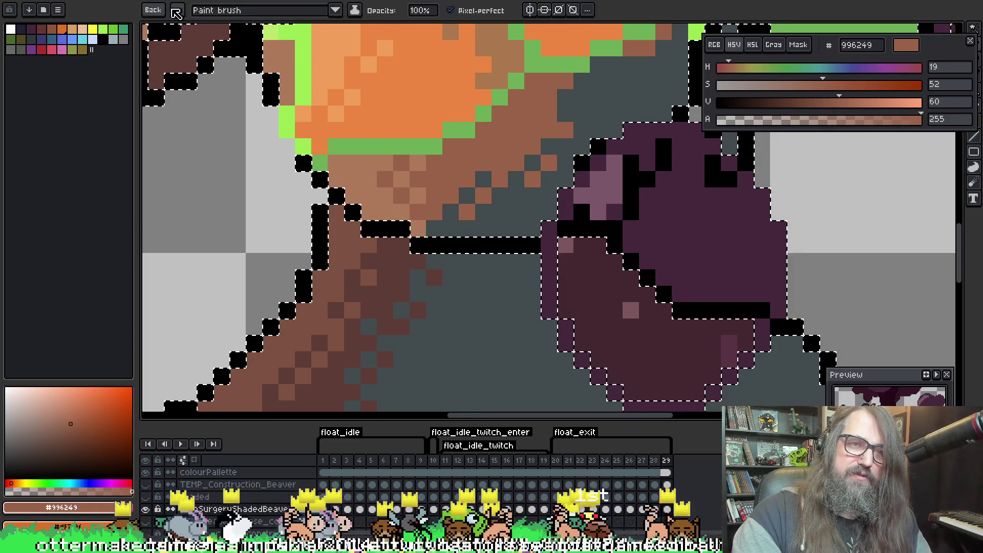
Return to the one-pixel brush and try a brown checker pattern in the grey, then undo it
{"action": "left_click", "coordinate": [176, 13]}
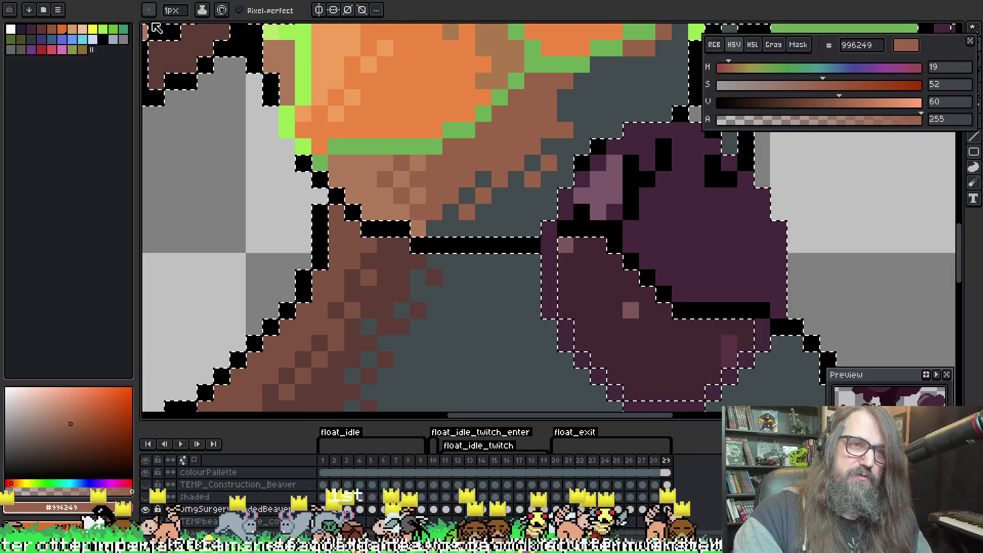
{"action": "left_click", "coordinate": [148, 10]}
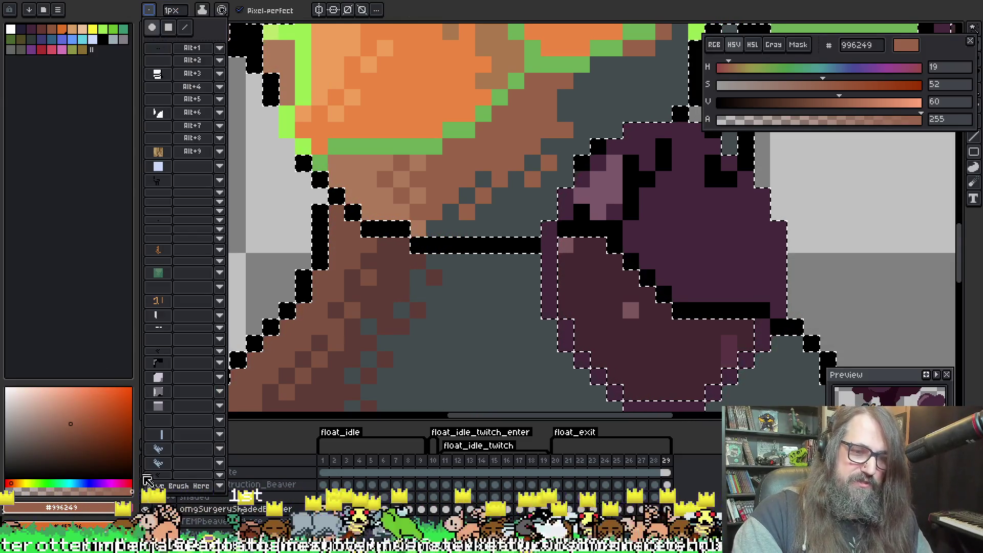
{"action": "scroll", "coordinate": [429, 202], "scroll_direction": "up", "scroll_amount": 5}
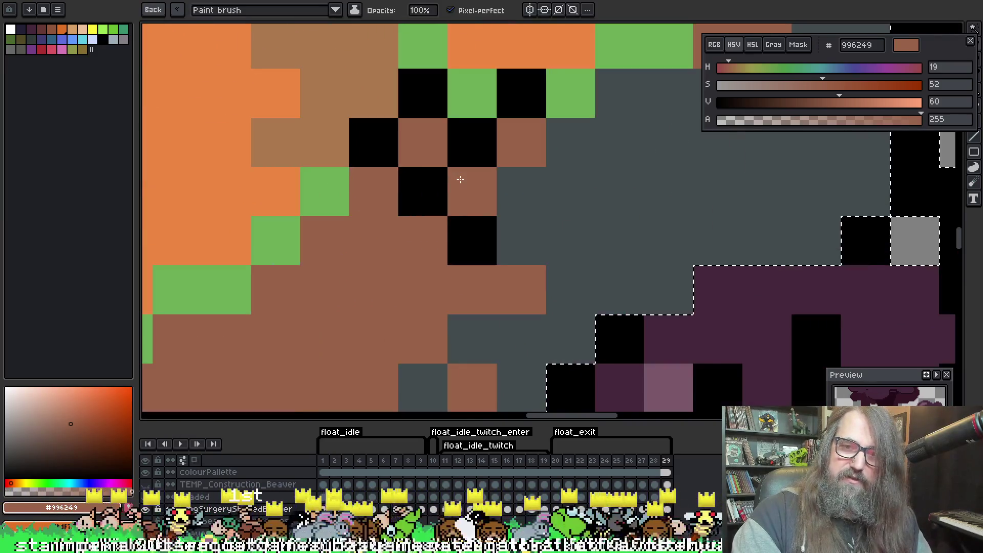
{"action": "key", "text": "alt"}
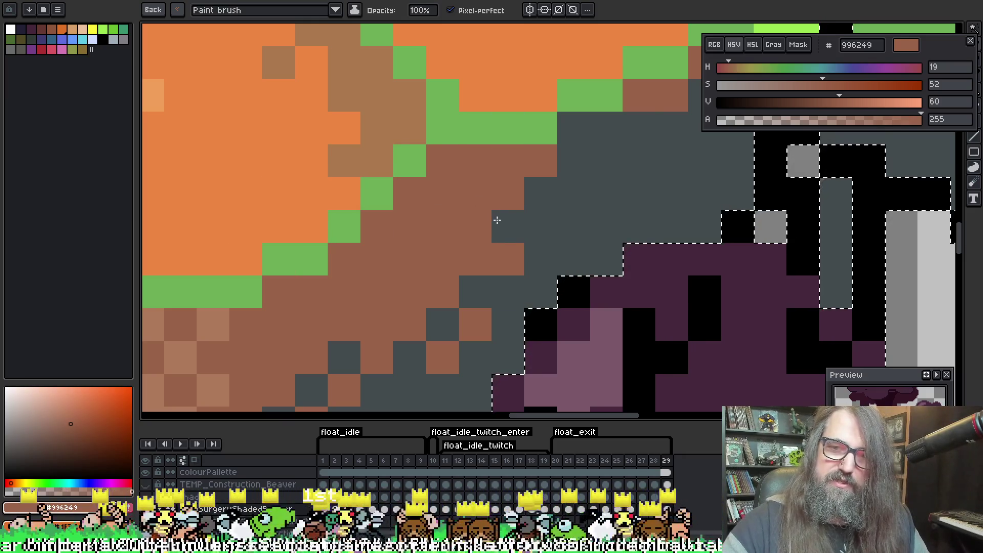
{"action": "left_click", "coordinate": [508, 194]}
{"action": "left_click", "coordinate": [541, 161]}
{"action": "left_click", "coordinate": [574, 128]}
{"action": "left_click", "coordinate": [639, 128]}
{"action": "left_click", "coordinate": [606, 161]}
{"action": "left_click", "coordinate": [607, 226]}
{"action": "left_click", "coordinate": [574, 194]}
{"action": "key", "text": "ctrl+z"}
Paint a brown staircase edge and a few extra brown pixels, undoing the last edits
{"action": "left_click_drag", "start_coordinate": [540, 205], "coordinate": [508, 217]}
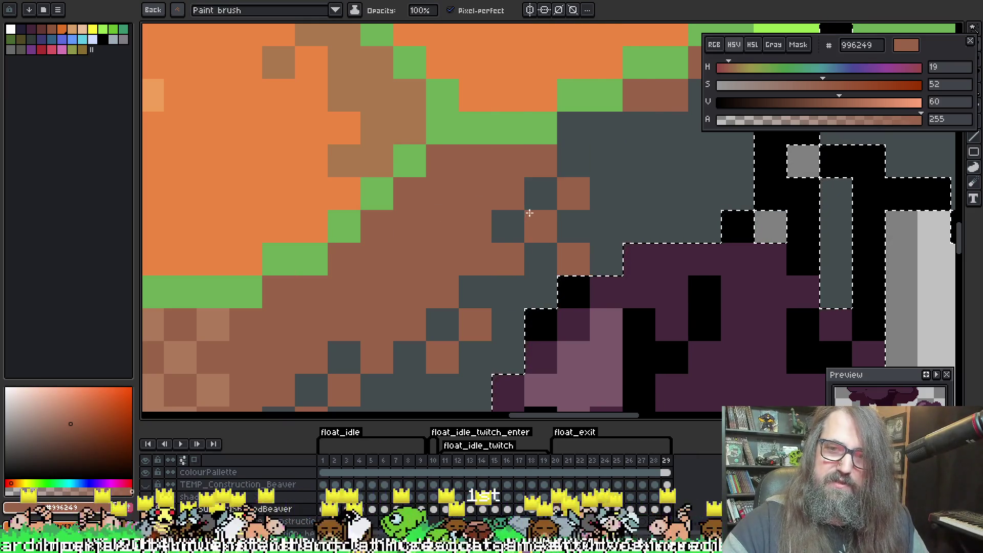
{"action": "left_click", "coordinate": [508, 227]}
{"action": "left_click", "coordinate": [508, 292]}
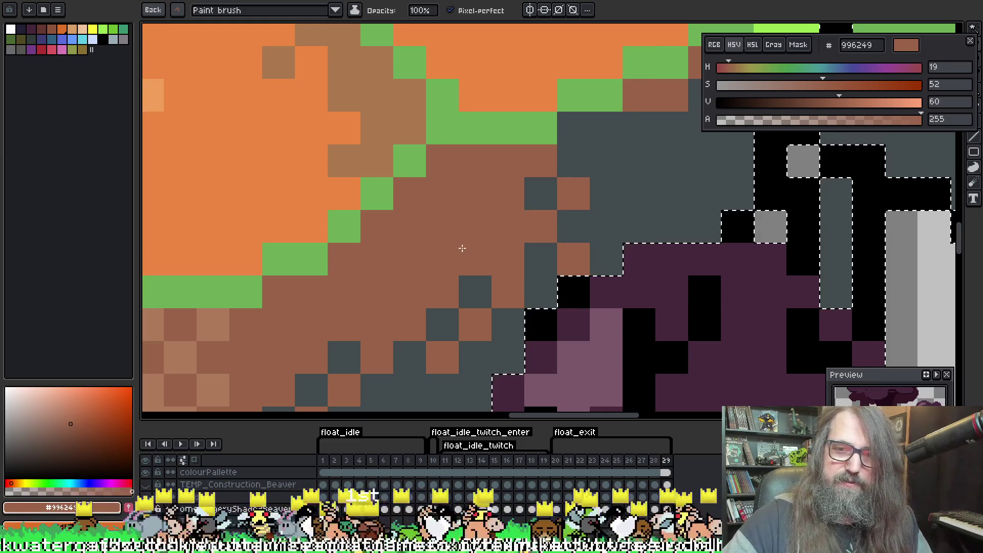
{"action": "left_click_drag", "start_coordinate": [541, 259], "coordinate": [541, 194]}
{"action": "key", "text": "ctrl+z"}
{"action": "key", "text": "ctrl+z"}
{"action": "key", "text": "ctrl+z"}
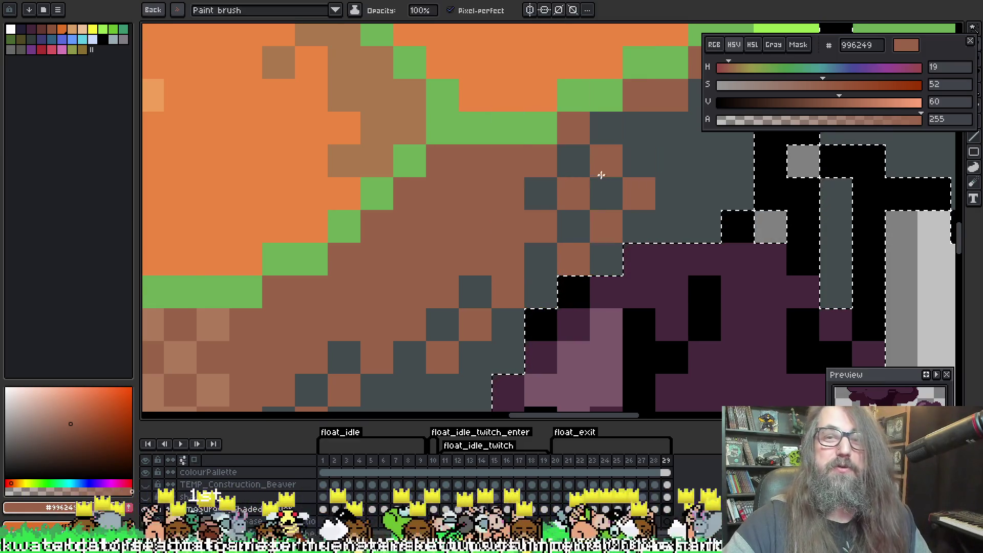
{"action": "key", "text": "ctrl+z"}
{"action": "key", "text": "ctrl+z"}
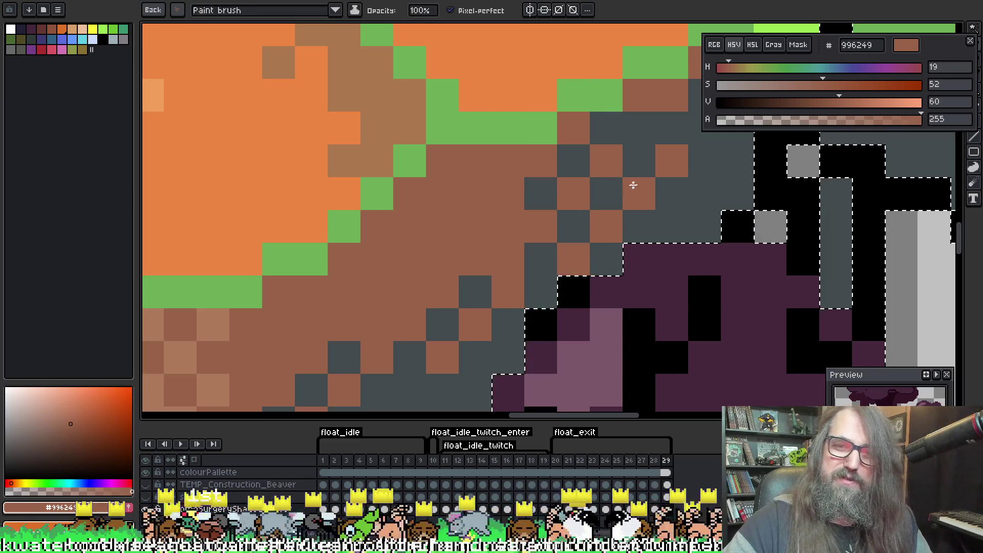
{"action": "key", "text": "ctrl+z"}
{"action": "key", "text": "ctrl+z"}
{"action": "scroll", "coordinate": [533, 184], "scroll_direction": "down", "scroll_amount": 3}
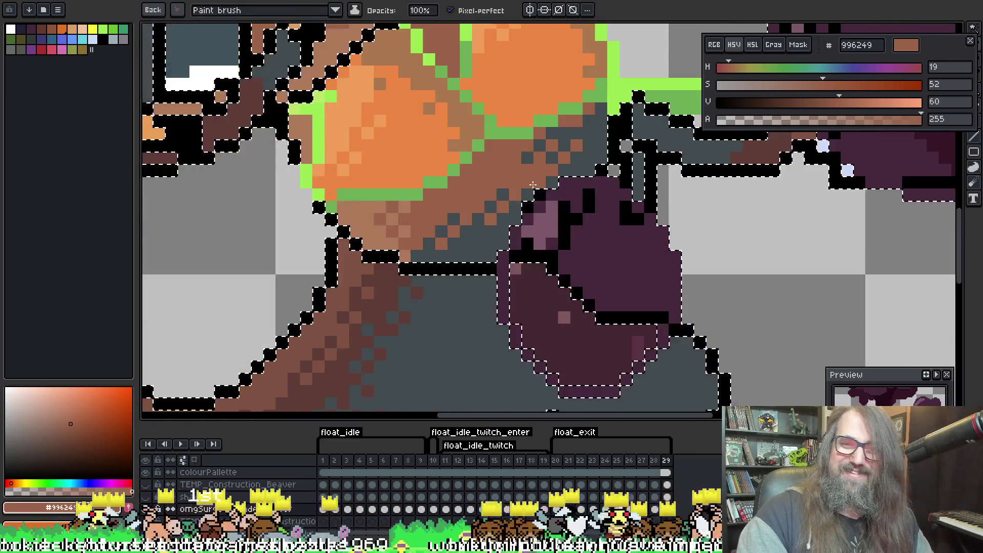
{"action": "scroll", "coordinate": [533, 184], "scroll_direction": "up", "scroll_amount": 1}
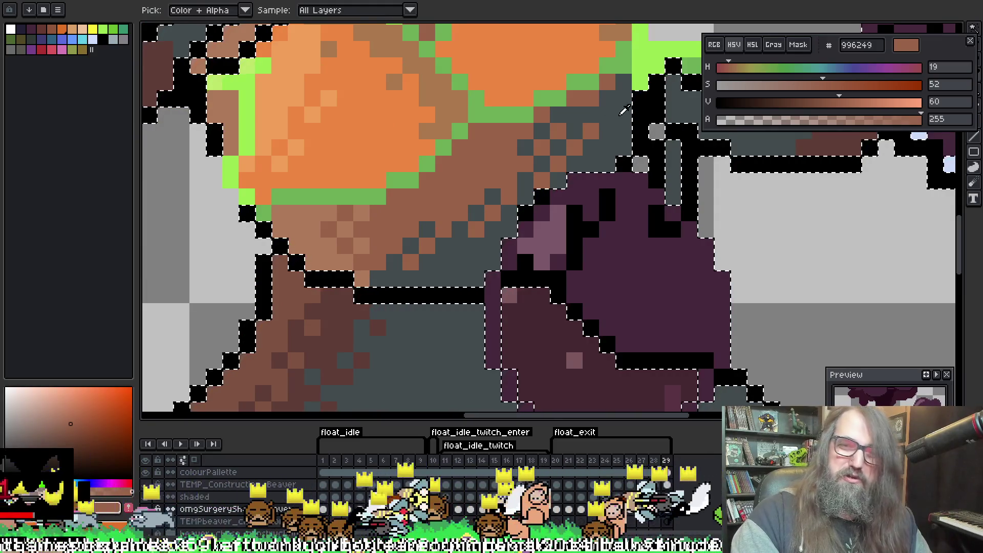
Sample grey 424b4d and turn two stray brown pixels back to grey
{"action": "left_click", "coordinate": [593, 114], "text": "alt"}
{"action": "left_click_drag", "start_coordinate": [592, 97], "coordinate": [590, 132]}
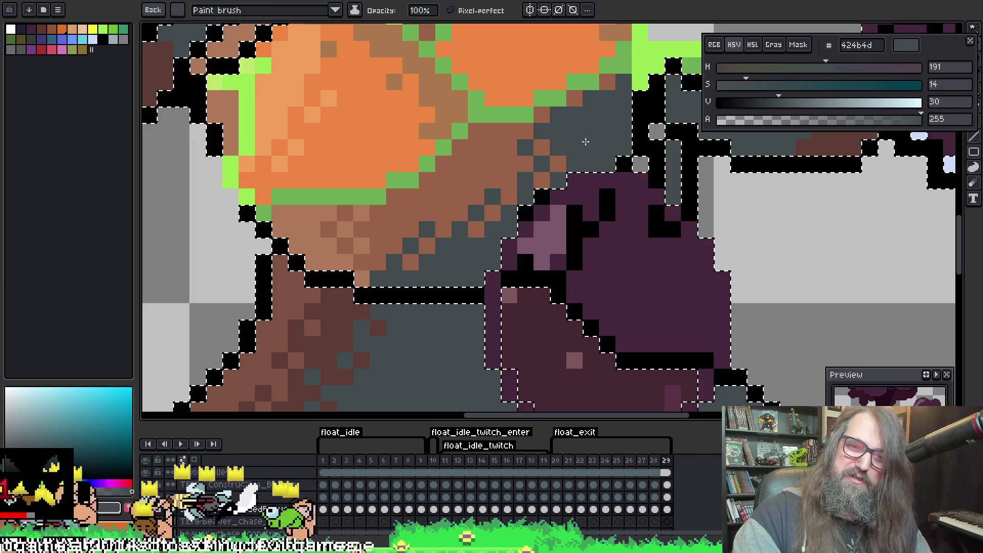
{"action": "scroll", "coordinate": [624, 231], "scroll_direction": "down", "scroll_amount": 3}
{"action": "left_click_drag", "start_coordinate": [624, 231], "coordinate": [512, 283]}
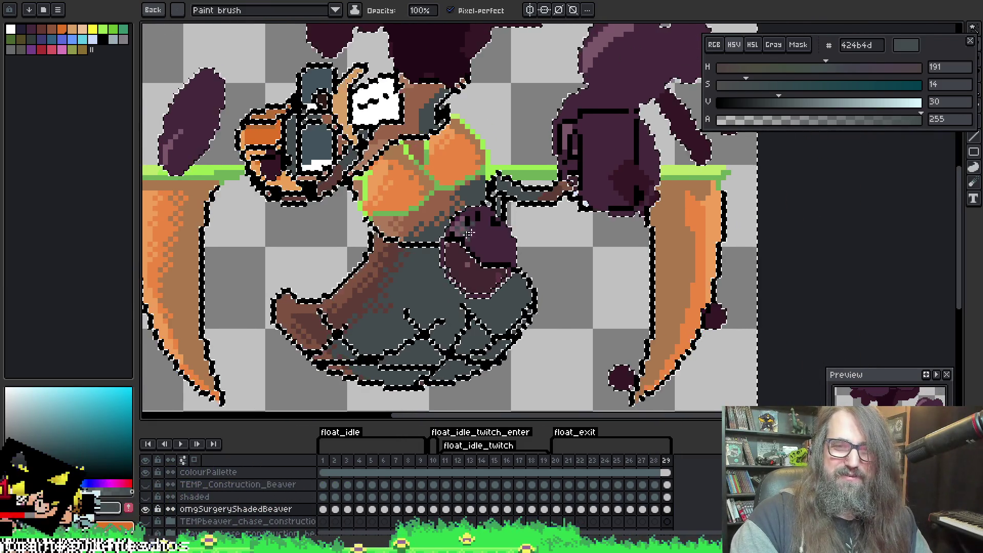
{"action": "scroll", "coordinate": [457, 225], "scroll_direction": "down", "scroll_amount": 2}
Clear and restore the selection, then switch to the saved paint brush over the face and chest
{"action": "scroll", "coordinate": [458, 225], "scroll_direction": "up", "scroll_amount": 2}
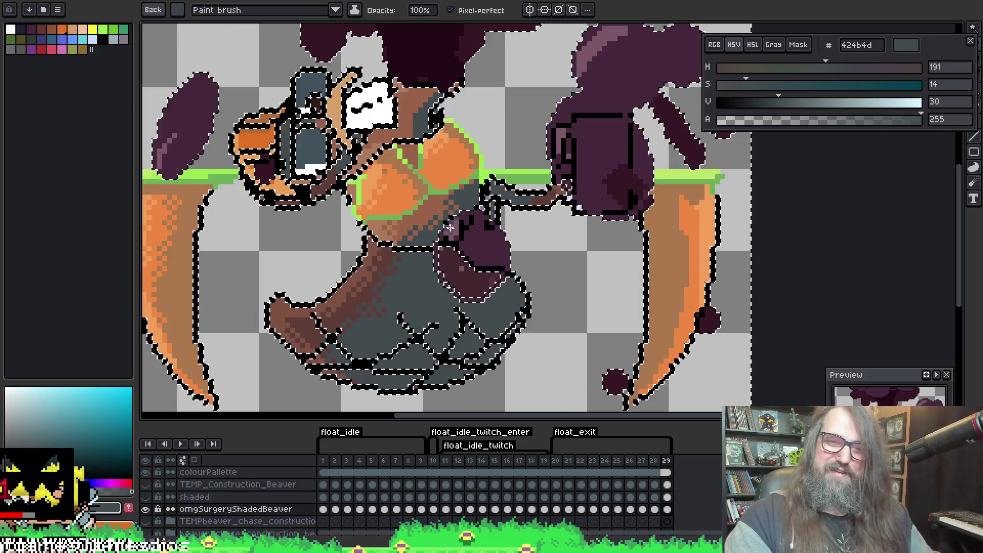
{"action": "key", "text": "ctrl+d"}
{"action": "key", "text": "w"}
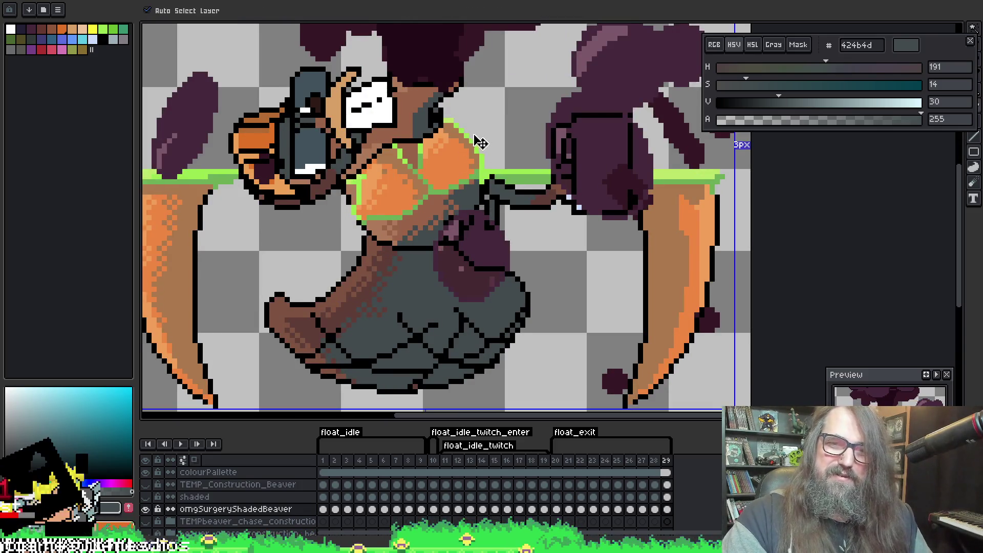
{"action": "scroll", "coordinate": [460, 167], "scroll_direction": "up", "scroll_amount": 2}
{"action": "key", "text": "ctrl+shift+d"}
{"action": "left_click_drag", "start_coordinate": [150, 67], "coordinate": [265, 123]}
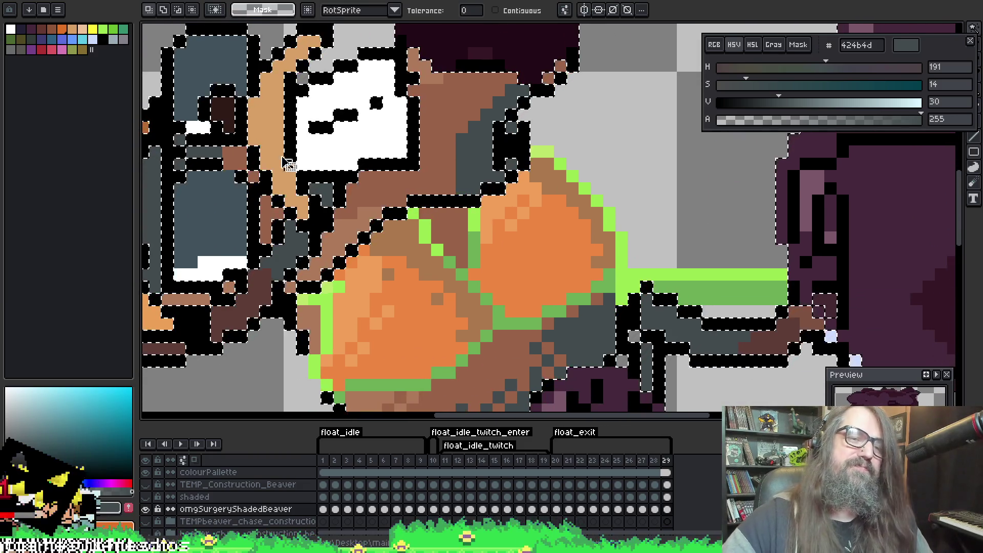
{"action": "key", "text": "b"}
{"action": "left_click", "coordinate": [152, 14]}
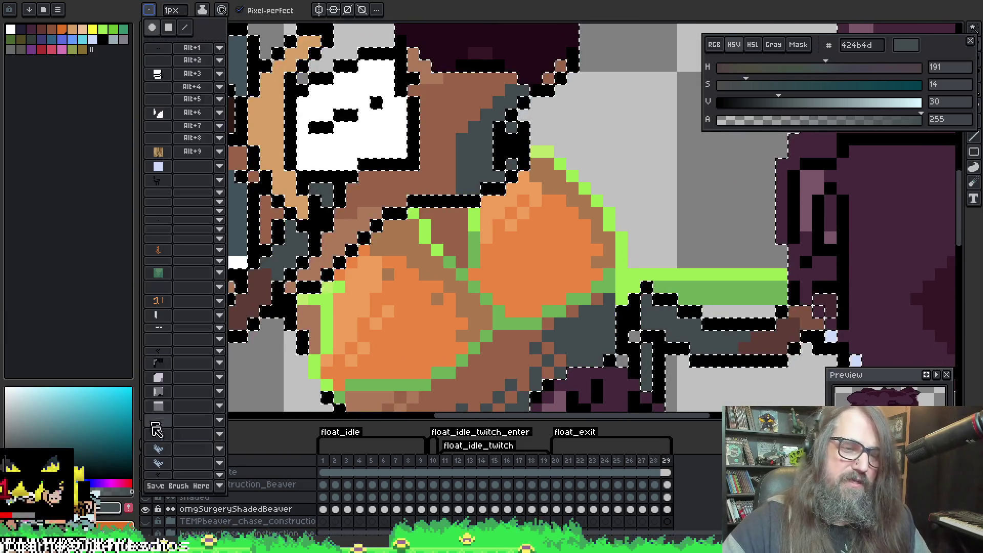
{"action": "left_click_drag", "start_coordinate": [533, 49], "coordinate": [530, 85]}
Sample brown aa784d and dither it into the right edge of the orange chest
{"action": "key", "text": "i"}
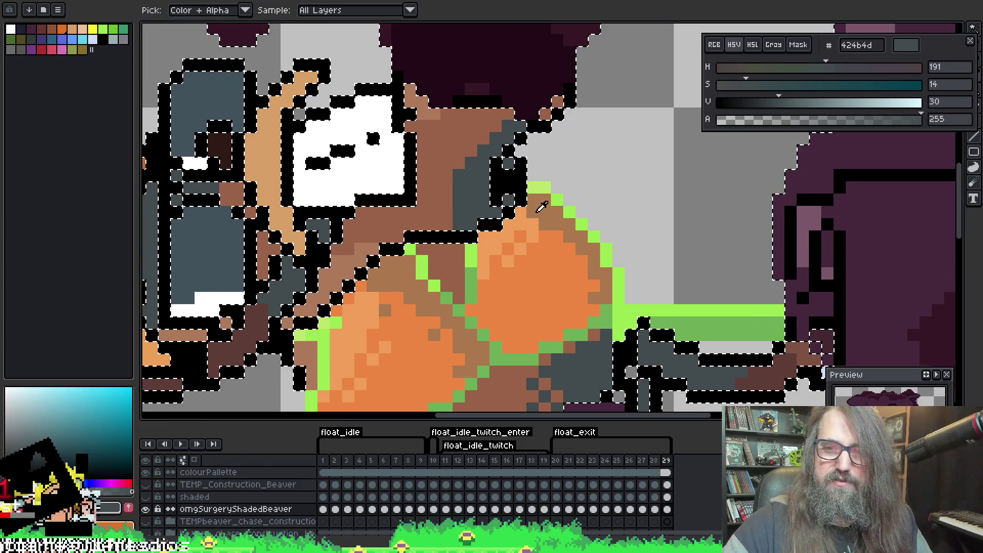
{"action": "left_click", "coordinate": [554, 215], "text": "alt"}
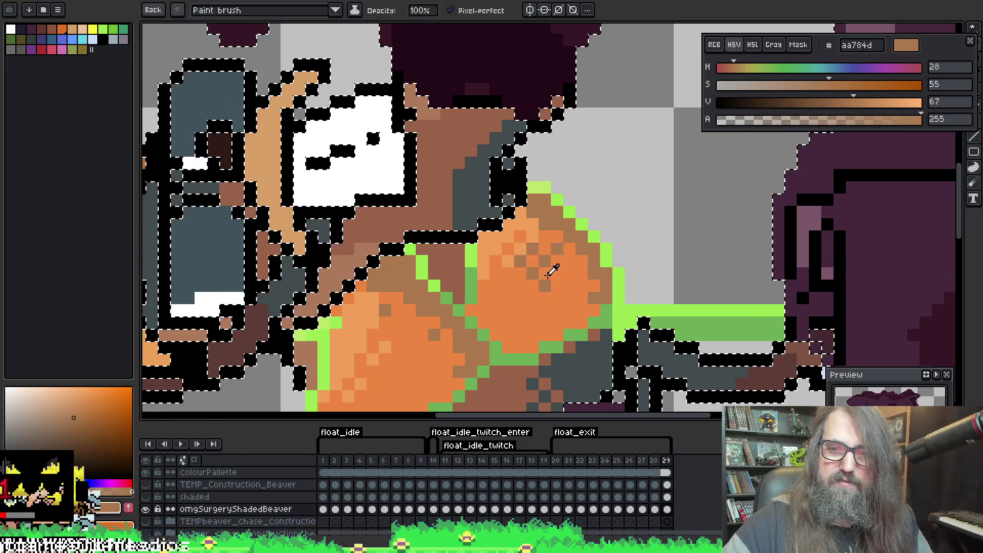
{"action": "left_click", "coordinate": [558, 249]}
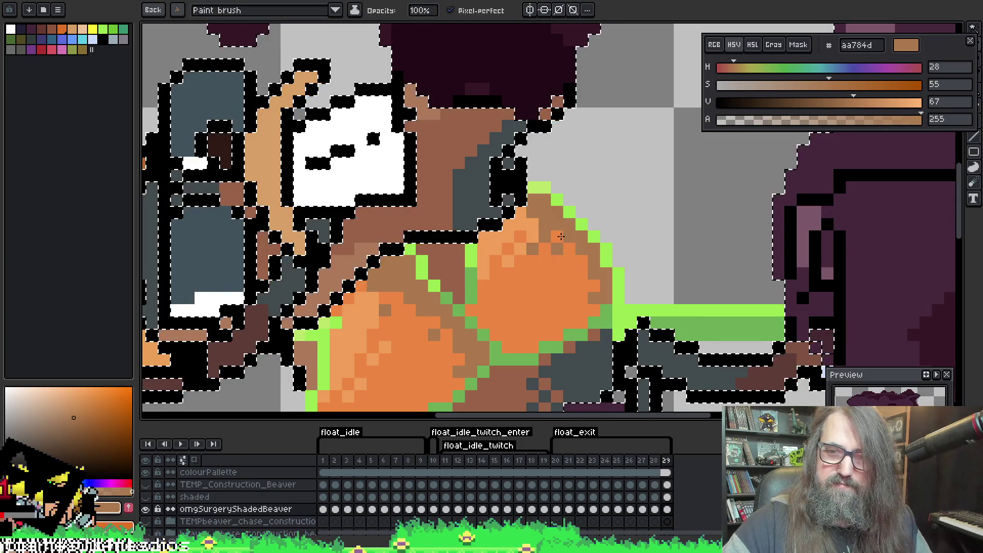
{"action": "left_click", "coordinate": [570, 255]}
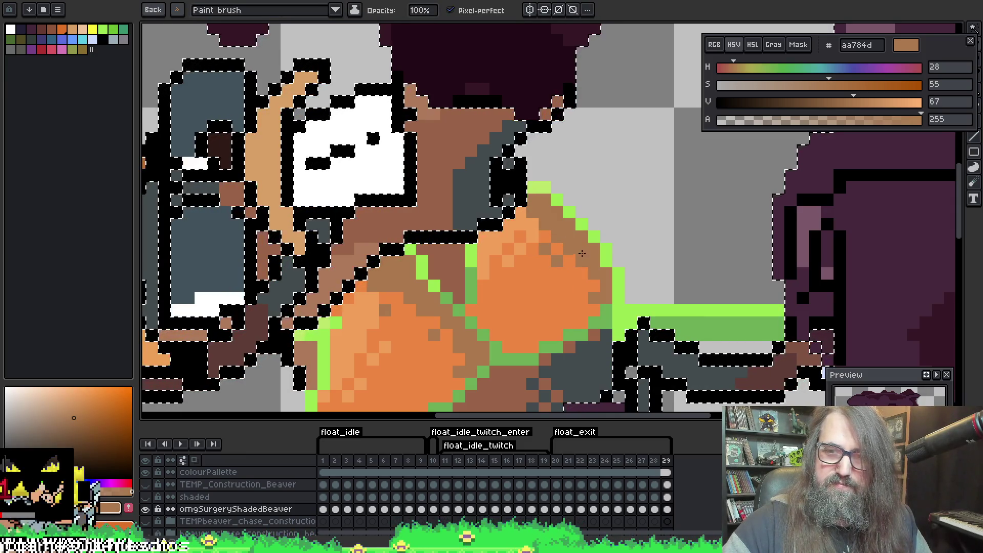
{"action": "left_click", "coordinate": [582, 263]}
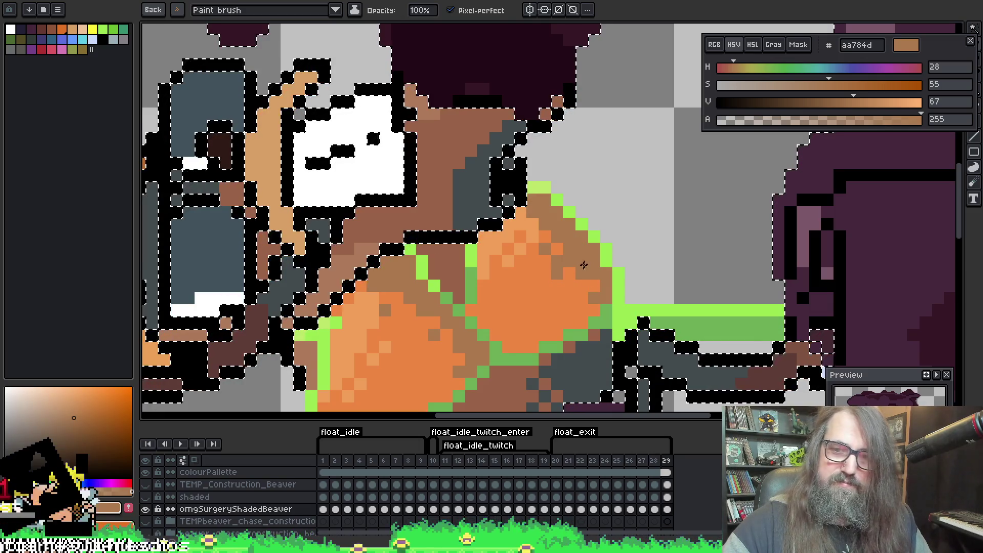
{"action": "left_click", "coordinate": [584, 265]}
{"action": "left_click", "coordinate": [587, 265]}
{"action": "left_click", "coordinate": [590, 265]}
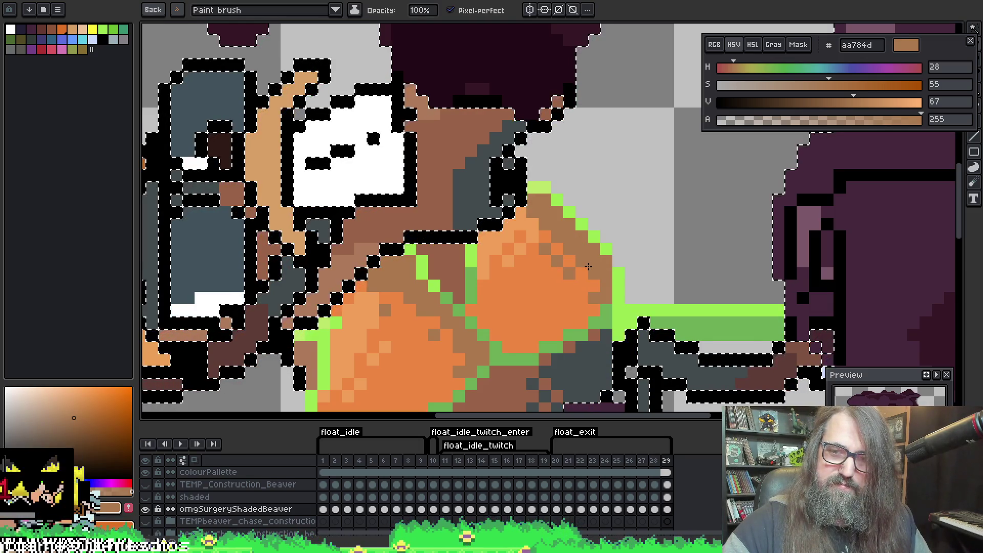
Sample brown ad7a5a and turn an outline pixel below the face brown
{"action": "key", "text": "alt"}
{"action": "key", "text": "alt"}
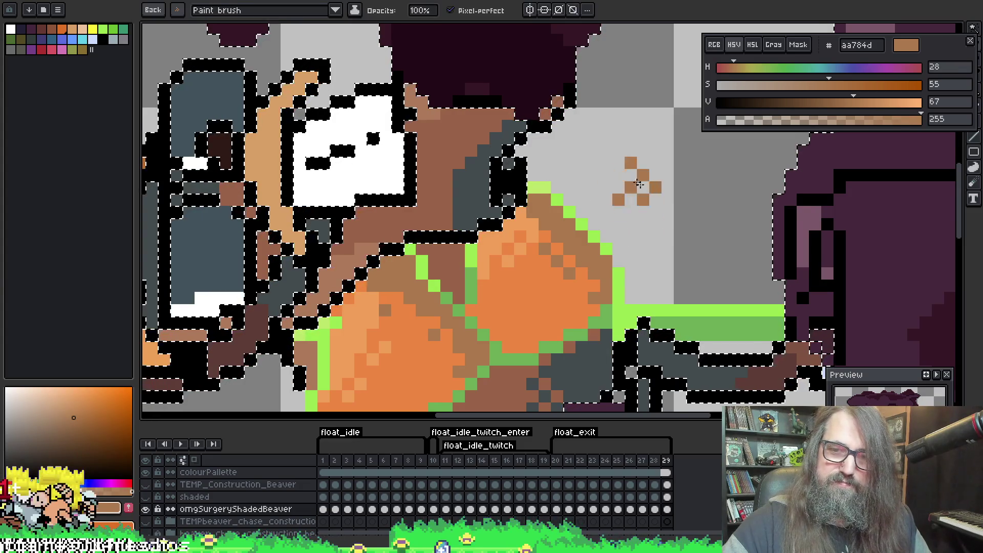
{"action": "left_click", "coordinate": [369, 251], "text": "alt"}
{"action": "left_click", "coordinate": [358, 252]}
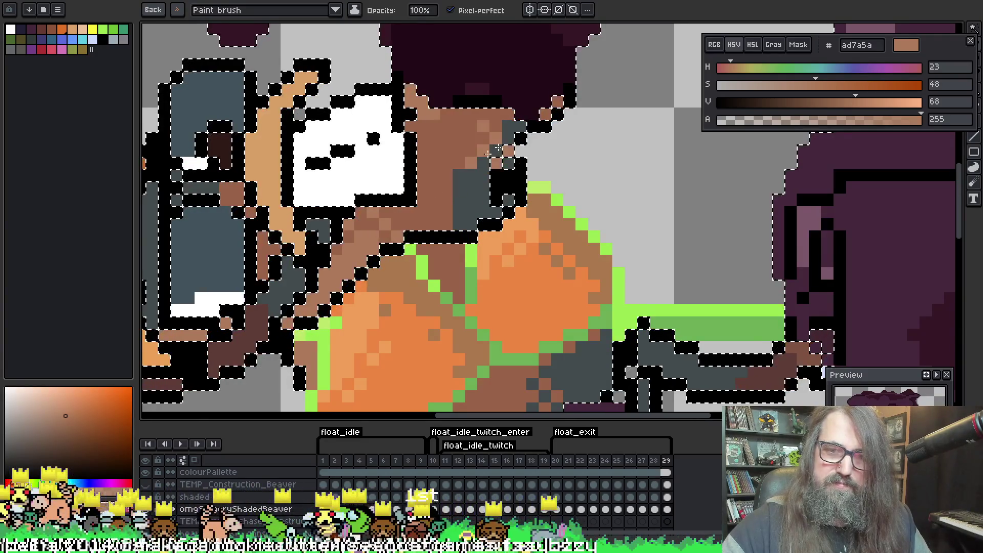
{"action": "key", "text": "ctrl+z"}
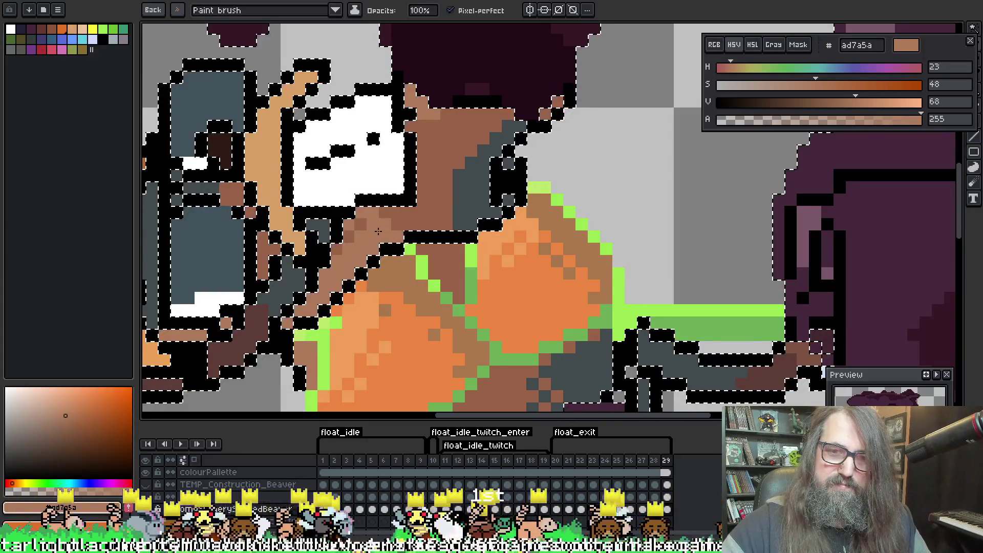
{"action": "left_click", "coordinate": [361, 199]}
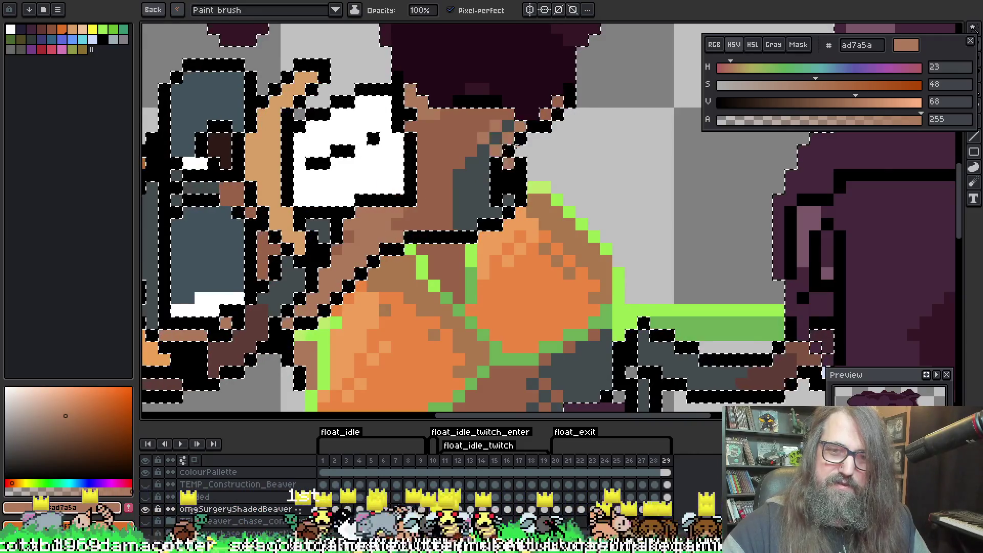
Dither darker brown dots into the orange chest and save the sprite
{"action": "left_click", "coordinate": [478, 160], "text": "alt"}
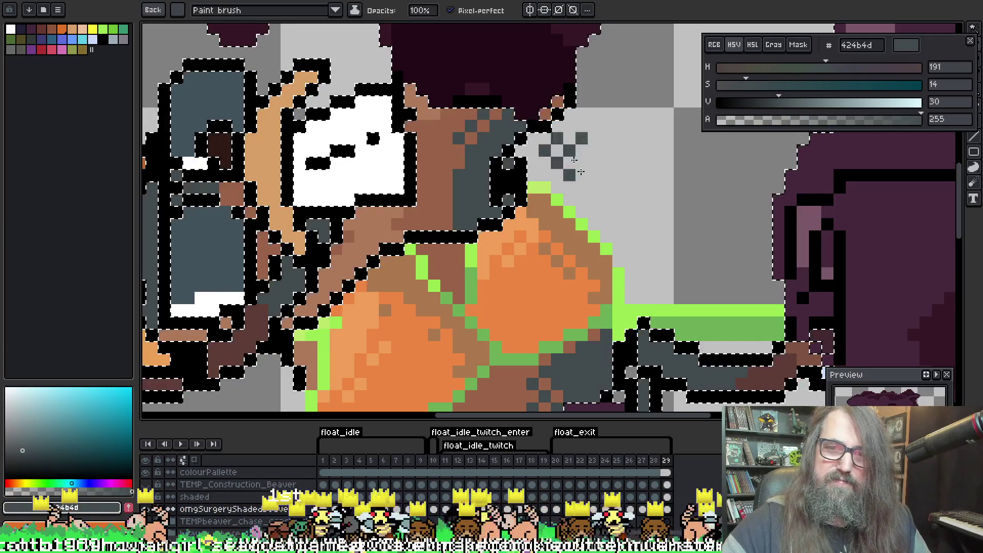
{"action": "mouse_move", "coordinate": [574, 160]}
{"action": "left_mouse_down"}
{"action": "mouse_move", "coordinate": [522, 114]}
{"action": "mouse_move", "coordinate": [593, 198]}
{"action": "mouse_move", "coordinate": [588, 245]}
{"action": "left_mouse_up"}
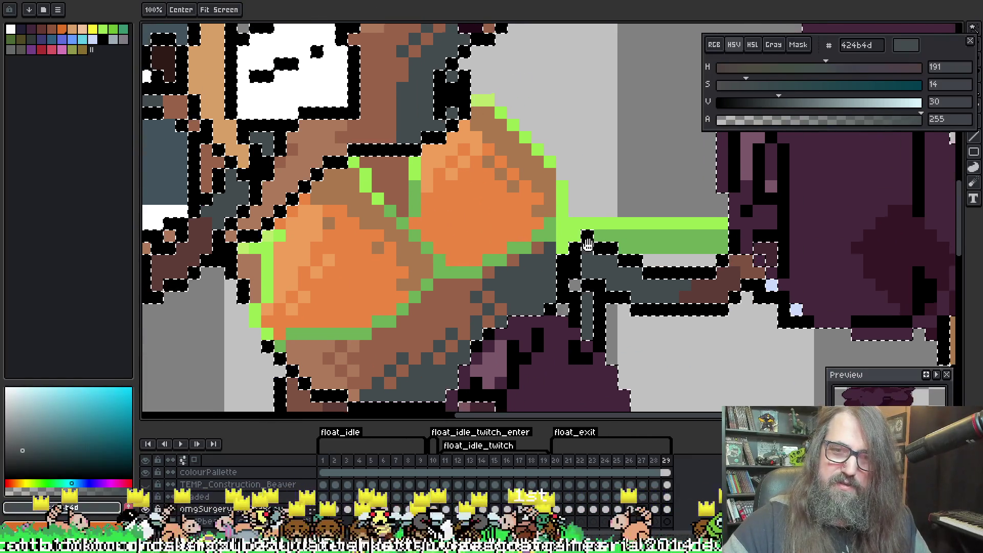
{"action": "left_click", "coordinate": [494, 294], "text": "alt"}
{"action": "left_click", "coordinate": [503, 287]}
{"action": "left_click", "coordinate": [513, 289]}
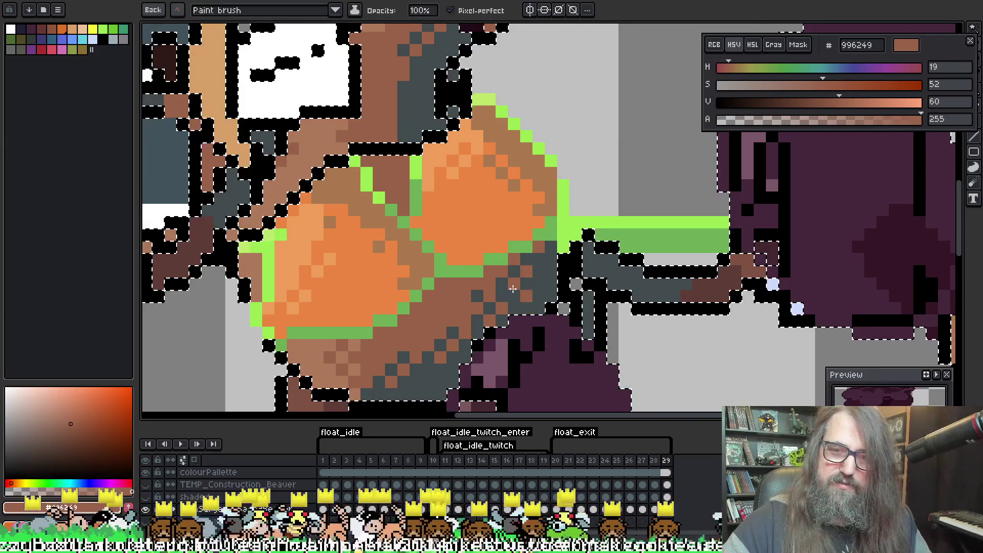
{"action": "left_click", "coordinate": [512, 185]}
{"action": "left_click", "coordinate": [501, 197]}
{"action": "left_click", "coordinate": [526, 197]}
{"action": "left_click", "coordinate": [489, 210]}
{"action": "left_click", "coordinate": [526, 222]}
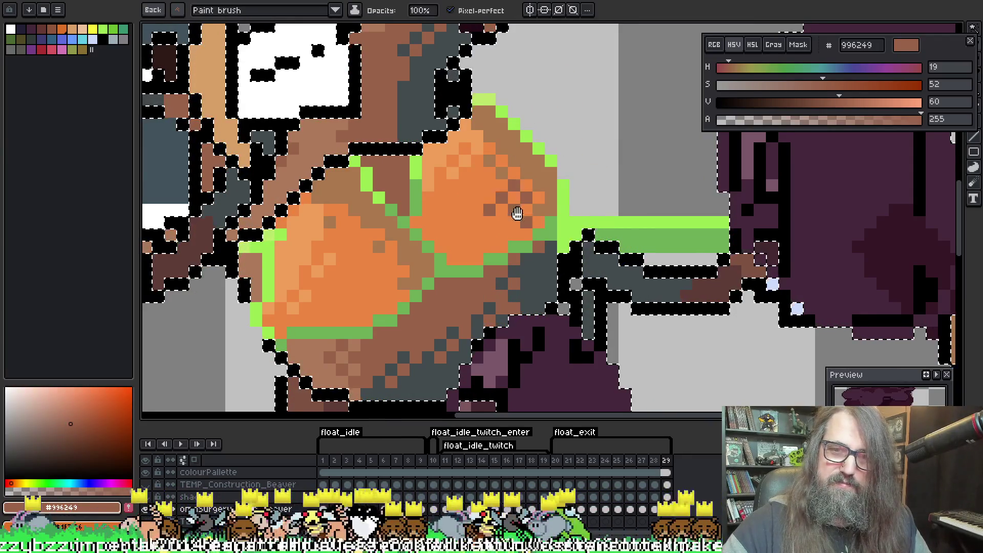
{"action": "key", "text": "ctrl+s"}
{"action": "scroll", "coordinate": [527, 181], "scroll_direction": "down", "scroll_amount": 3}
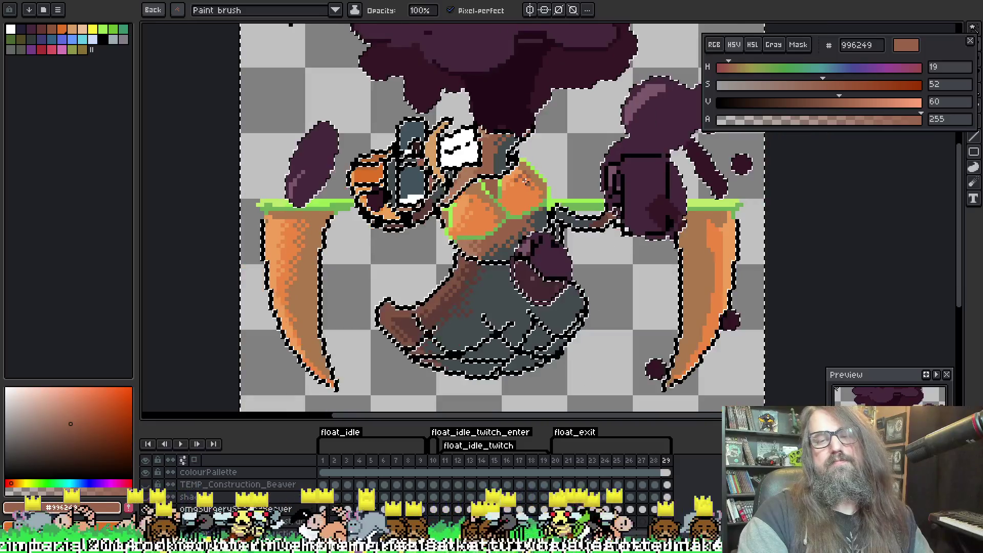
{"action": "key", "text": "ctrl+d"}
{"action": "scroll", "coordinate": [550, 233], "scroll_direction": "up", "scroll_amount": 2}
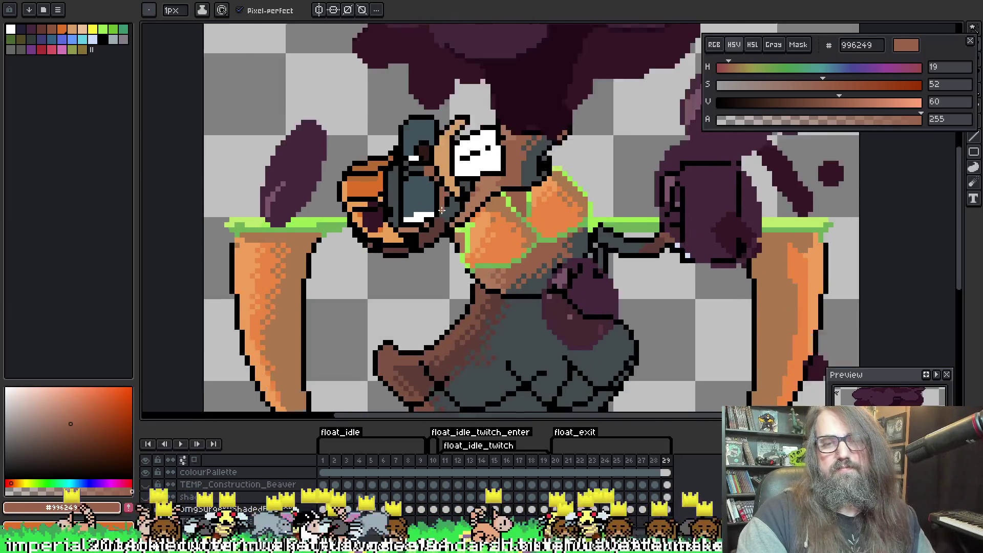
{"action": "left_click", "coordinate": [527, 225], "text": "alt"}
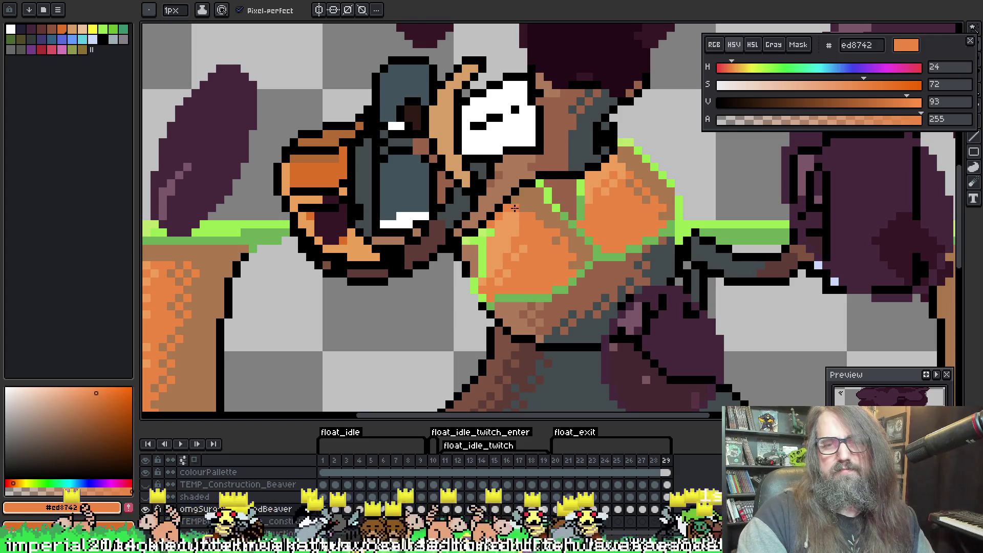
{"action": "left_click", "coordinate": [492, 222], "text": "alt"}
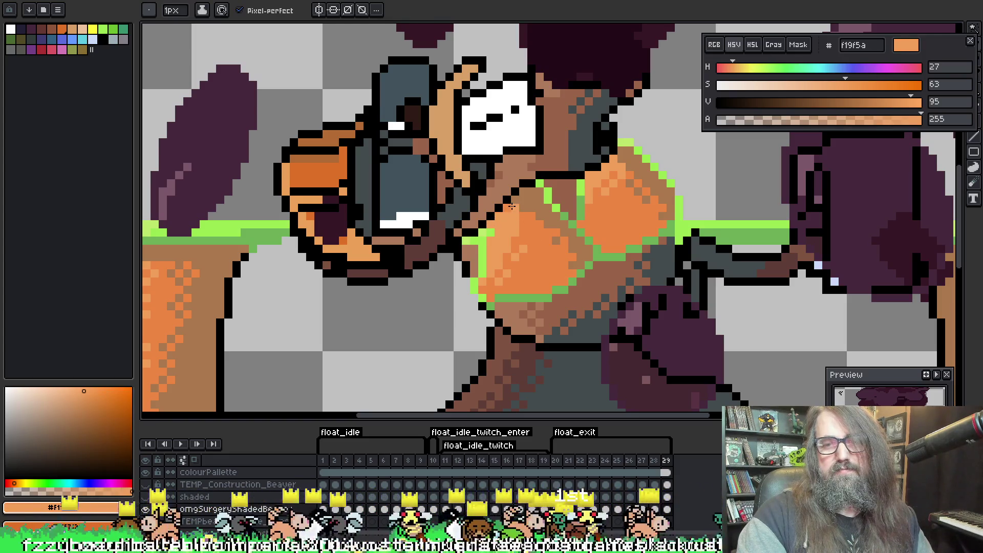
{"action": "left_click", "coordinate": [525, 214], "text": "alt"}
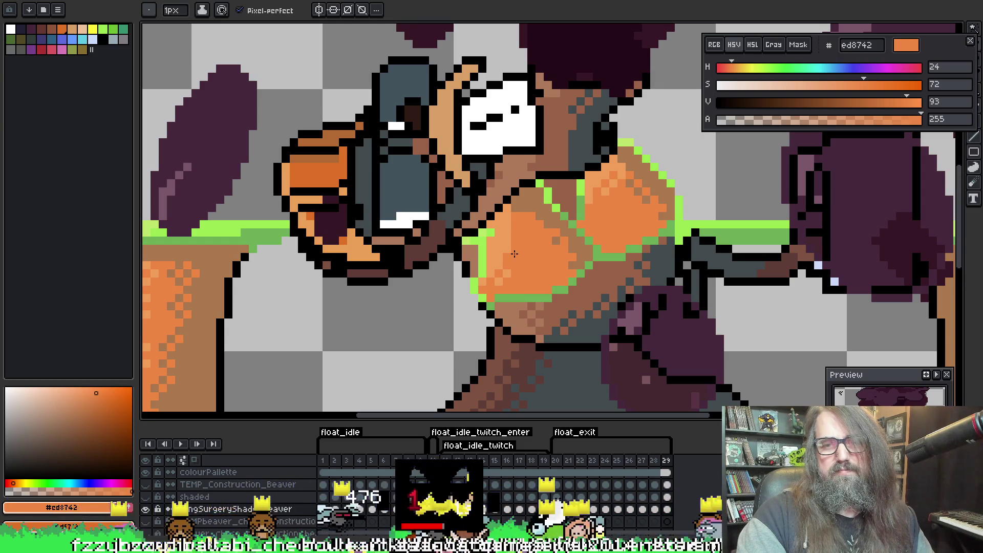
{"action": "scroll", "coordinate": [564, 251], "scroll_direction": "down", "scroll_amount": 3}
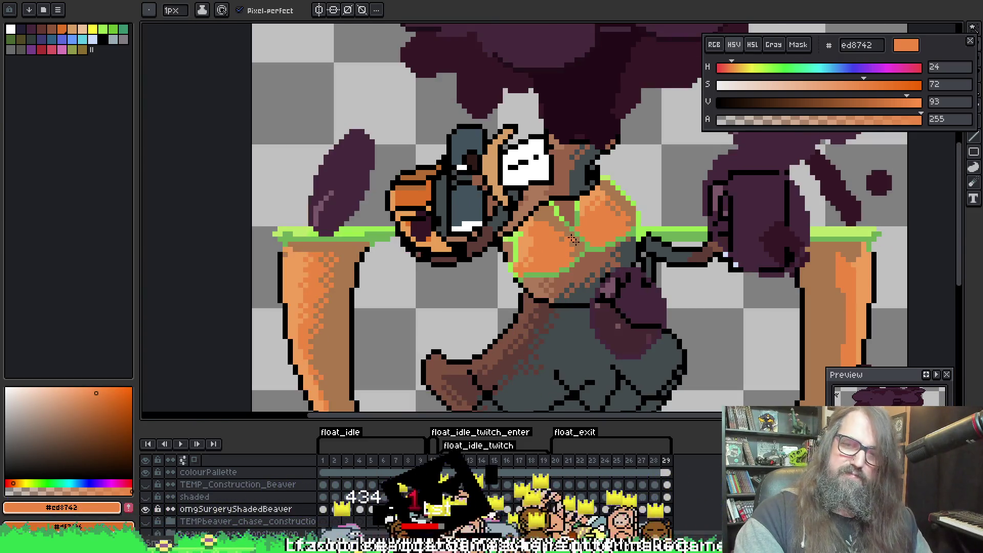
{"action": "mouse_move", "coordinate": [621, 272]}
{"action": "left_mouse_down"}
{"action": "mouse_move", "coordinate": [499, 248]}
{"action": "mouse_move", "coordinate": [561, 241]}
{"action": "left_mouse_up"}
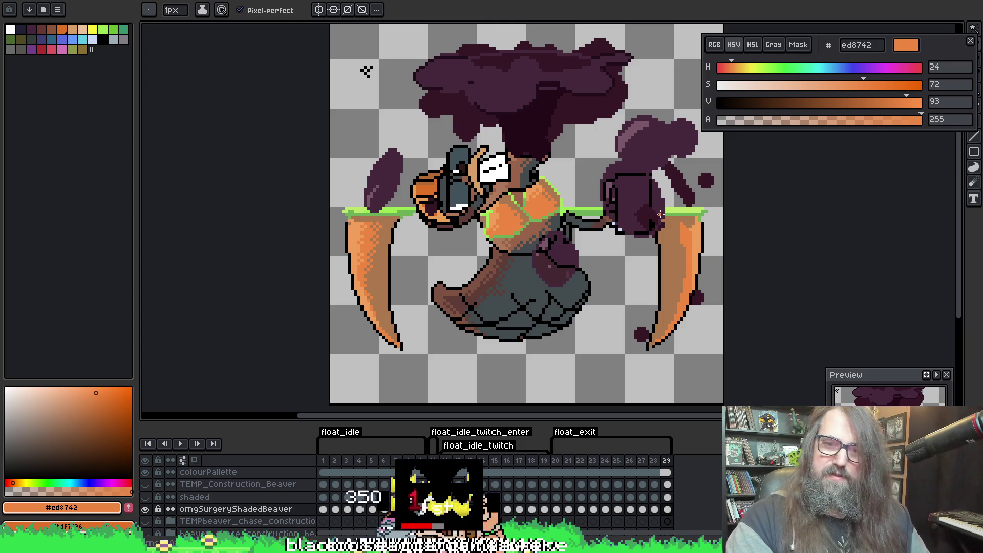
{"action": "key", "text": "v"}
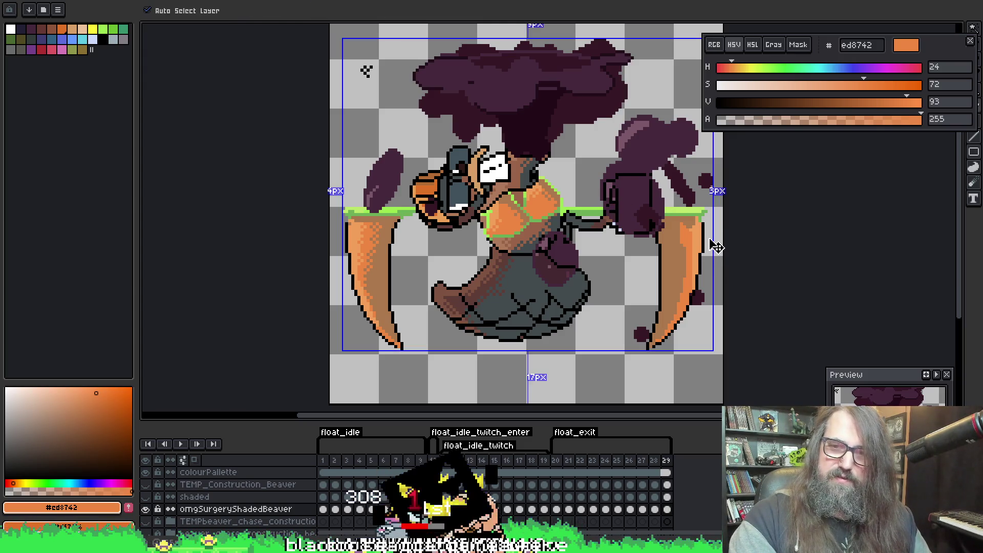
{"action": "left_click", "coordinate": [625, 218]}
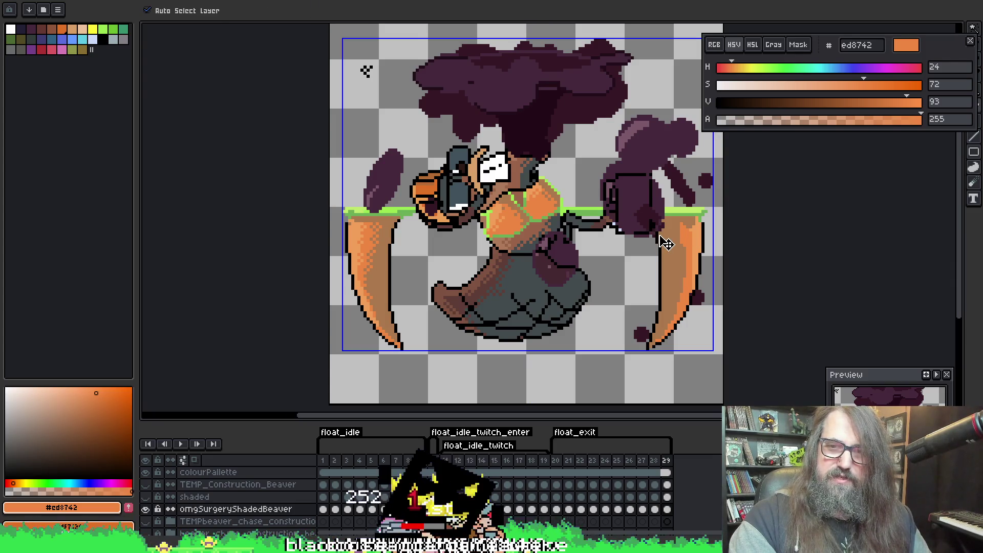
Resume drawing with a saved custom dither brush
{"action": "key", "text": "b"}
{"action": "scroll", "coordinate": [566, 248], "scroll_direction": "up", "scroll_amount": 3}
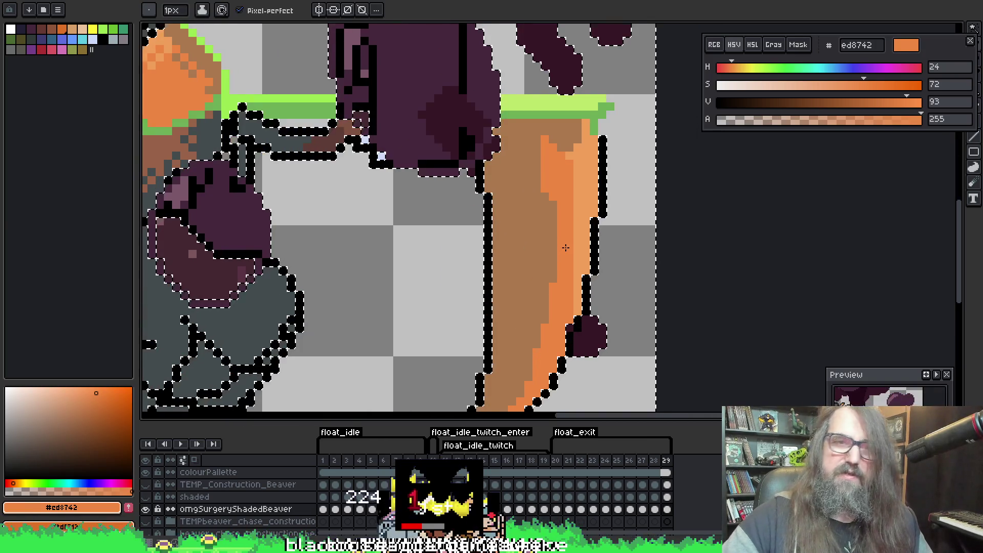
{"action": "left_click", "coordinate": [149, 9]}
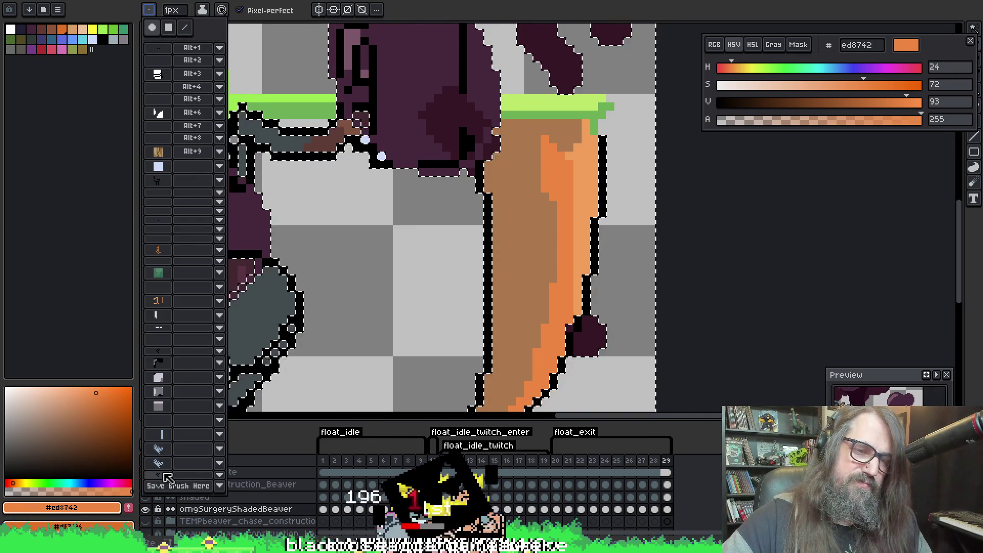
{"action": "left_click", "coordinate": [165, 475]}
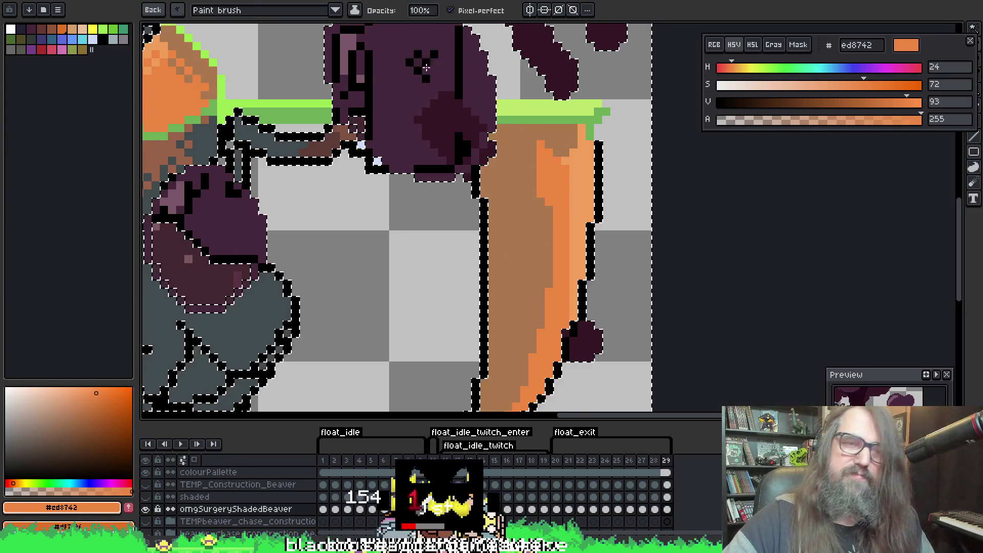
Eyedrop the horn's brown, orange and light orange f19f5a, then save the sprite
{"action": "left_click", "coordinate": [527, 186], "text": "alt"}
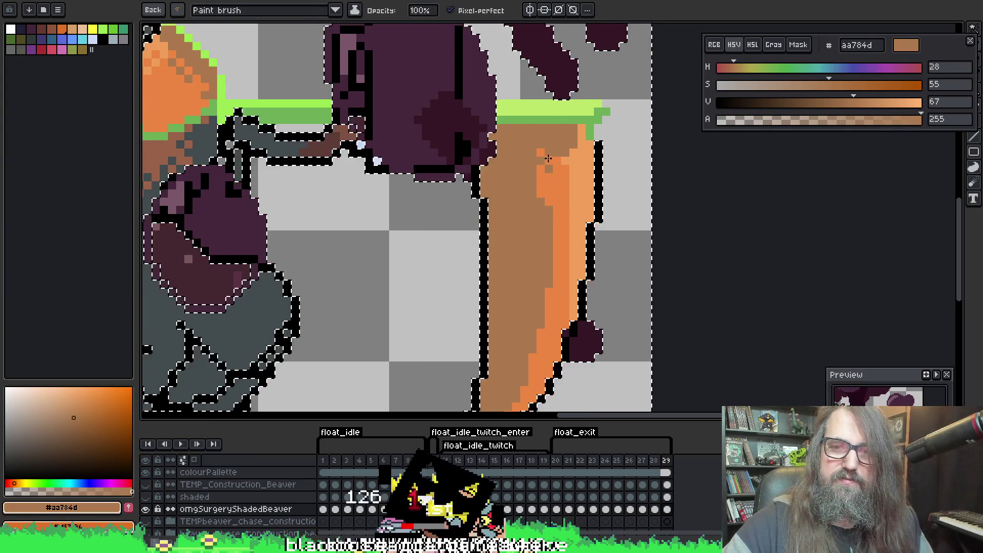
{"action": "left_click", "coordinate": [550, 208], "text": "alt"}
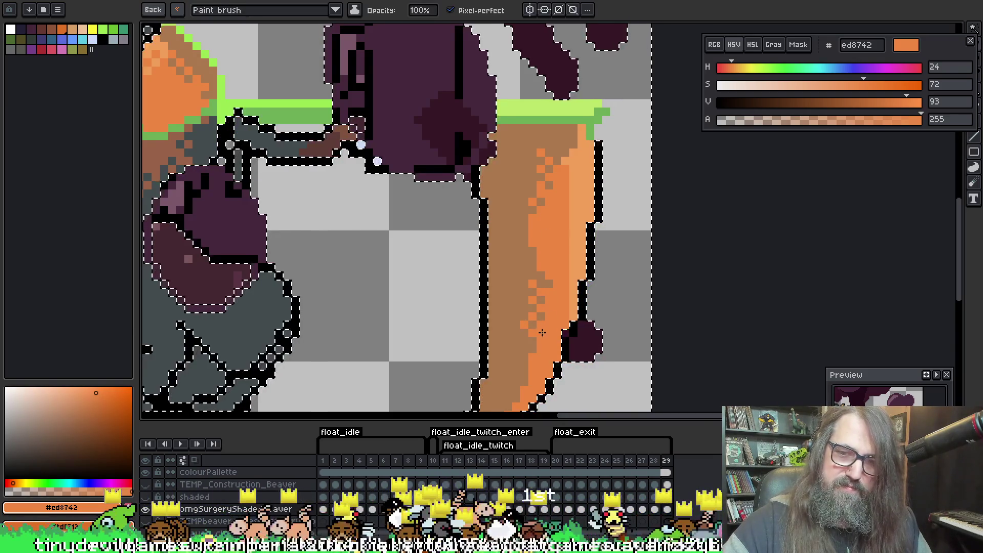
{"action": "scroll", "coordinate": [559, 302], "scroll_direction": "down", "scroll_amount": 3}
{"action": "scroll", "coordinate": [559, 303], "scroll_direction": "left", "scroll_amount": 2}
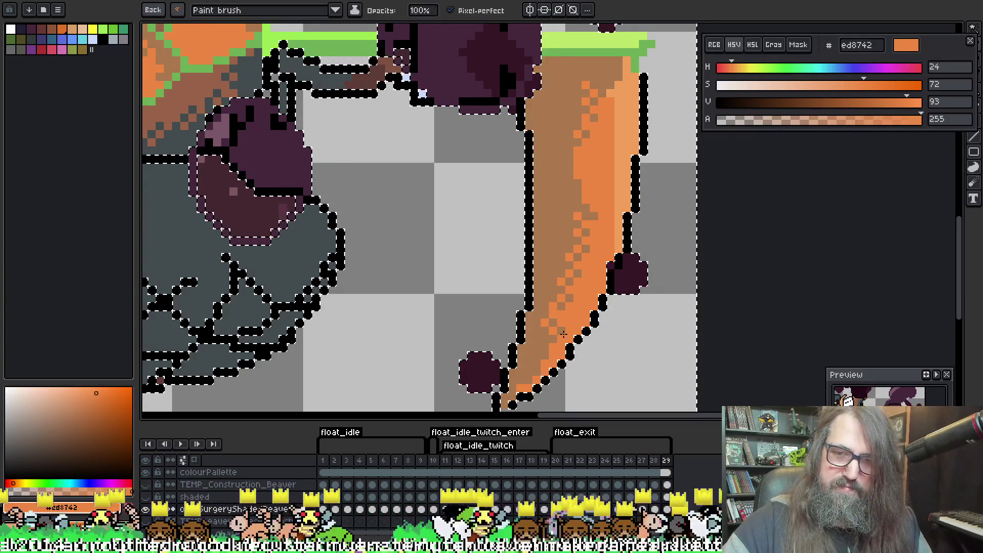
{"action": "left_click", "coordinate": [622, 120], "text": "alt"}
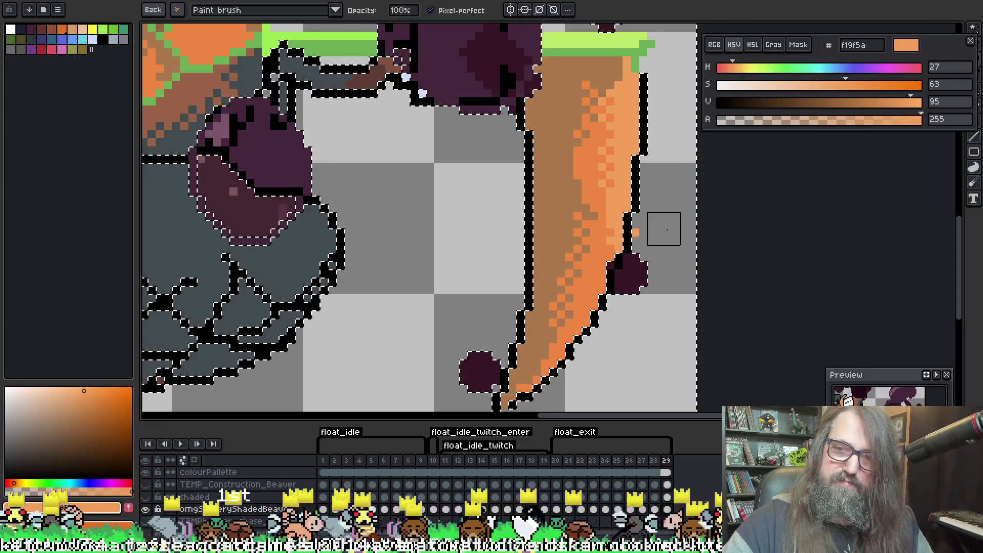
{"action": "key", "text": "ctrl+s"}
{"action": "scroll", "coordinate": [540, 203], "scroll_direction": "down", "scroll_amount": 3}
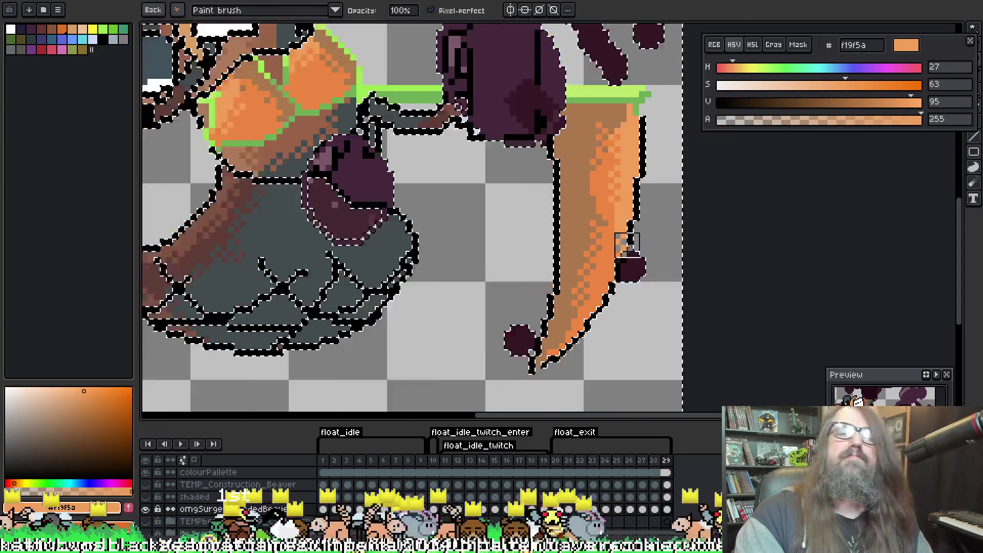
Return to the 1px pencil and sample the green outline and light orange chest colours
{"action": "key", "text": "ctrl+d"}
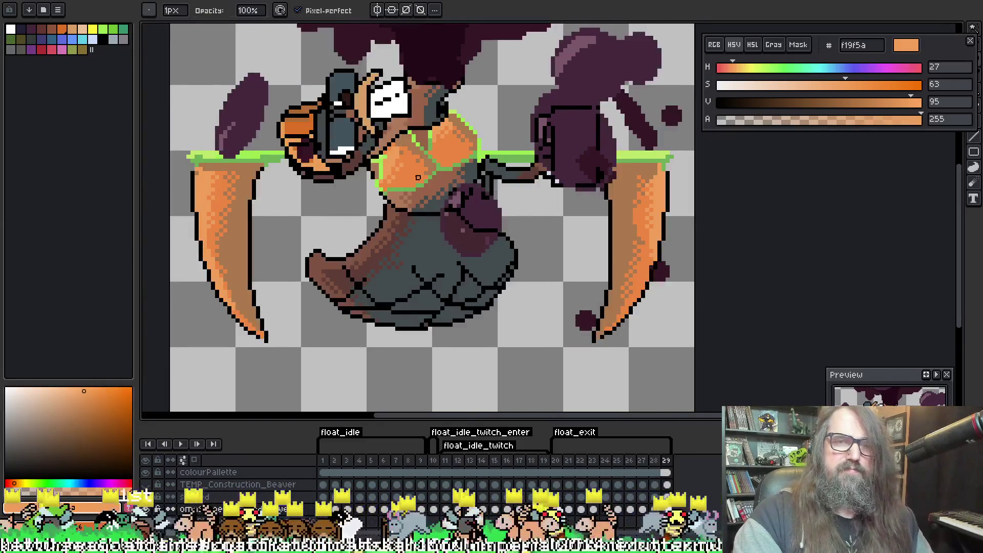
{"action": "scroll", "coordinate": [523, 165], "scroll_direction": "down", "scroll_amount": 2}
{"action": "left_click_drag", "start_coordinate": [523, 165], "coordinate": [530, 210]}
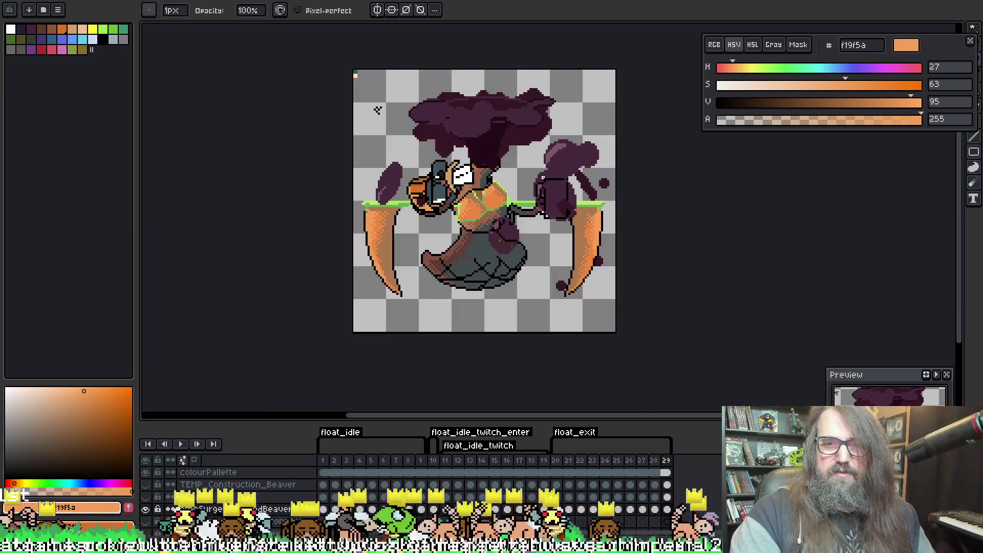
{"action": "scroll", "coordinate": [513, 182], "scroll_direction": "up", "scroll_amount": 2}
{"action": "scroll", "coordinate": [486, 232], "scroll_direction": "up", "scroll_amount": 3}
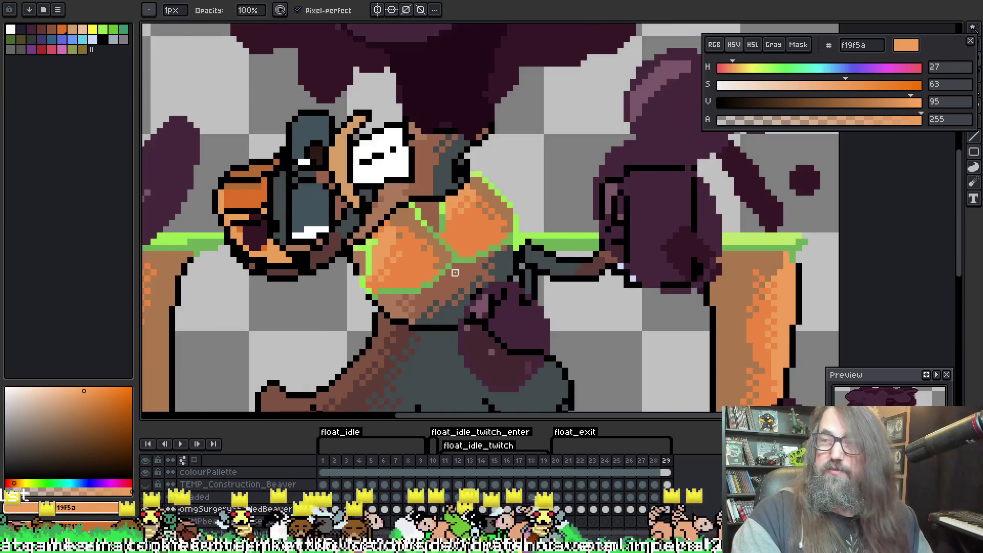
{"action": "key", "text": "i"}
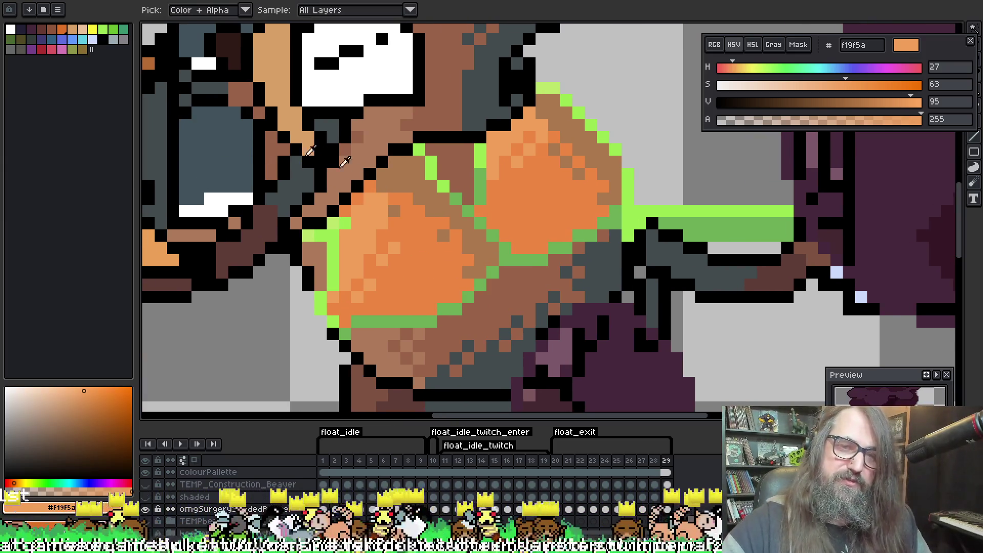
{"action": "left_click", "coordinate": [624, 193]}
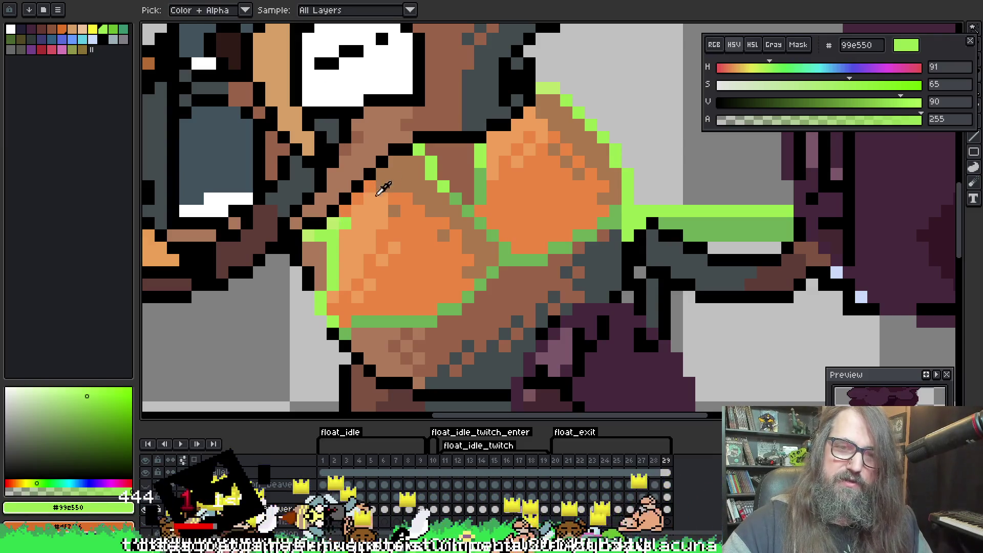
{"action": "left_click", "coordinate": [382, 199]}
Pick the mid orange from the chest, paint a pixel near the outline, then undo it
{"action": "key", "text": "b"}
{"action": "key", "text": "i"}
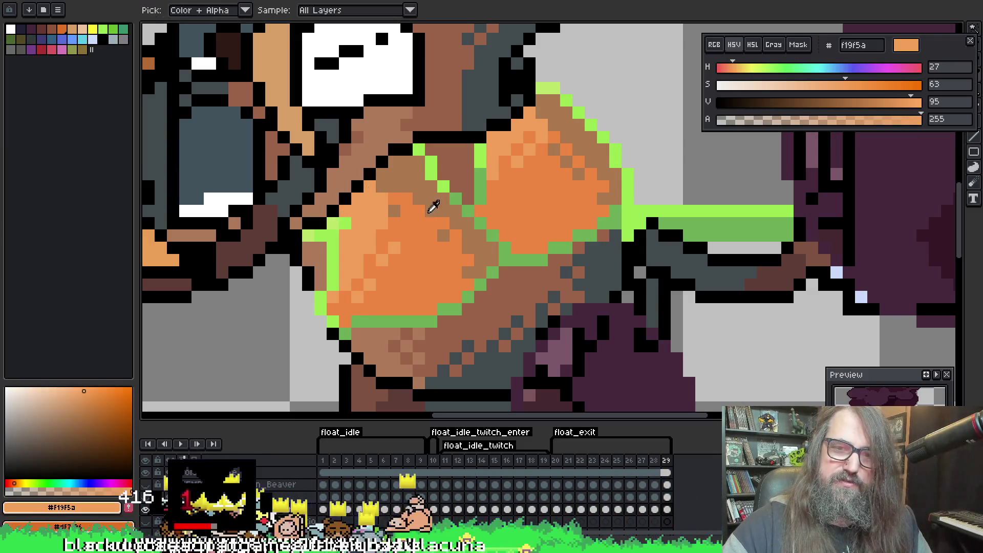
{"action": "key", "text": "b"}
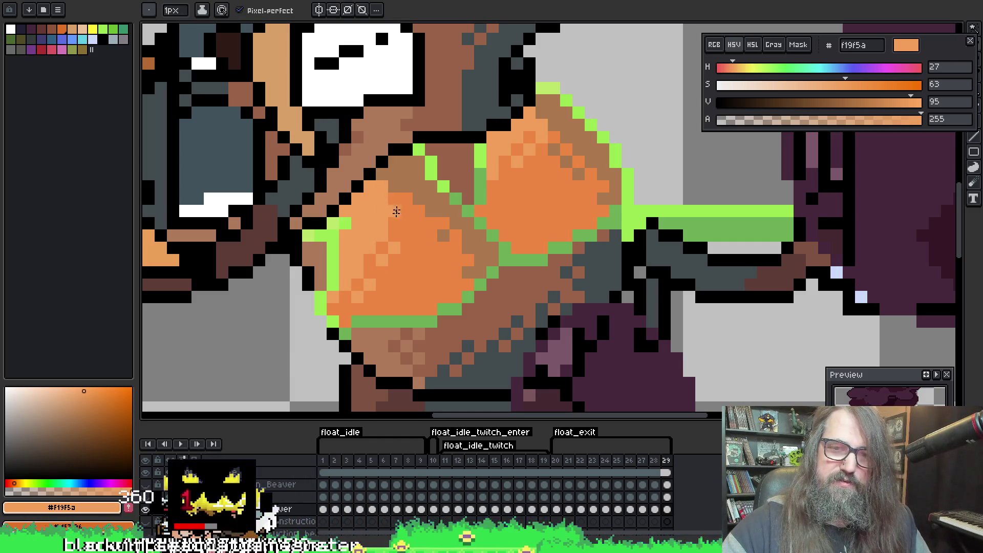
{"action": "left_click", "coordinate": [384, 196], "text": "alt"}
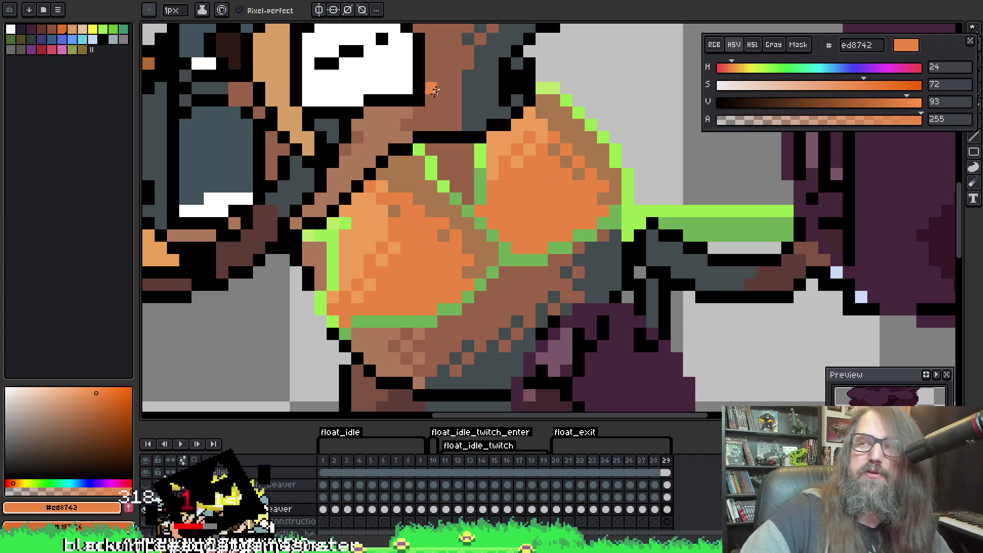
{"action": "left_click", "coordinate": [387, 181]}
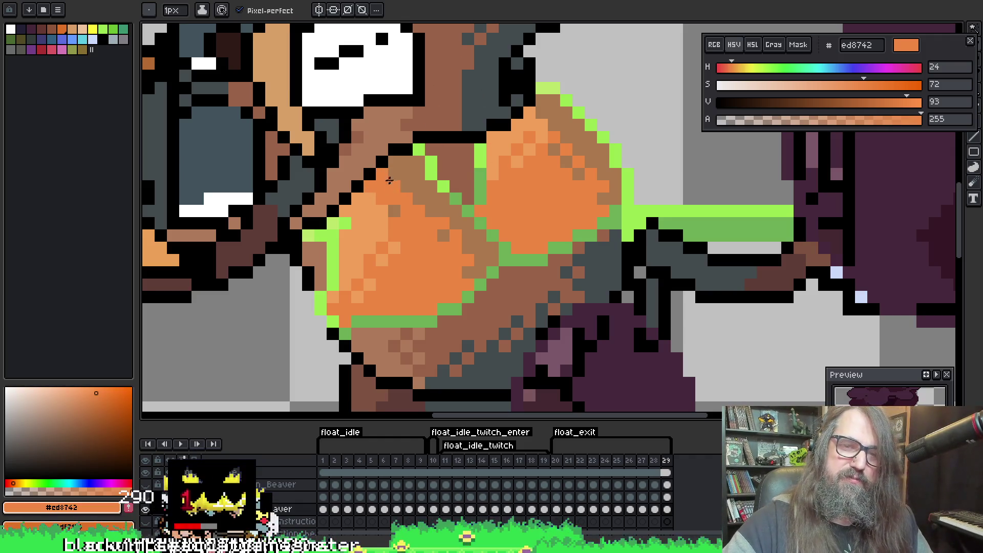
{"action": "key", "text": "ctrl+z"}
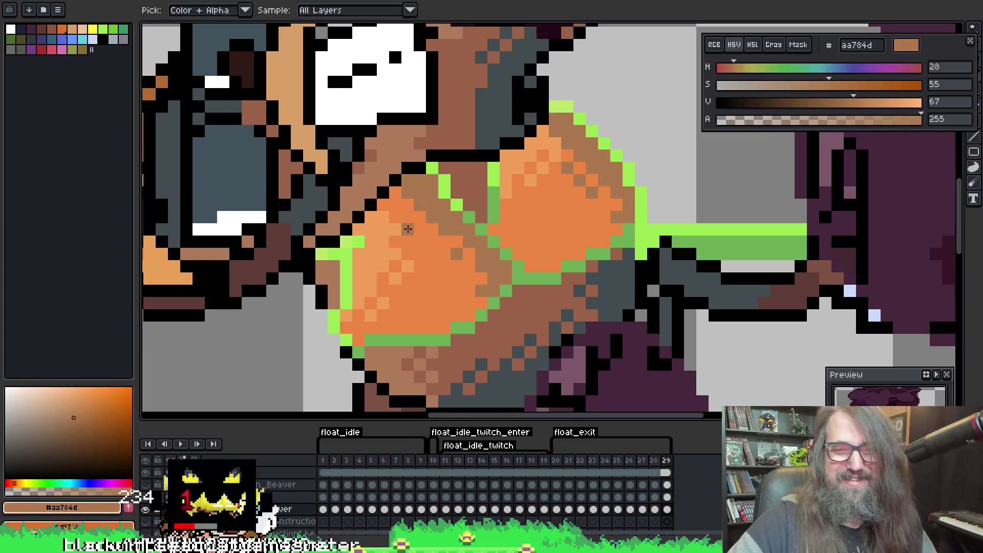
Compare frame 29's paw against frame 1 and paint a brown pixel into the paw outline
{"action": "key", "text": "space"}
{"action": "mouse_move", "coordinate": [530, 192]}
{"action": "left_mouse_down"}
{"action": "mouse_move", "coordinate": [355, 226]}
{"action": "mouse_move", "coordinate": [362, 103]}
{"action": "mouse_move", "coordinate": [417, 88]}
{"action": "mouse_move", "coordinate": [361, 147]}
{"action": "left_mouse_up"}
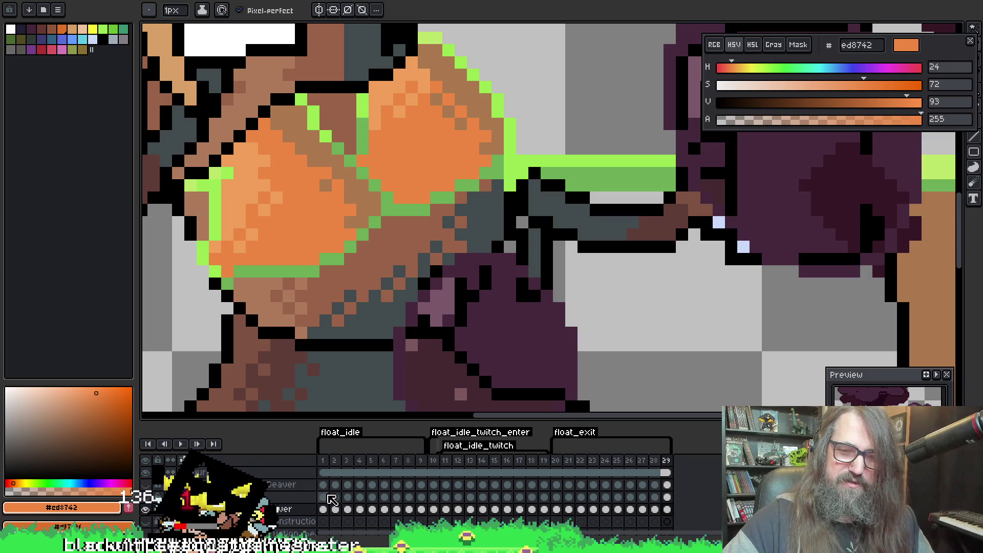
{"action": "left_click", "coordinate": [324, 508]}
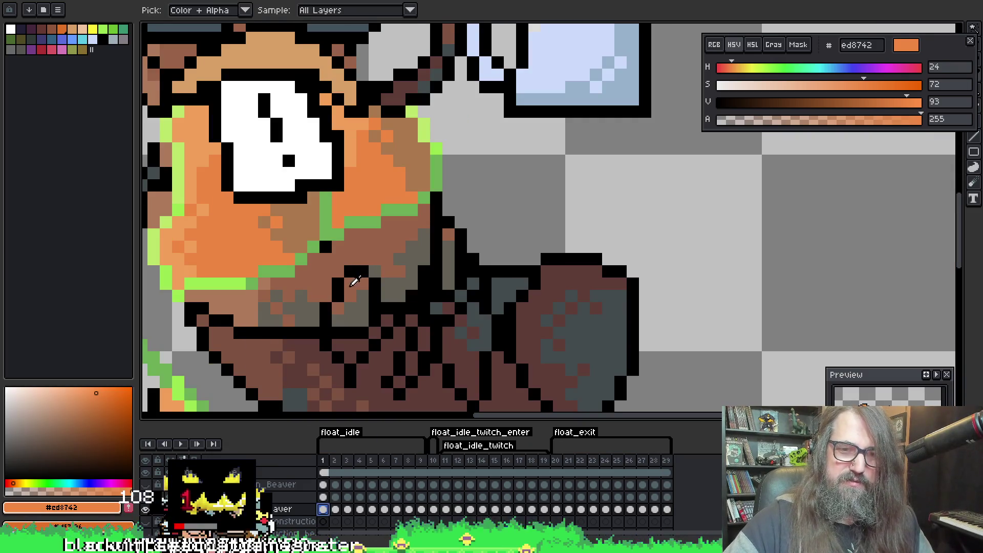
{"action": "left_click", "coordinate": [620, 323], "text": "alt"}
{"action": "left_click", "coordinate": [668, 510]}
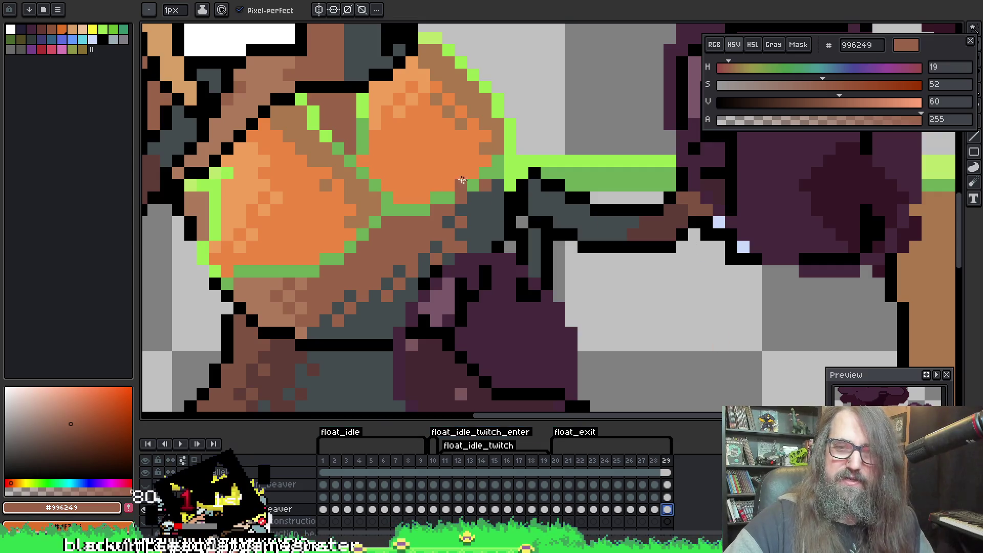
{"action": "left_click", "coordinate": [535, 234]}
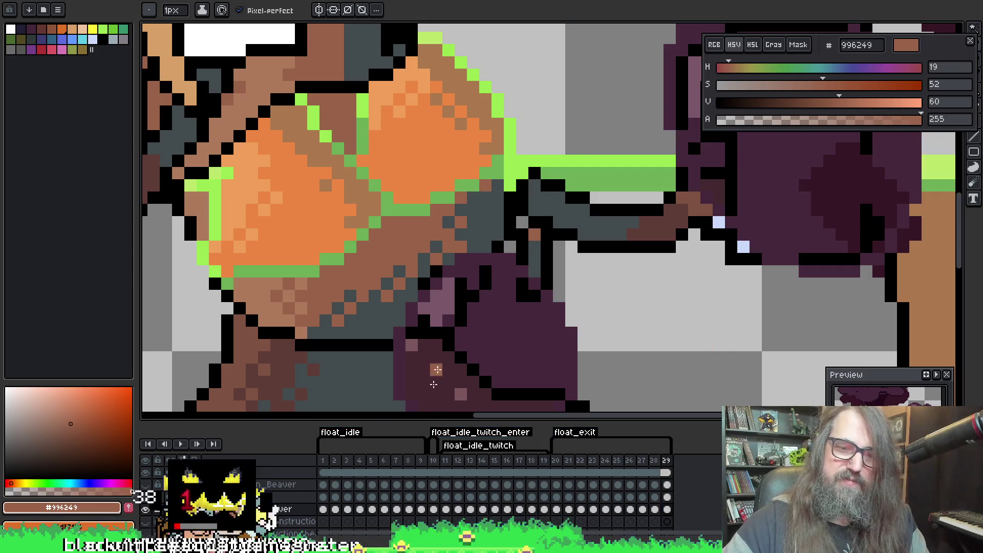
{"action": "left_click", "coordinate": [323, 510]}
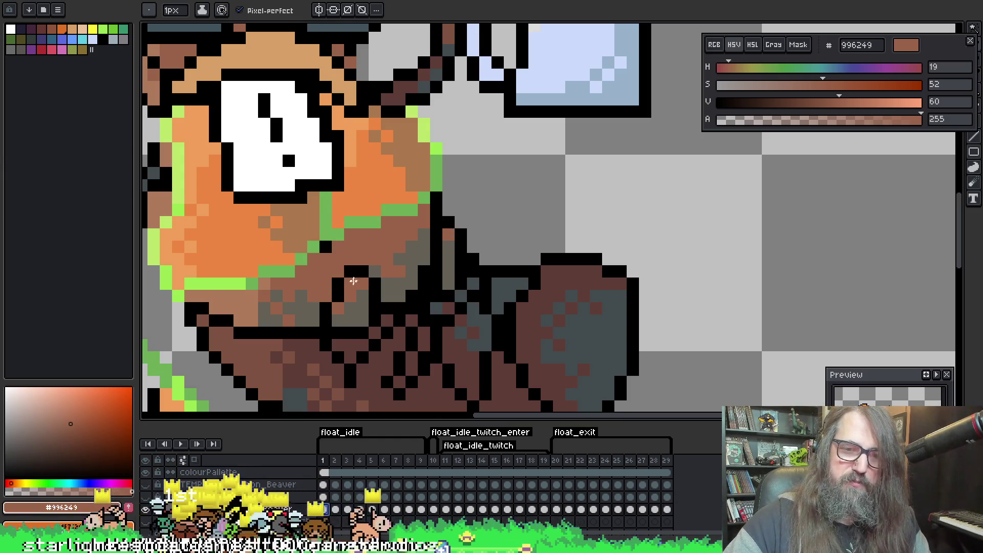
On frame 28, try a dark grey column on the paw, undo it, and pick brown #996249
{"action": "left_click", "coordinate": [667, 485]}
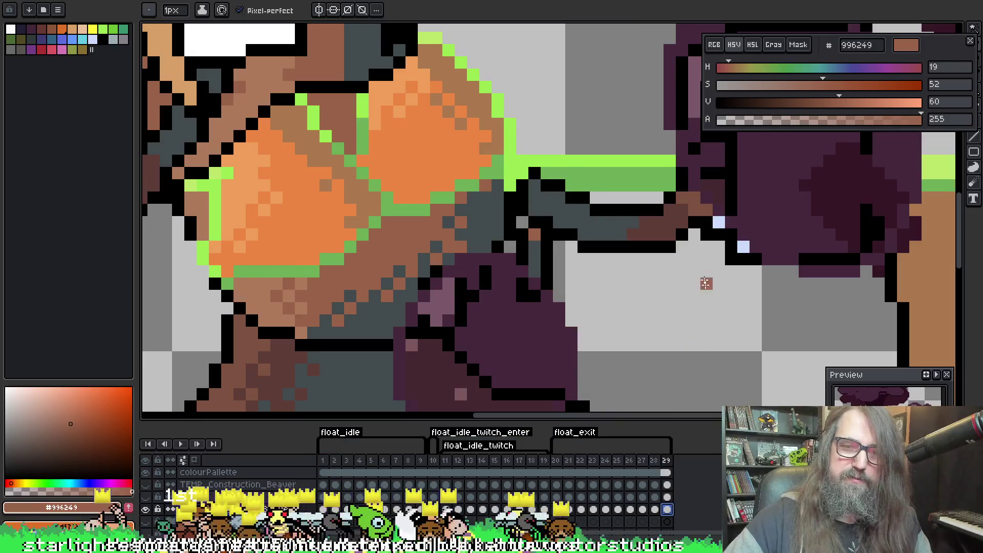
{"action": "left_click", "coordinate": [655, 485]}
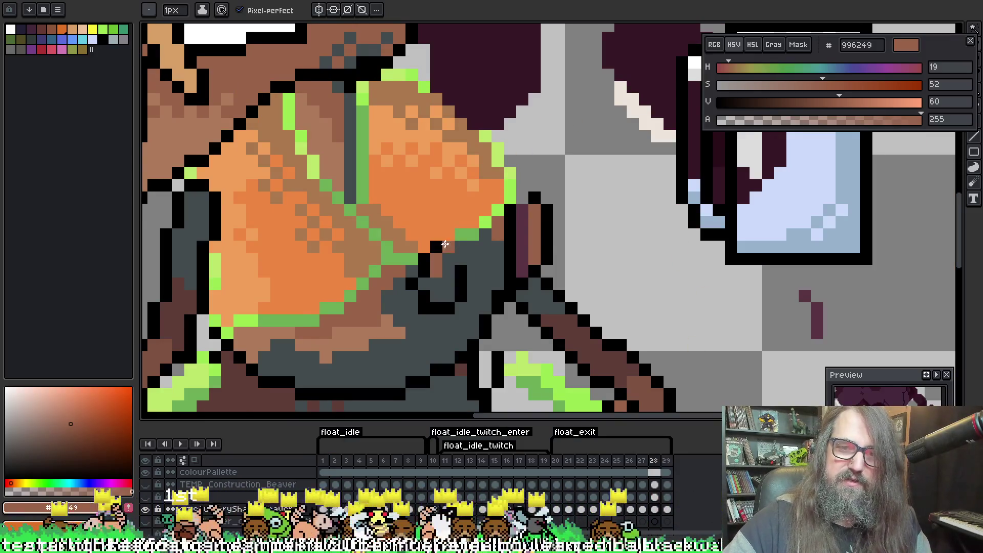
{"action": "left_click", "coordinate": [471, 272], "text": "alt"}
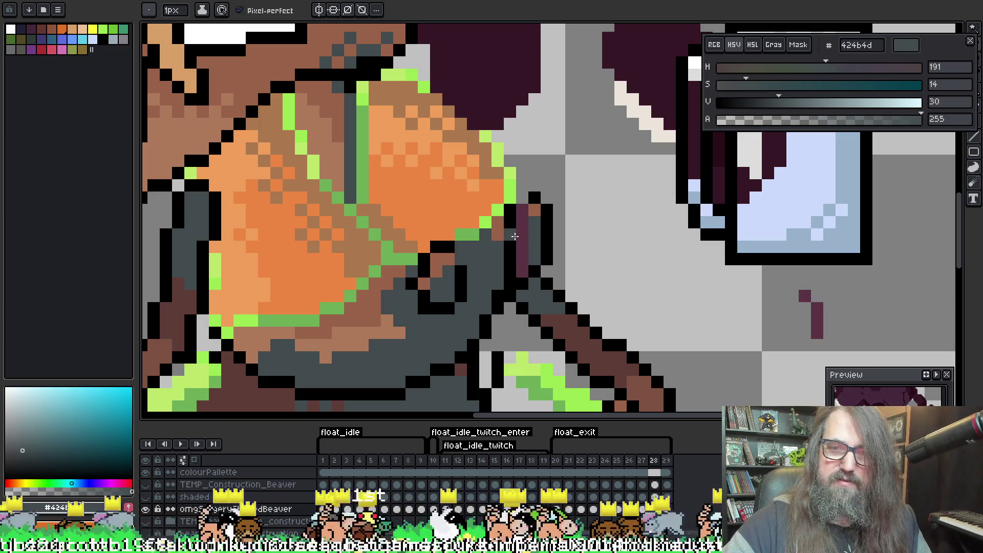
{"action": "key", "text": "alt"}
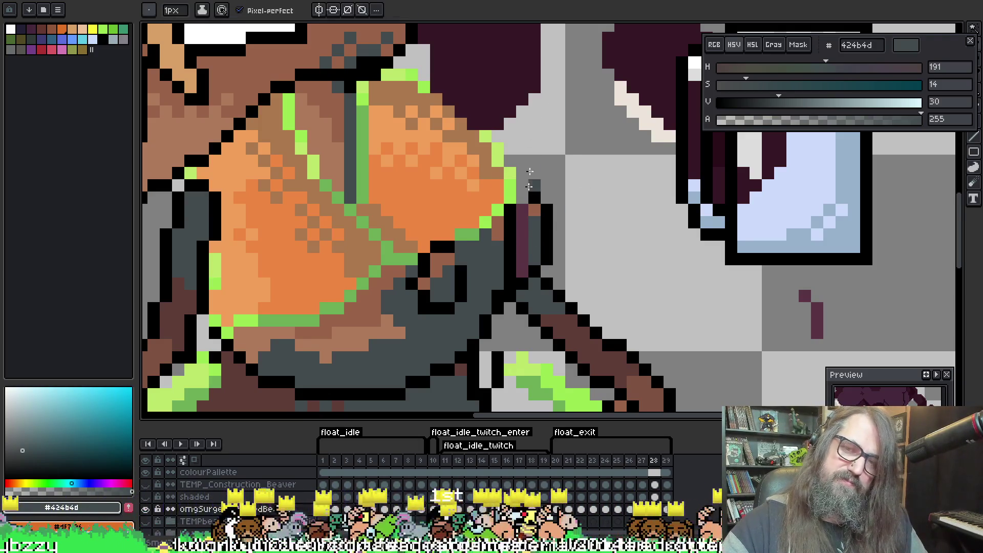
{"action": "left_click_drag", "start_coordinate": [522, 234], "coordinate": [521, 269]}
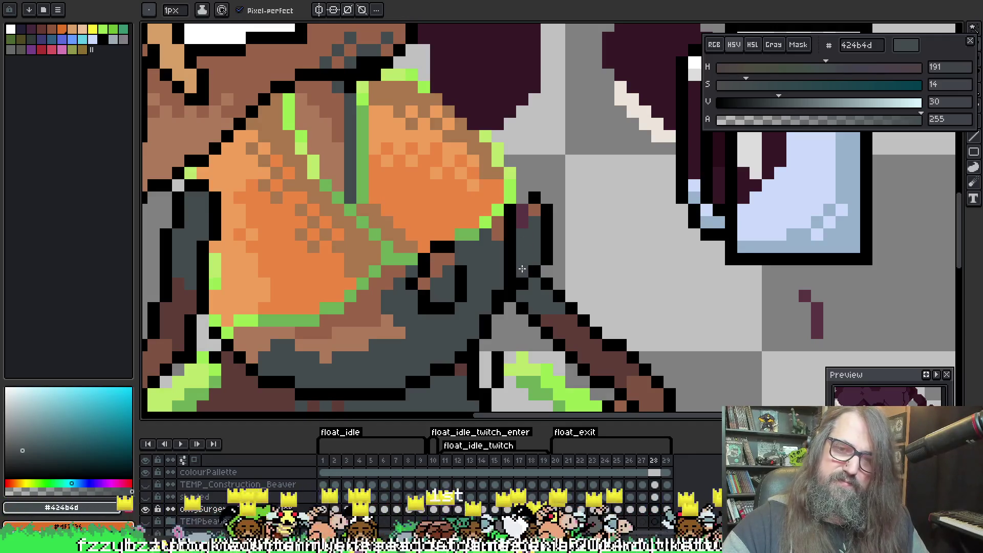
{"action": "key", "text": "ctrl+z"}
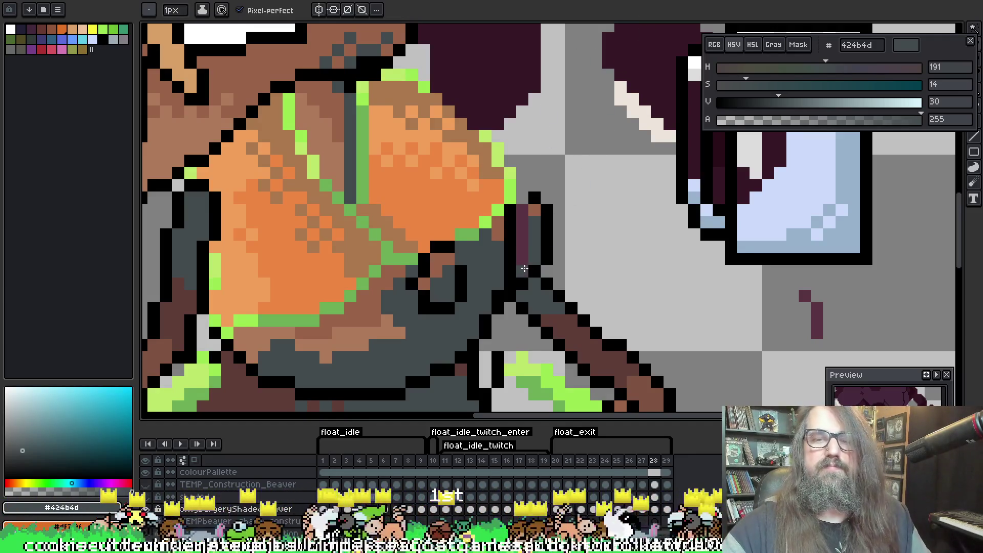
{"action": "key", "text": "alt"}
{"action": "left_click", "coordinate": [532, 216]}
On frame 27, add brown paw pixels and a short brown line, and repaint two pixels dark grey #424b4d
{"action": "key", "text": "Left"}
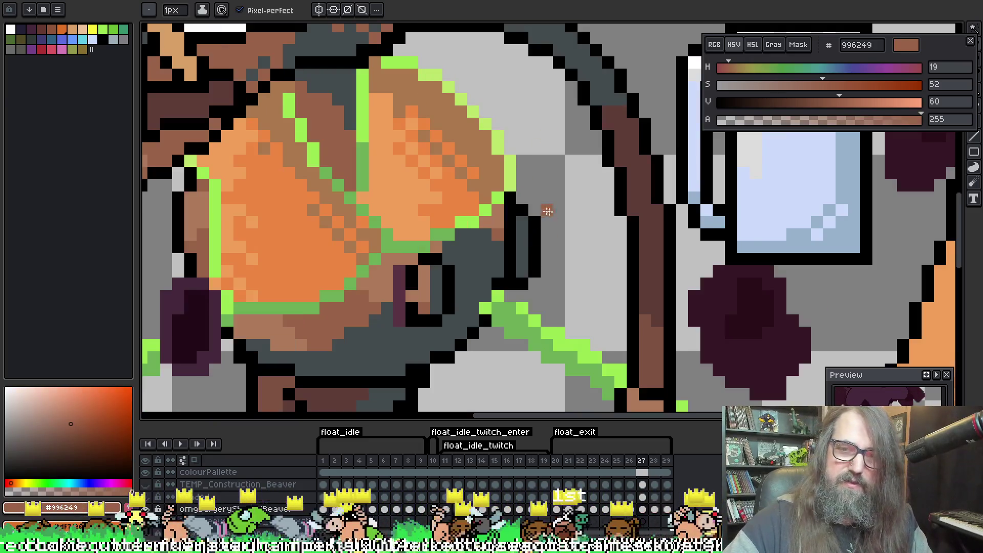
{"action": "left_click", "coordinate": [522, 221]}
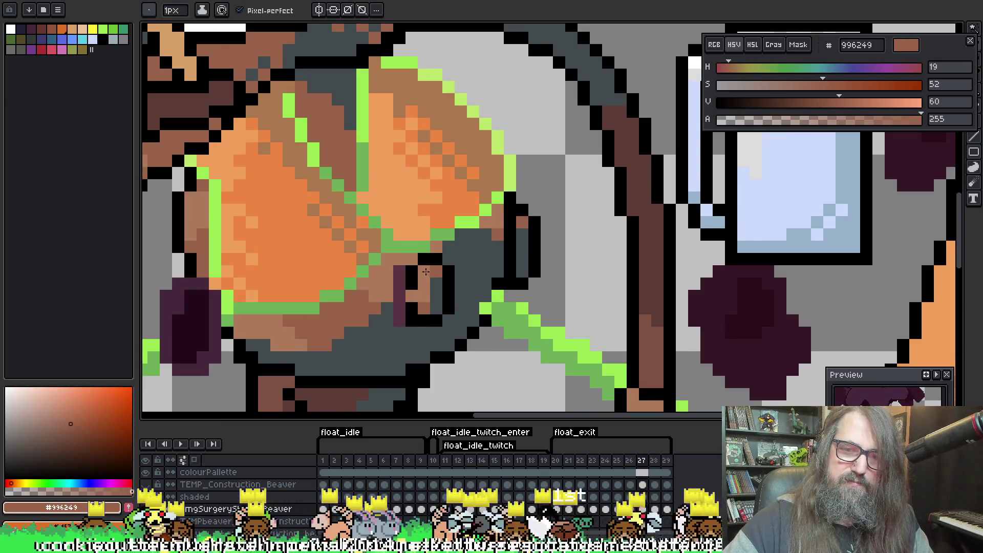
{"action": "left_click_drag", "start_coordinate": [418, 295], "coordinate": [423, 272]}
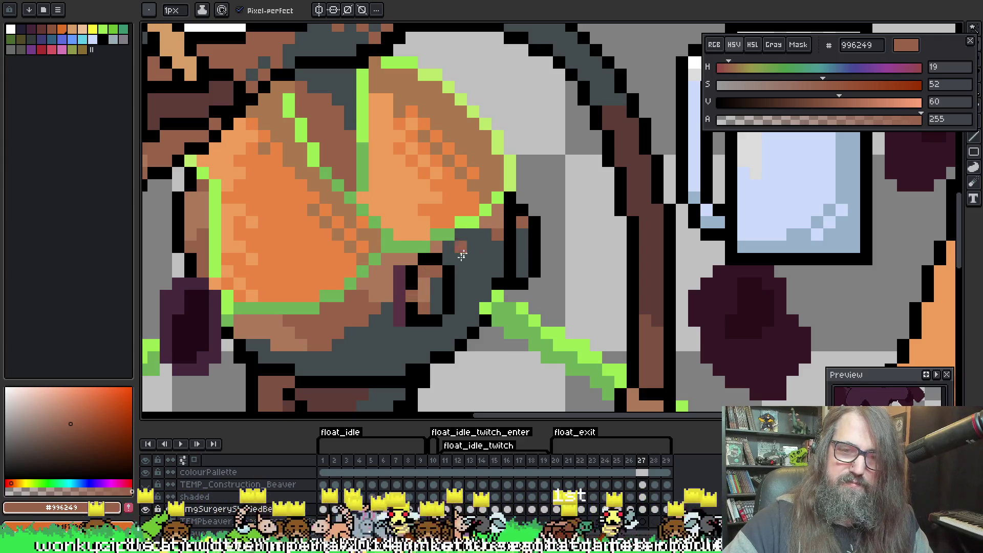
{"action": "key", "text": "alt"}
{"action": "left_click", "coordinate": [436, 294], "text": "alt"}
{"action": "left_click", "coordinate": [429, 294]}
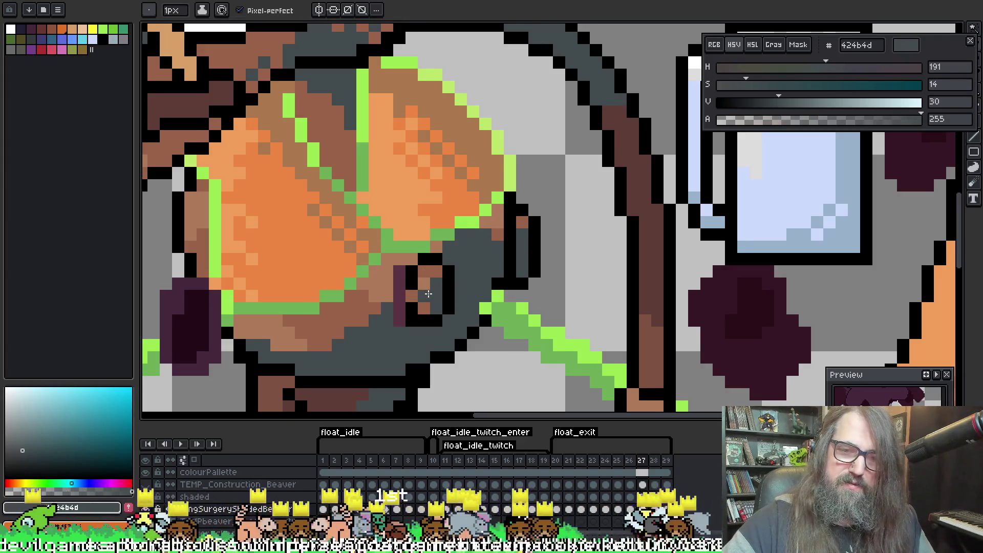
{"action": "left_click", "coordinate": [424, 307]}
{"action": "left_click", "coordinate": [425, 284], "text": "alt"}
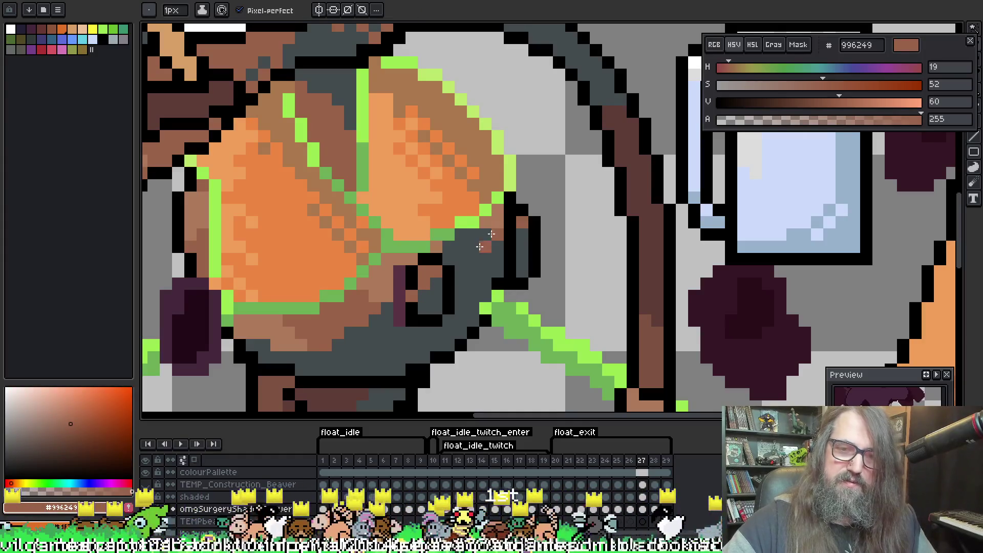
{"action": "key", "text": "Left"}
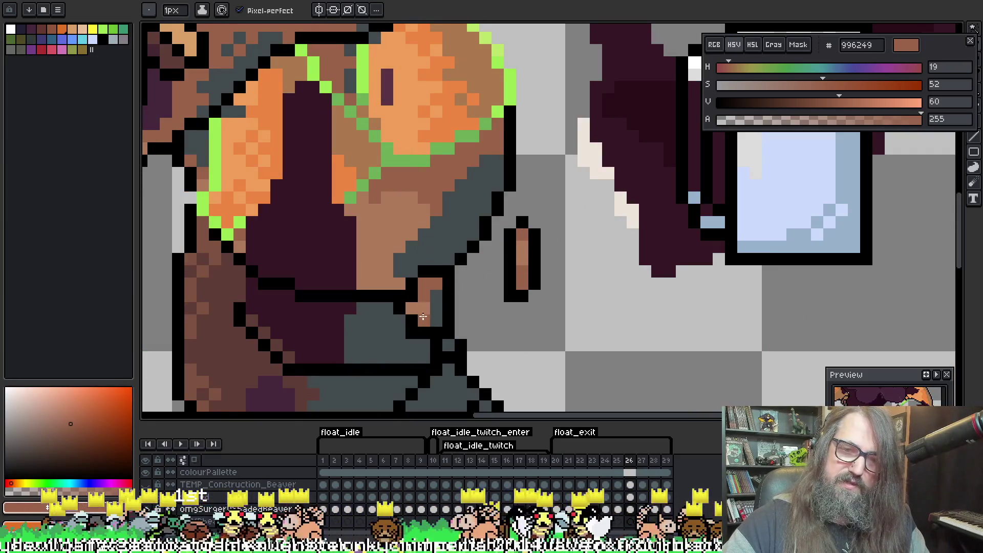
{"action": "key", "text": "Right"}
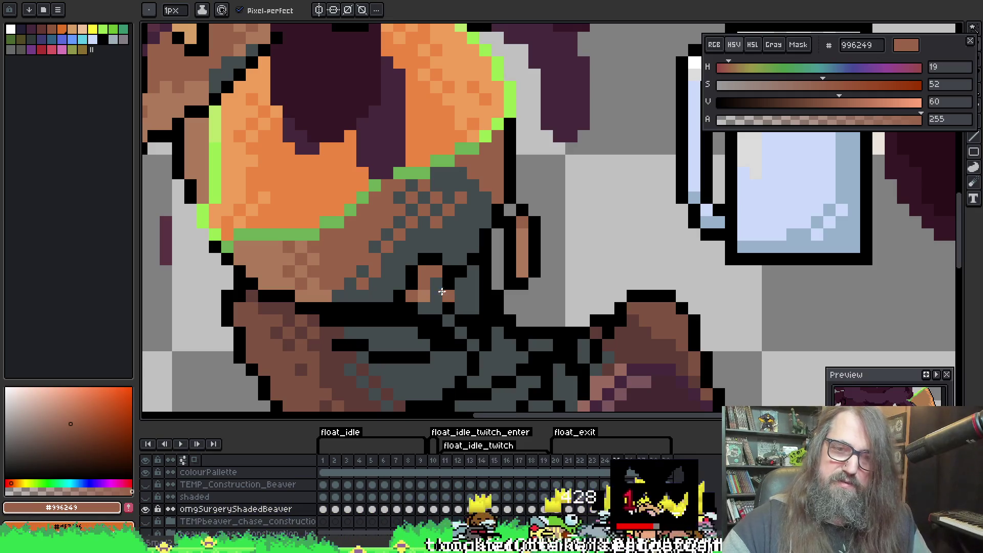
Alternate dark grey #424b4d and brown #996249 while touching up the paw on frame 25
{"action": "left_click", "coordinate": [429, 276], "text": "alt"}
{"action": "left_click", "coordinate": [522, 234], "text": "alt"}
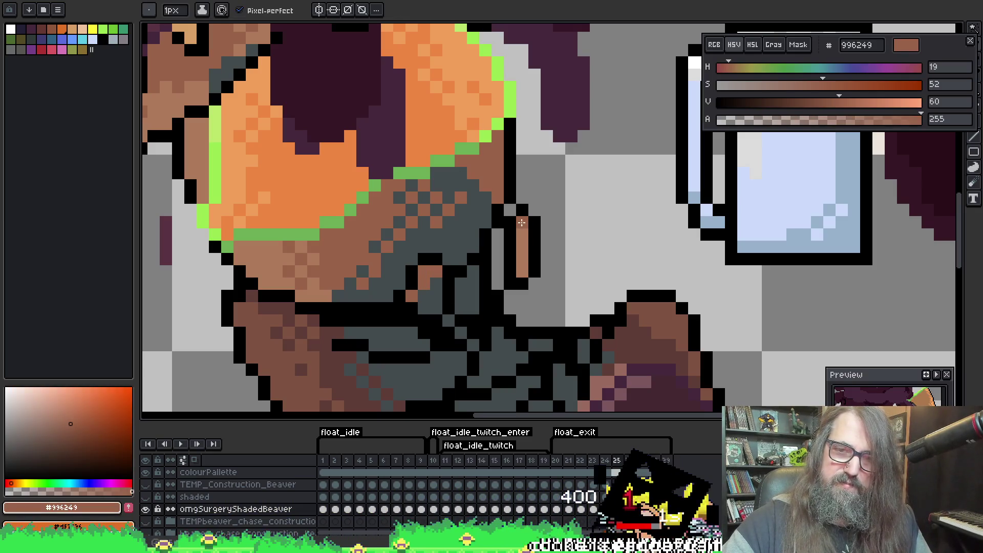
{"action": "left_click", "coordinate": [413, 285], "text": "alt"}
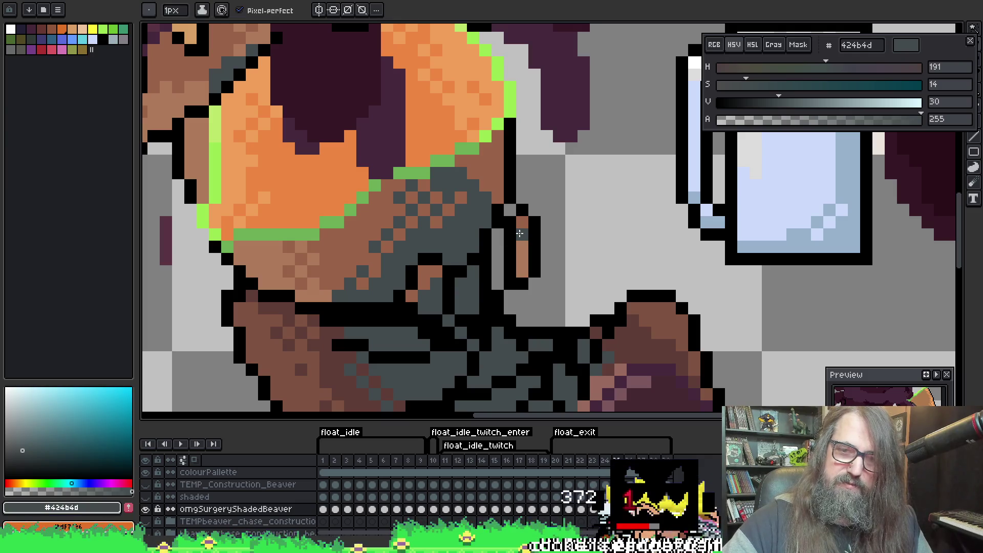
{"action": "left_click", "coordinate": [523, 222], "text": "alt"}
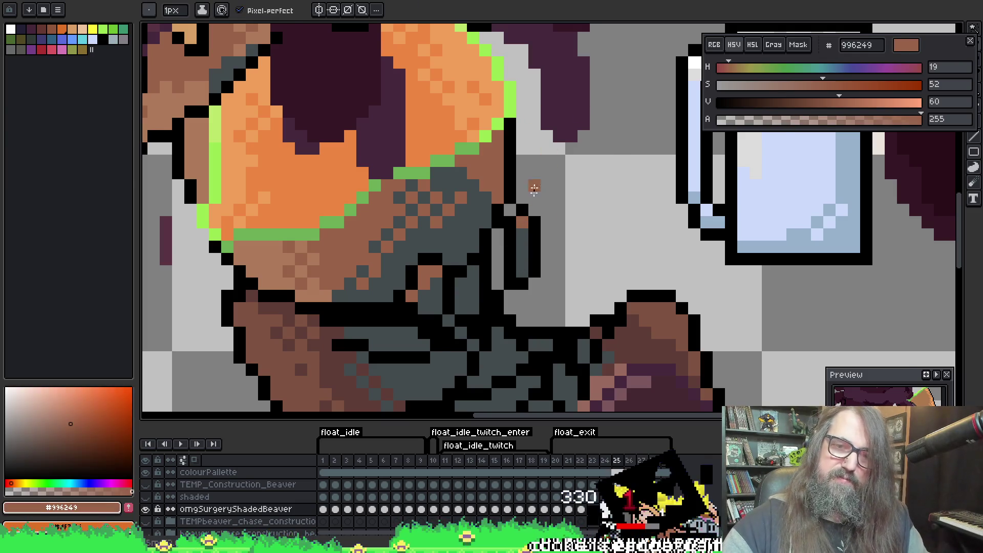
On frame 24, paint a column of paw pixels black and add a brown paw pixel
{"action": "key", "text": "Left"}
{"action": "key", "text": "alt"}
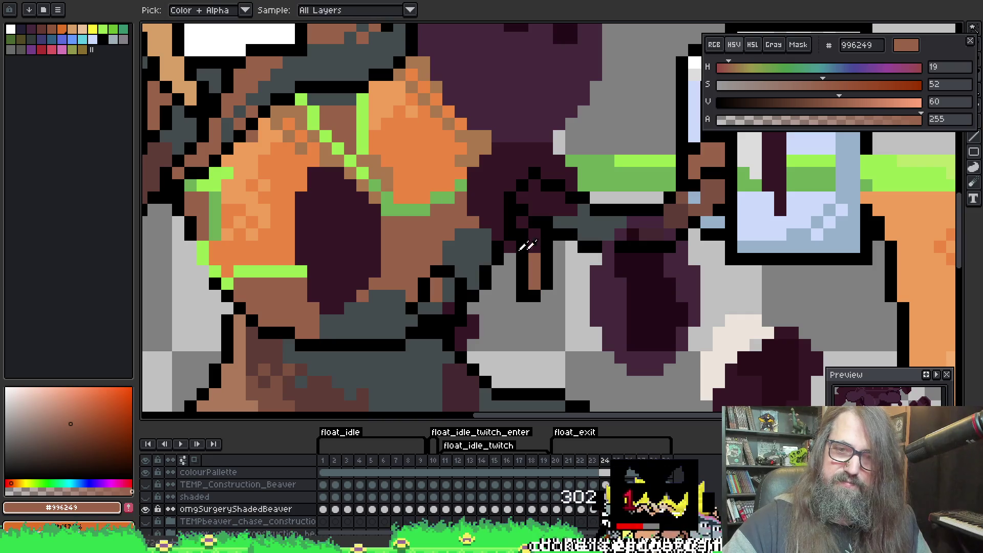
{"action": "left_click", "coordinate": [454, 288], "text": "alt"}
{"action": "left_click_drag", "start_coordinate": [534, 281], "coordinate": [535, 257]}
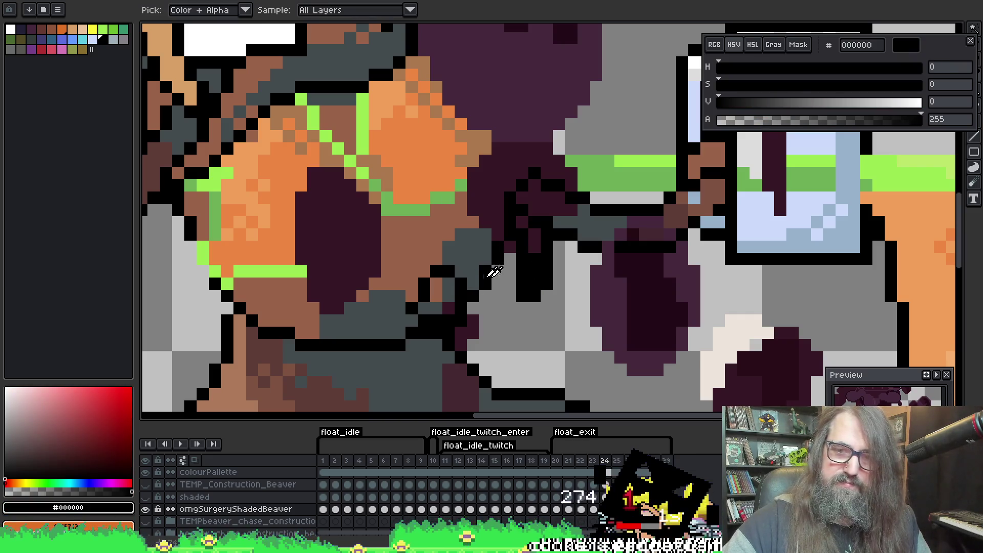
{"action": "left_click", "coordinate": [440, 281], "text": "alt"}
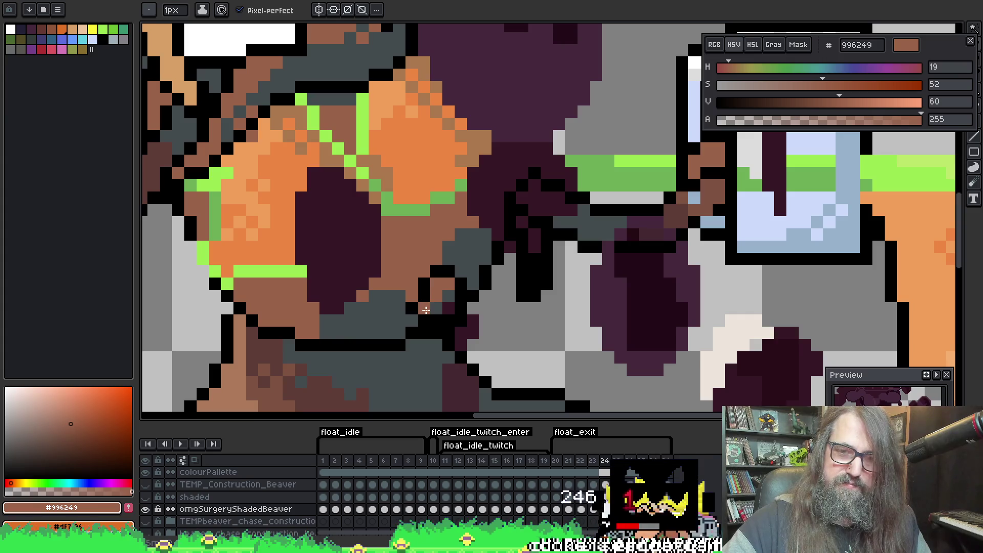
{"action": "key", "text": "Left"}
{"action": "key", "text": "Right"}
{"action": "left_click", "coordinate": [448, 297]}
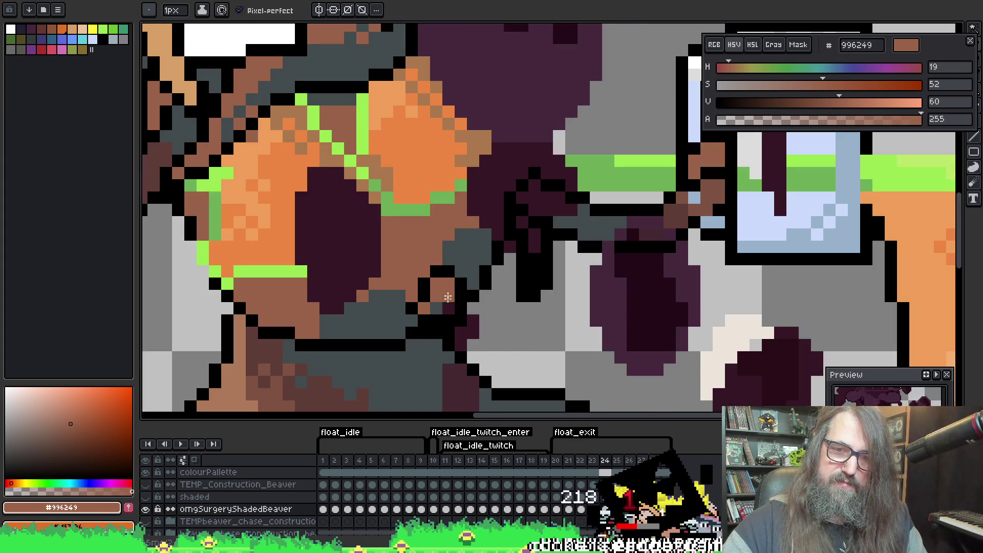
On frame 23, add a brown paw pixel and paint a column of pixels dark grey
{"action": "key", "text": "Left"}
{"action": "left_click", "coordinate": [439, 261]}
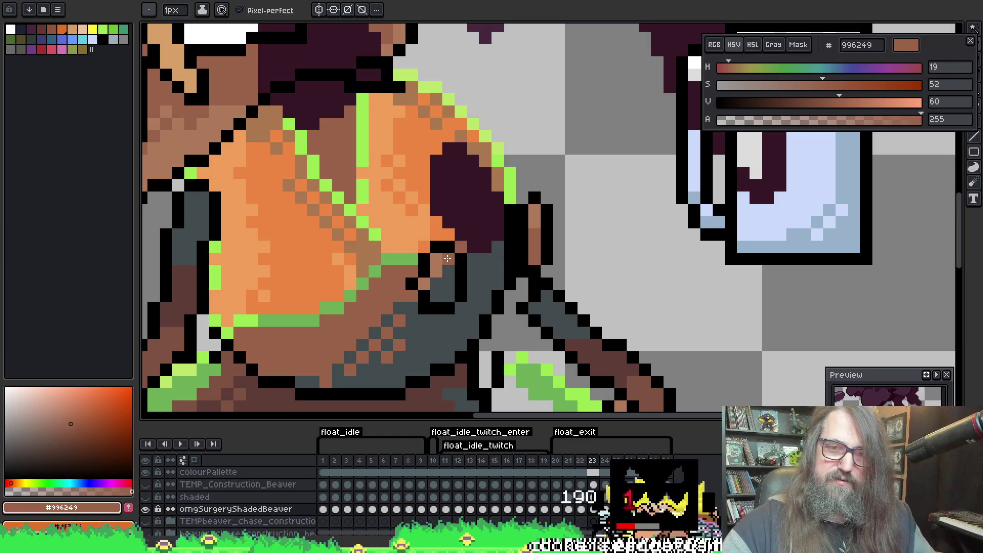
{"action": "left_click", "coordinate": [428, 278], "text": "alt"}
{"action": "left_click", "coordinate": [435, 285], "text": "alt"}
{"action": "left_click_drag", "start_coordinate": [535, 221], "coordinate": [534, 260]}
Touch up the paw on frames 22 and 21 with brown, black outline and dark grey
{"action": "key", "text": "comma"}
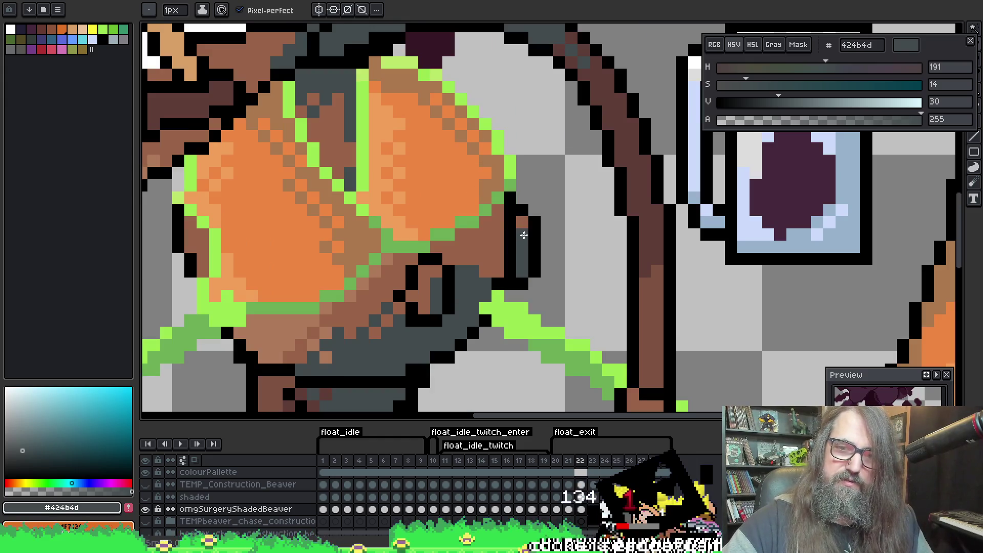
{"action": "key", "text": "alt"}
{"action": "left_click", "coordinate": [423, 268], "text": "alt"}
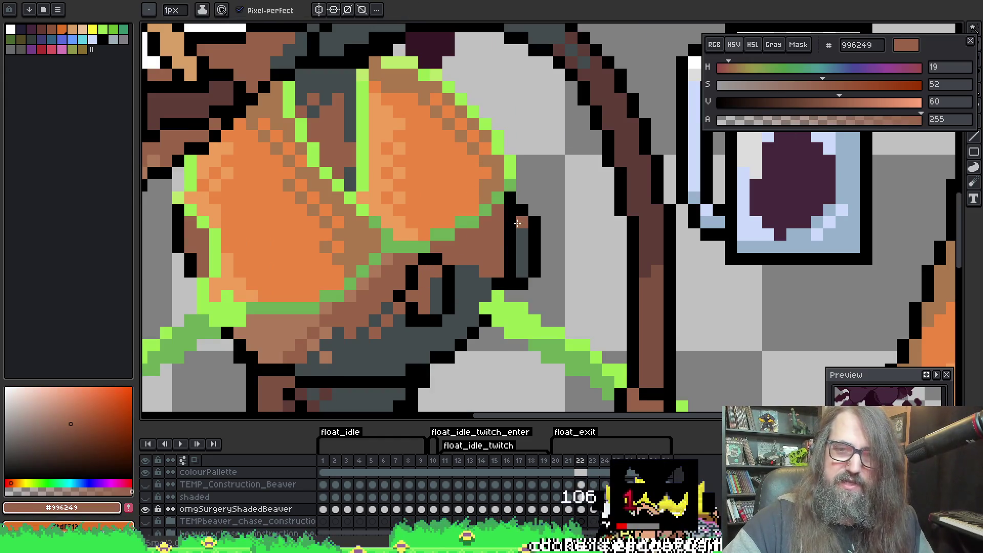
{"action": "key", "text": "comma"}
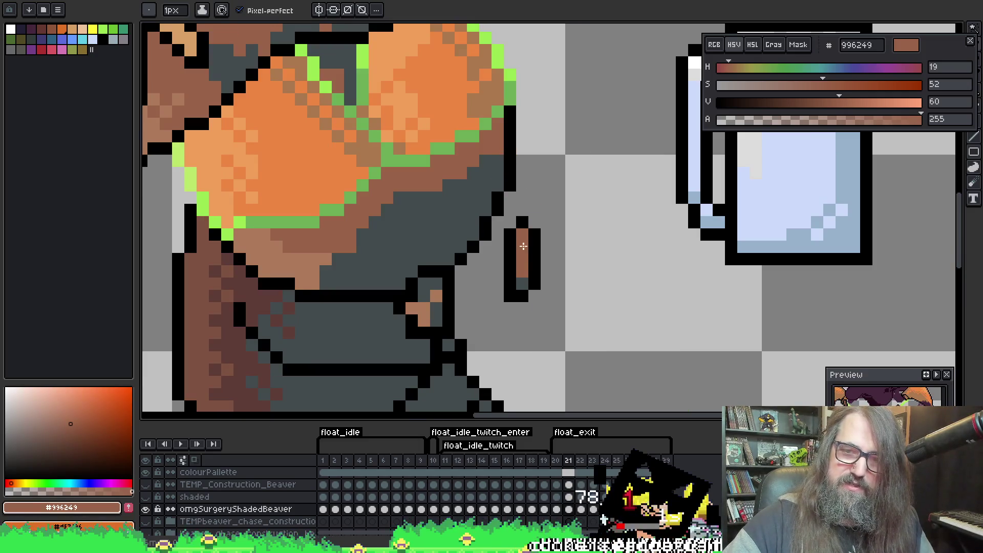
{"action": "key", "text": "alt"}
{"action": "key", "text": "alt"}
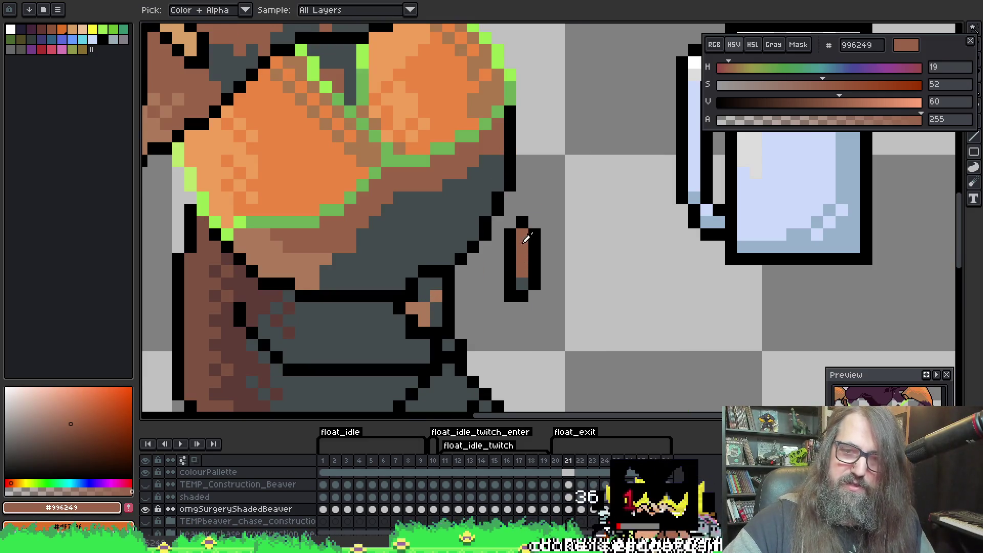
{"action": "left_click", "coordinate": [432, 276], "text": "alt"}
{"action": "left_click", "coordinate": [525, 231], "text": "alt"}
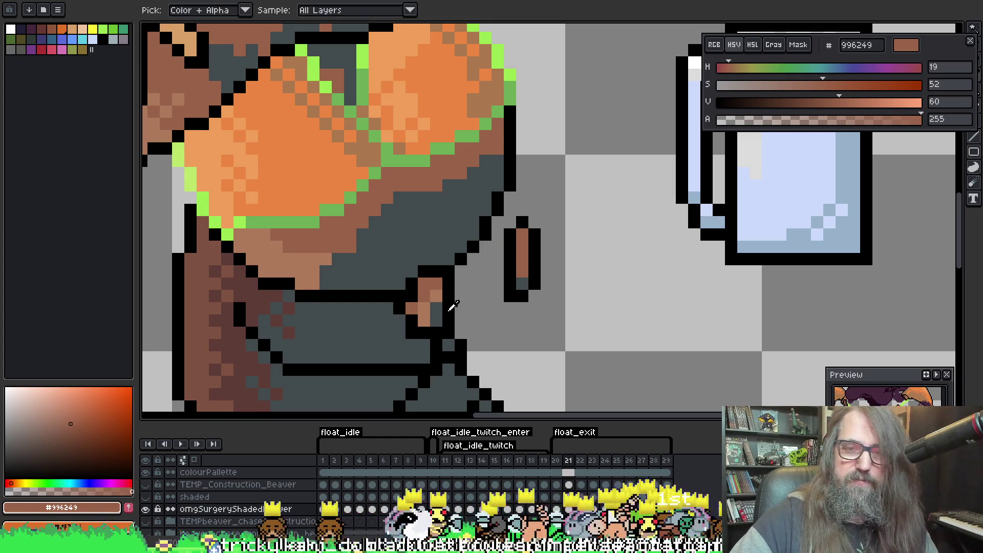
{"action": "left_click", "coordinate": [439, 303], "text": "alt"}
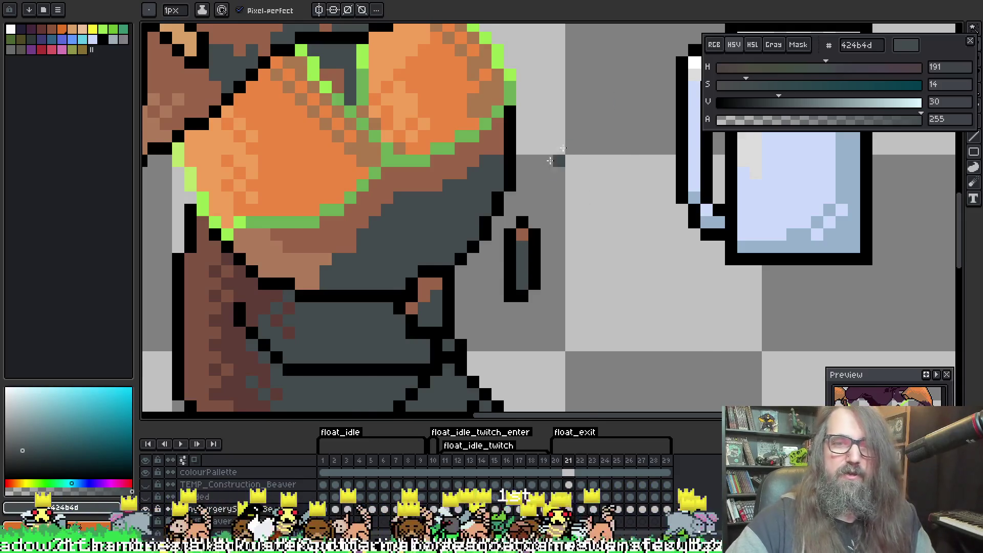
Turn frame 20's brown paw column dark grey; on frame 19 make a stray pixel black and a grey one brown
{"action": "key", "text": "Left"}
{"action": "left_click", "coordinate": [451, 291], "text": "alt"}
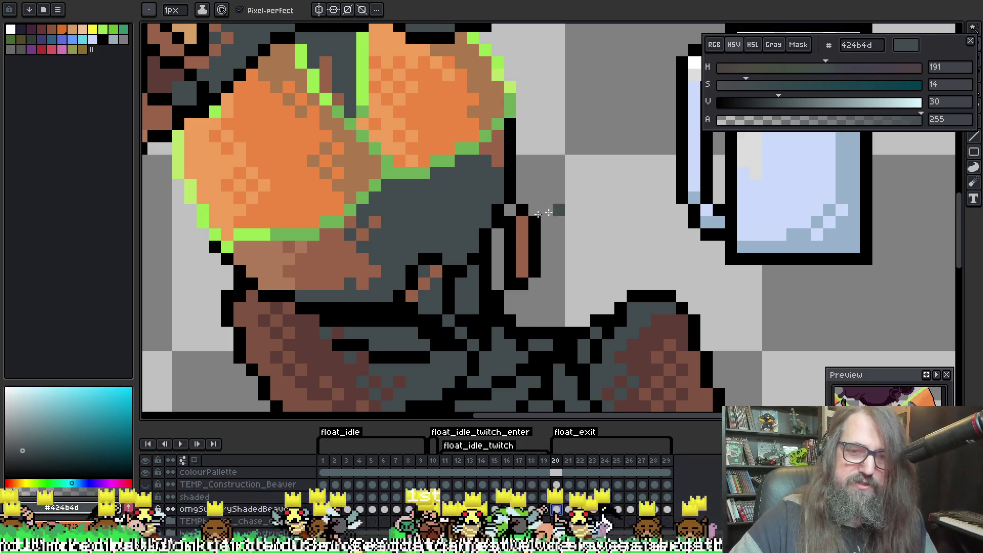
{"action": "key", "text": "alt"}
{"action": "left_click_drag", "start_coordinate": [521, 230], "coordinate": [520, 267]}
{"action": "key", "text": "alt"}
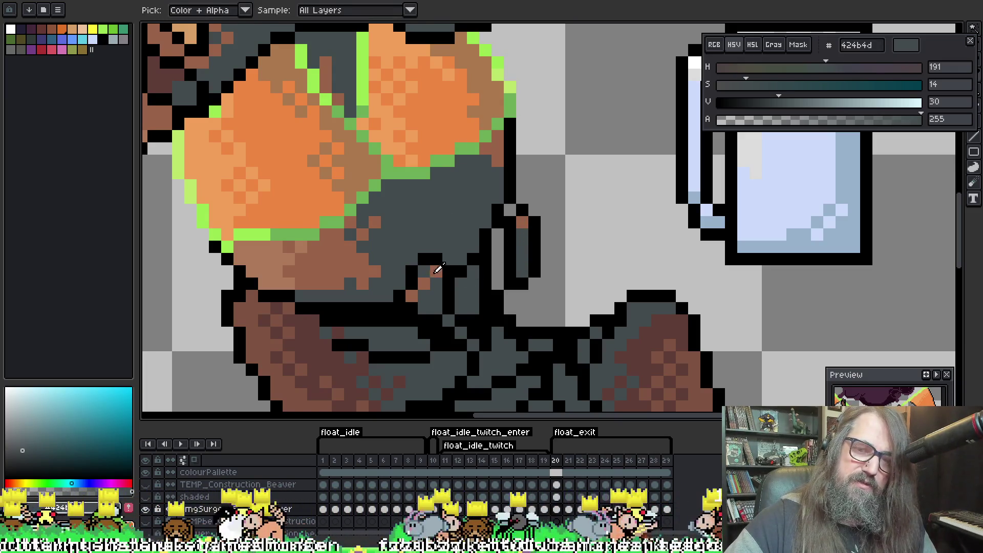
{"action": "left_click", "coordinate": [433, 271], "text": "alt"}
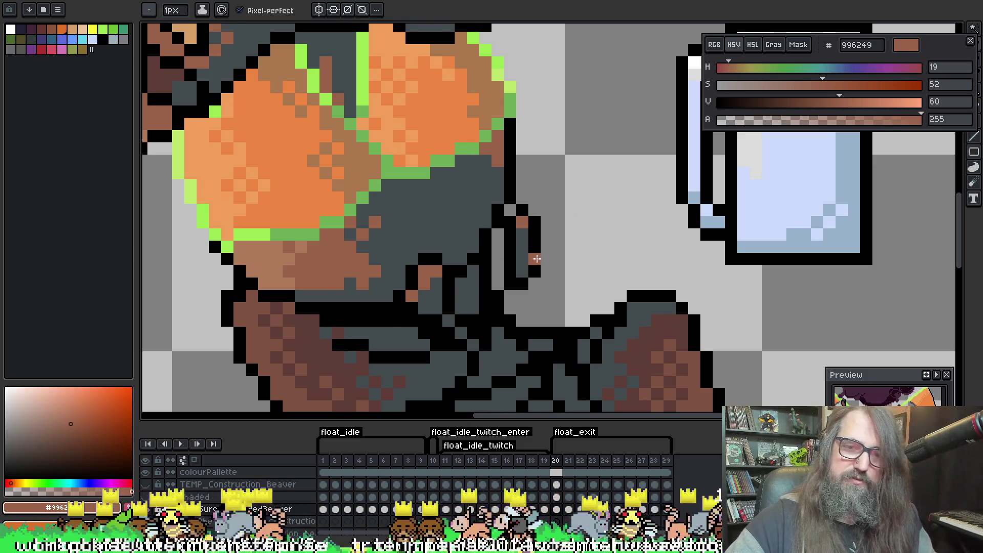
{"action": "key", "text": "comma"}
{"action": "key", "text": "period"}
{"action": "key", "text": "comma"}
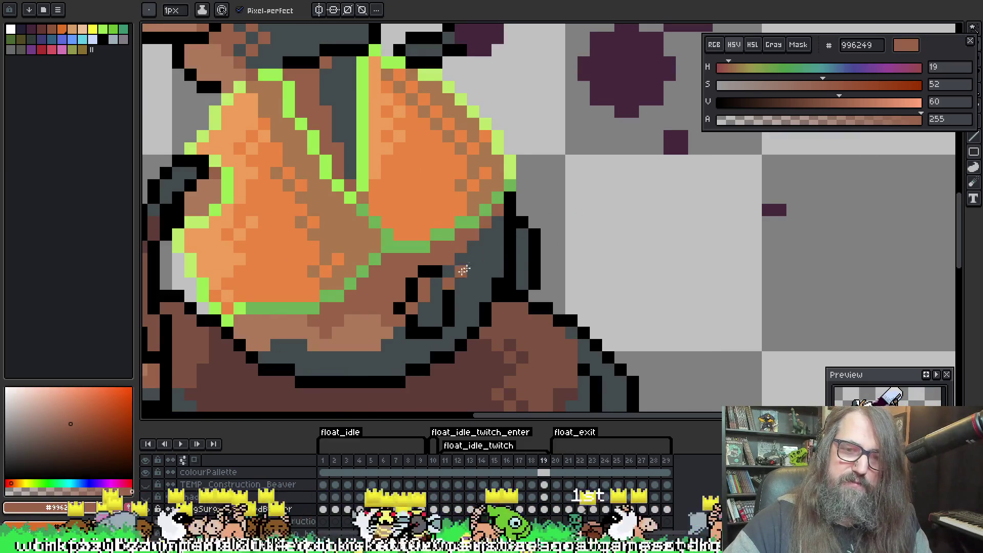
{"action": "right_click", "coordinate": [448, 284]}
{"action": "left_click", "coordinate": [436, 284]}
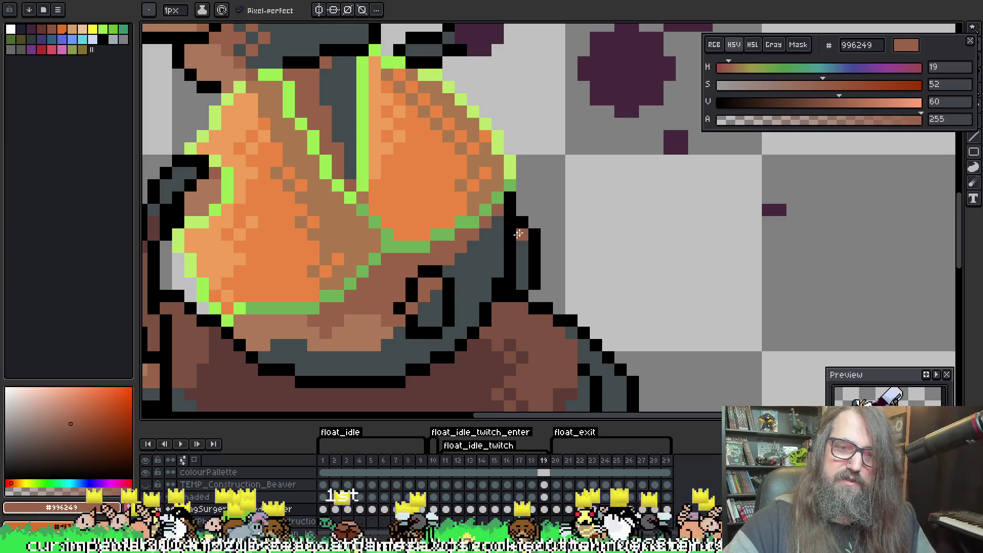
Undo a brown pixel on frame 18's outline and retouch frame 17's paw in dark grey and brown
{"action": "key", "text": "comma"}
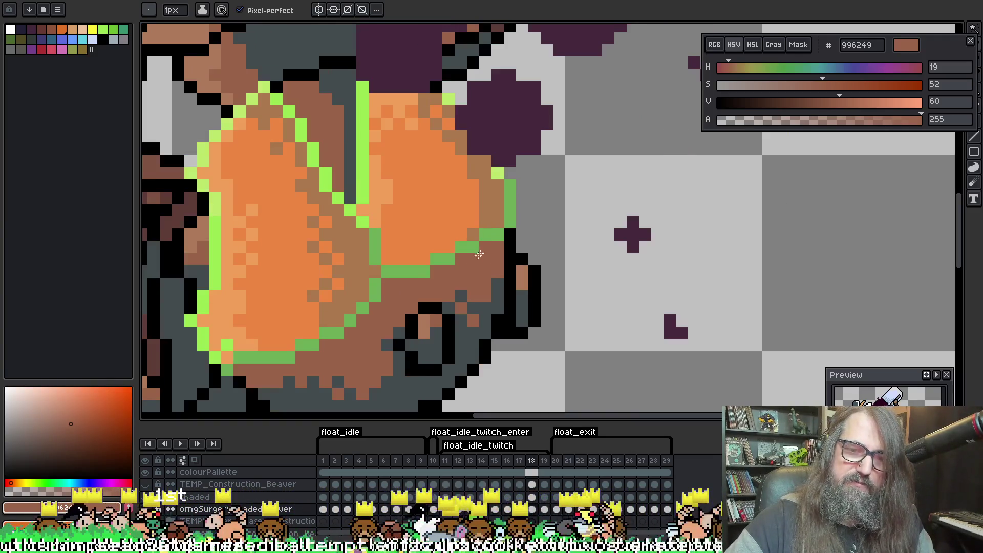
{"action": "left_click", "coordinate": [521, 290], "text": "alt"}
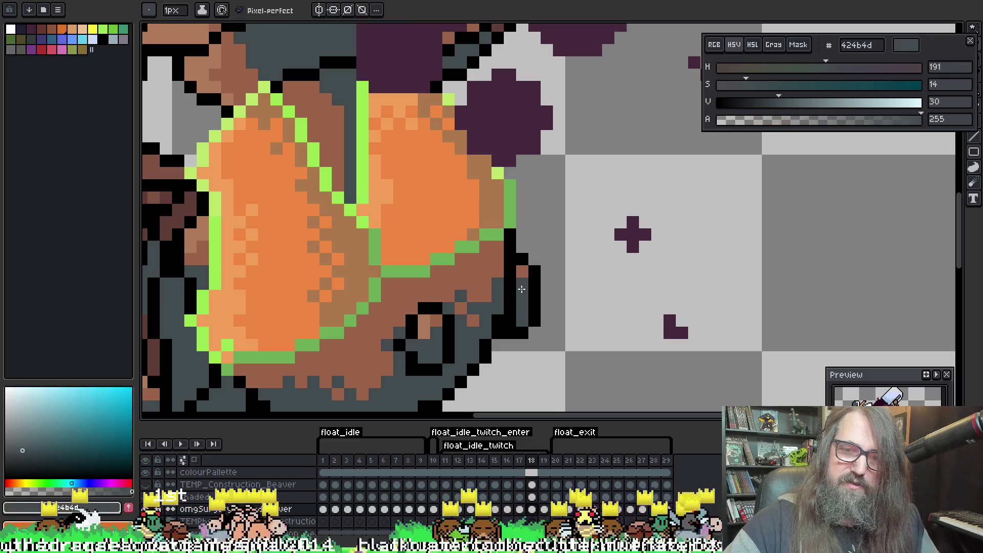
{"action": "left_click", "coordinate": [497, 229], "text": "alt"}
{"action": "key", "text": "ctrl+z"}
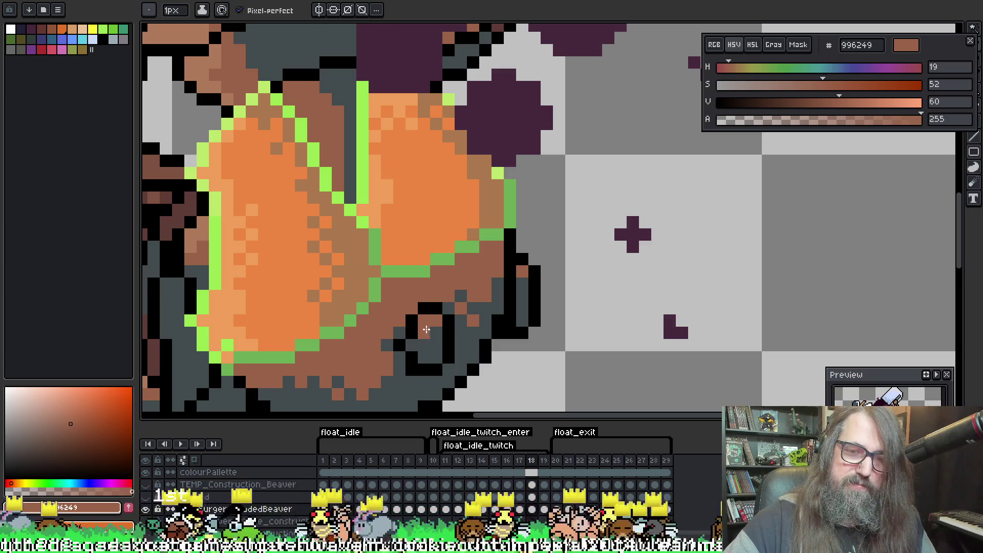
{"action": "key", "text": "Left"}
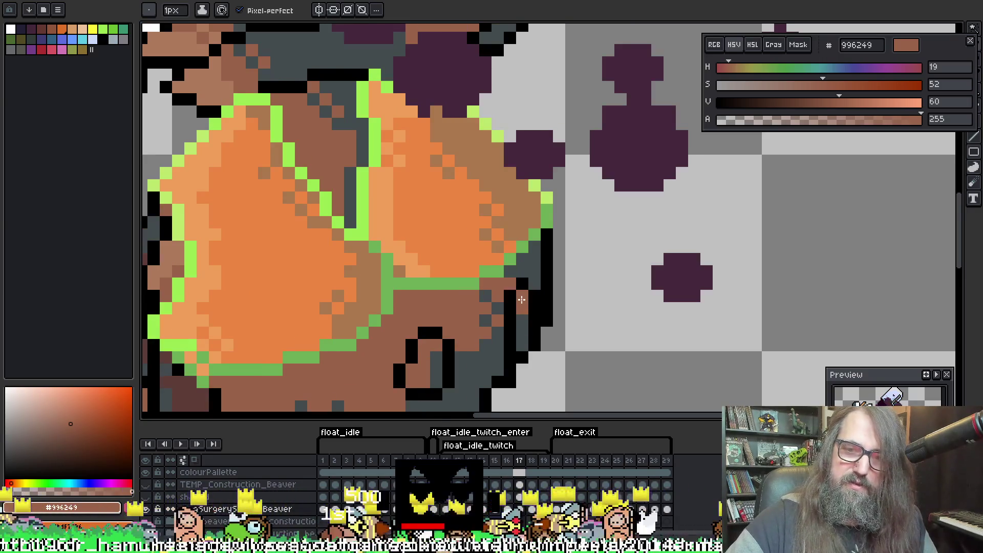
{"action": "left_click", "coordinate": [522, 323], "text": "alt"}
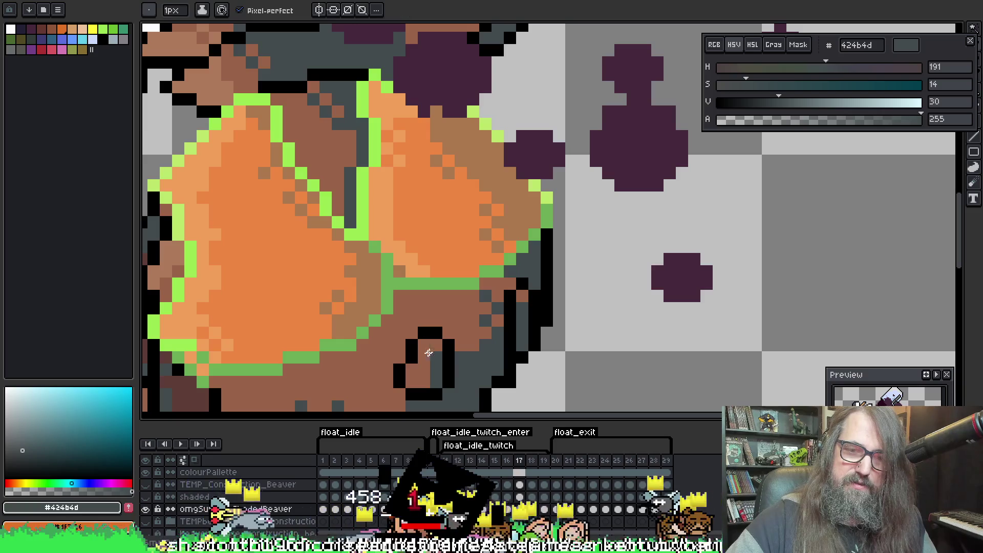
{"action": "key", "text": "alt"}
{"action": "left_click", "coordinate": [413, 358], "text": "alt"}
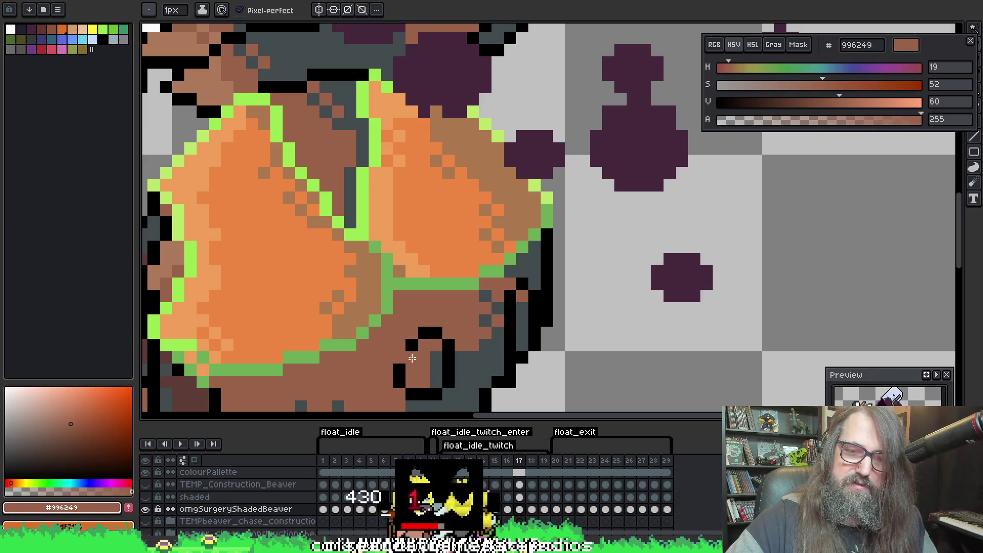
{"action": "left_click", "coordinate": [427, 362], "text": "alt"}
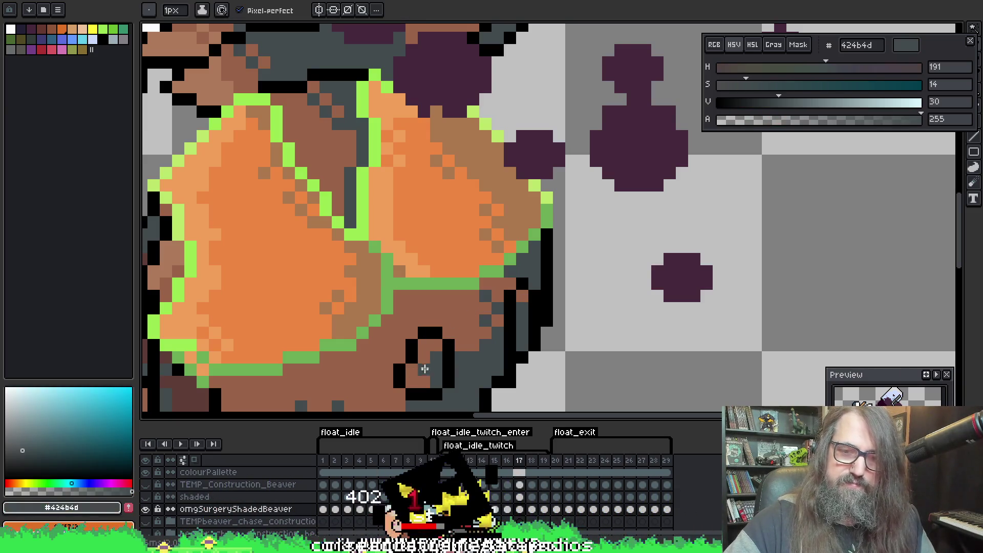
{"action": "left_click", "coordinate": [409, 369], "text": "alt"}
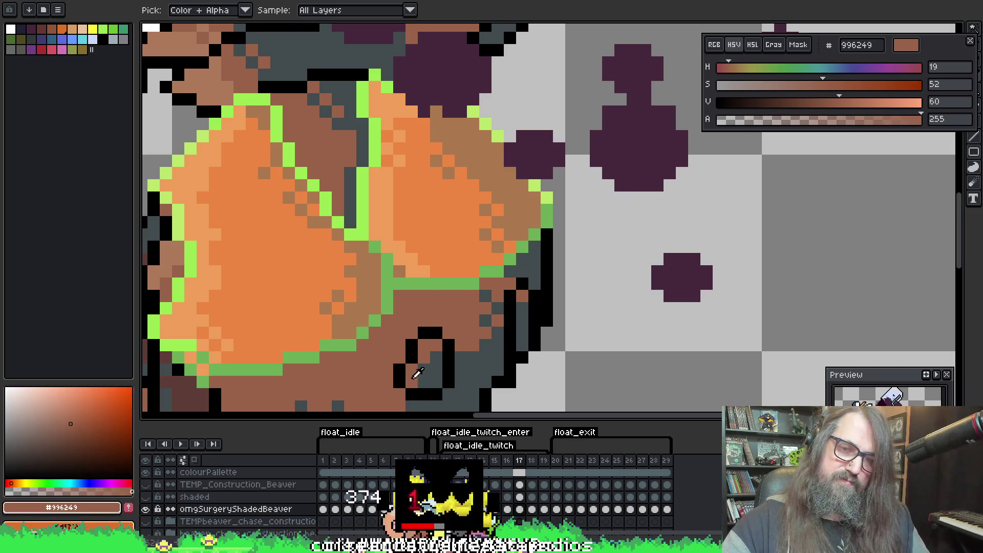
{"action": "left_click", "coordinate": [417, 382], "text": "alt"}
{"action": "left_click", "coordinate": [432, 343], "text": "alt"}
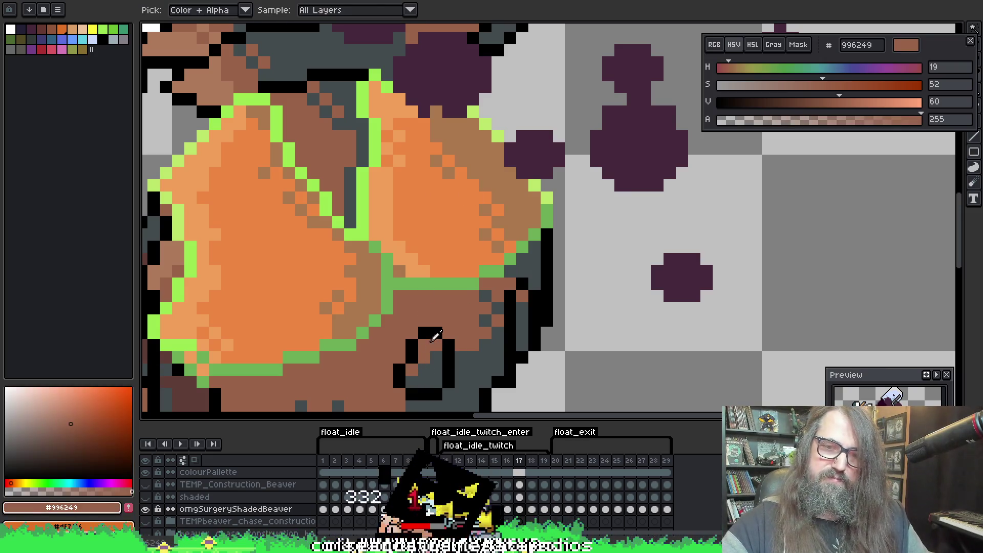
Retouch the paw with dark grey and brown on frames 16, 15 and 14
{"action": "key", "text": "comma"}
{"action": "left_click_drag", "start_coordinate": [529, 305], "coordinate": [537, 193]}
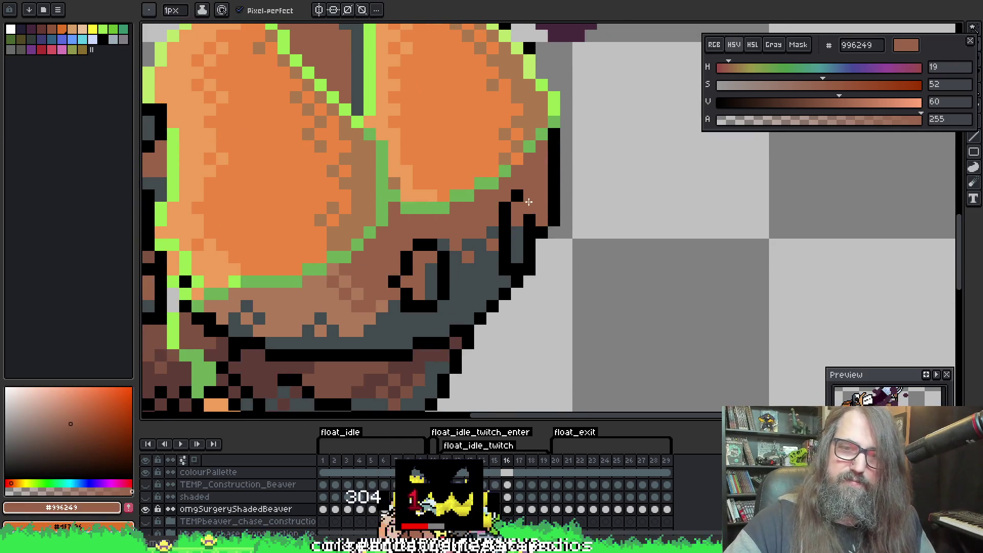
{"action": "left_click", "coordinate": [518, 220], "text": "alt"}
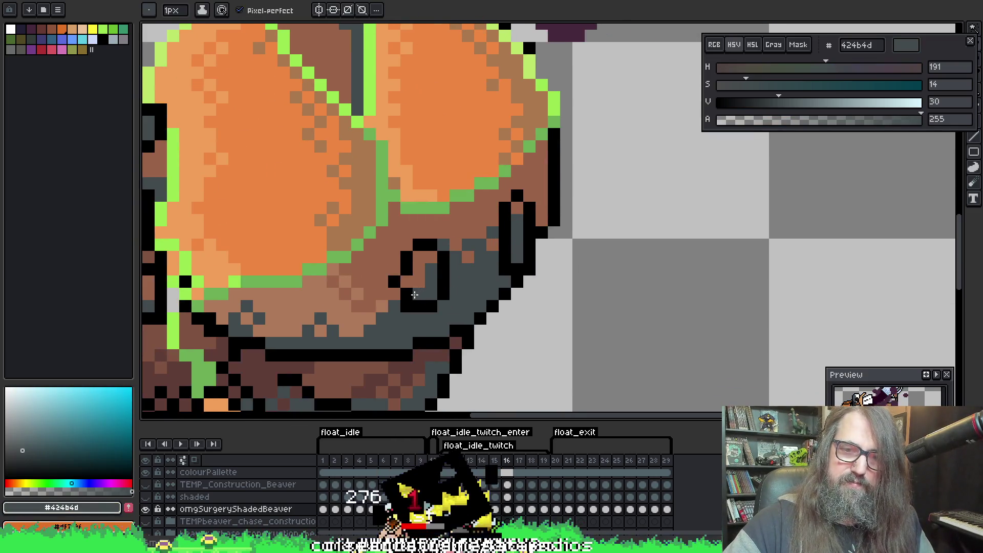
{"action": "left_click", "coordinate": [444, 257], "text": "alt"}
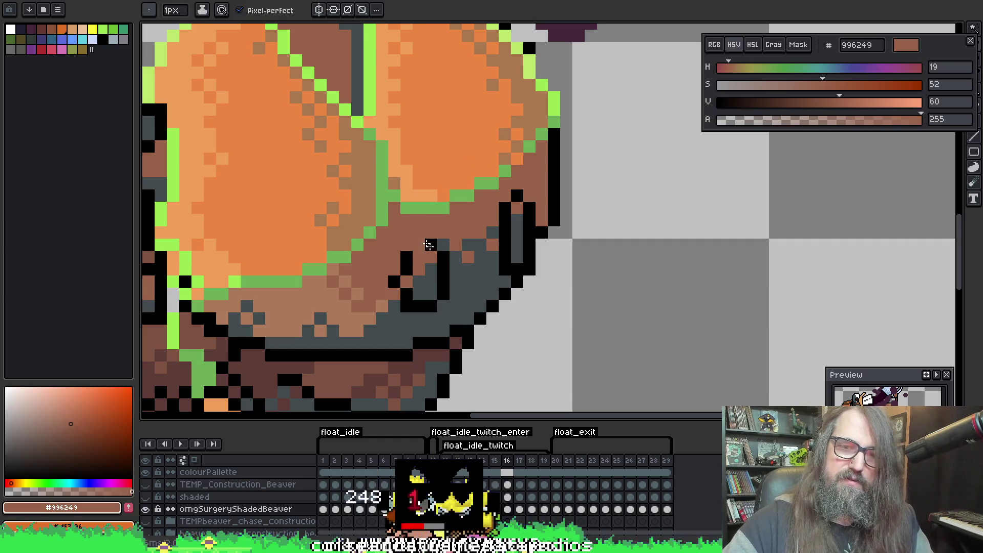
{"action": "key", "text": "comma"}
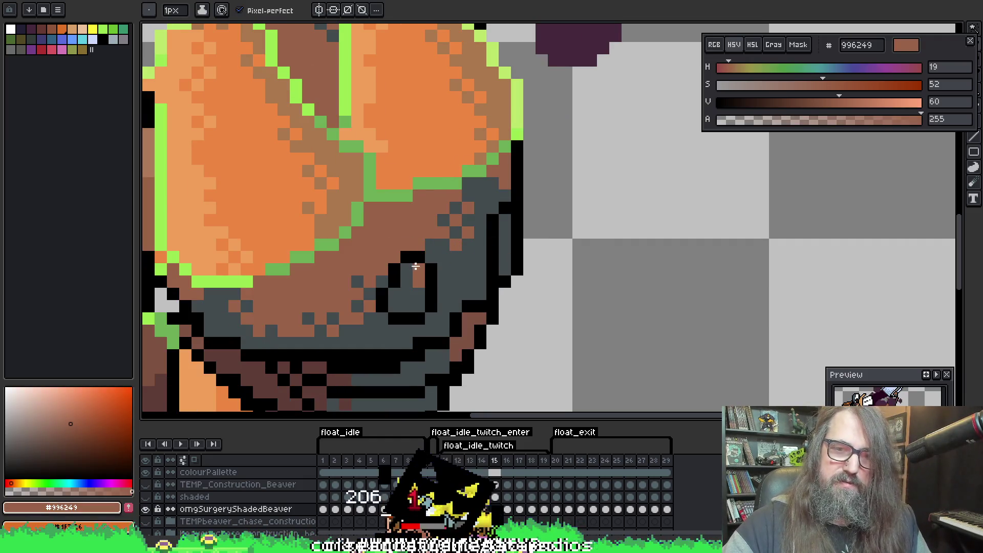
{"action": "left_click", "coordinate": [406, 297], "text": "alt"}
{"action": "left_click", "coordinate": [419, 282]}
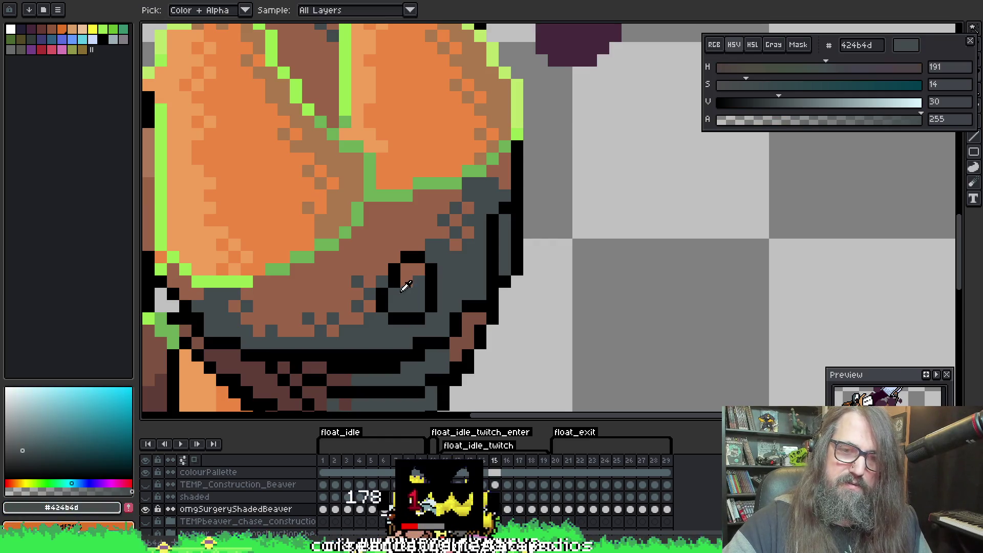
{"action": "left_click", "coordinate": [403, 281], "text": "alt"}
{"action": "left_click", "coordinate": [408, 268], "text": "alt"}
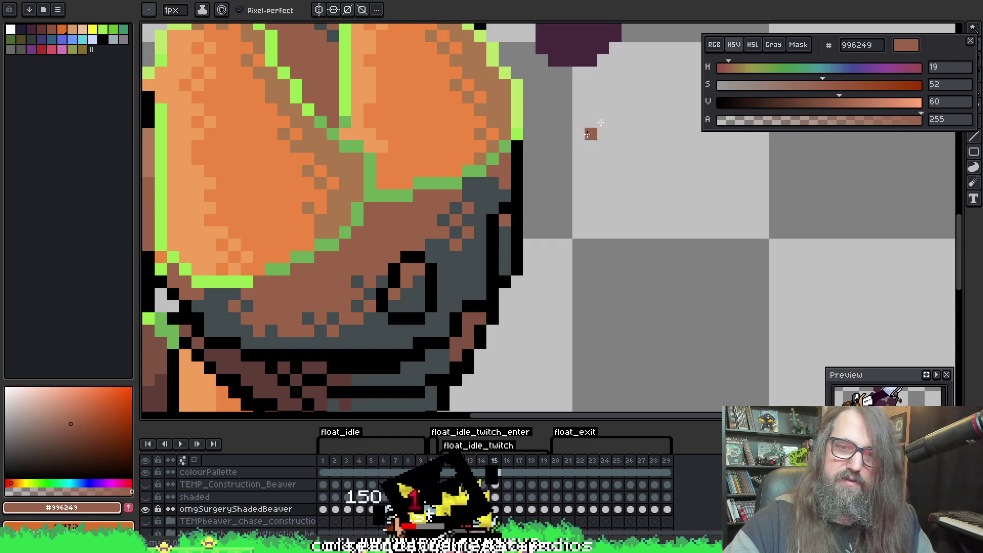
{"action": "key", "text": "comma"}
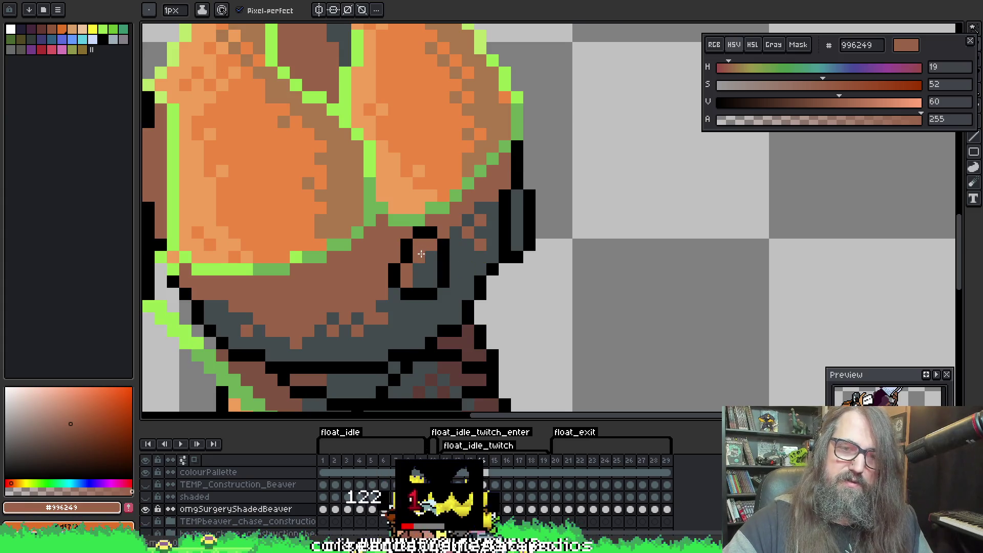
{"action": "left_click", "coordinate": [406, 284], "text": "alt"}
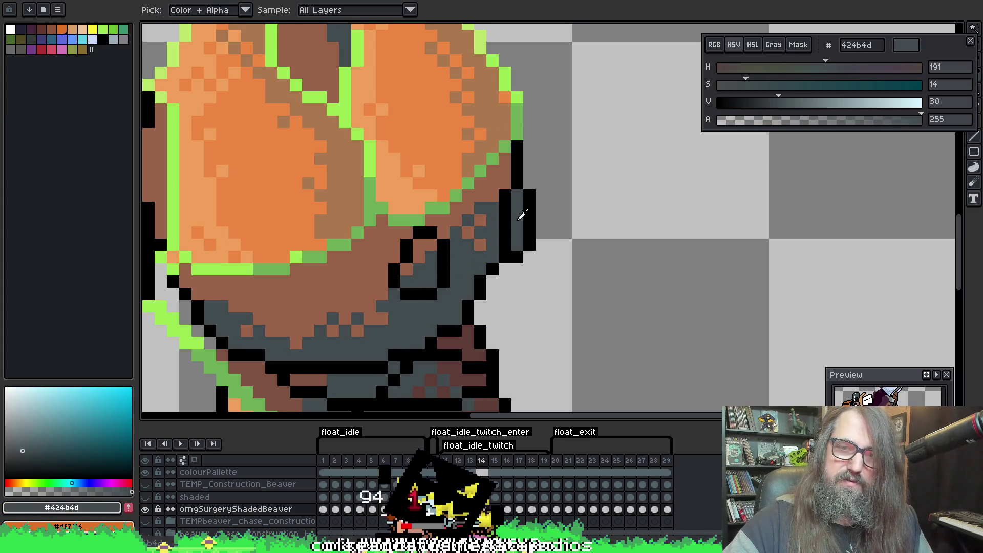
{"action": "left_click", "coordinate": [328, 508]}
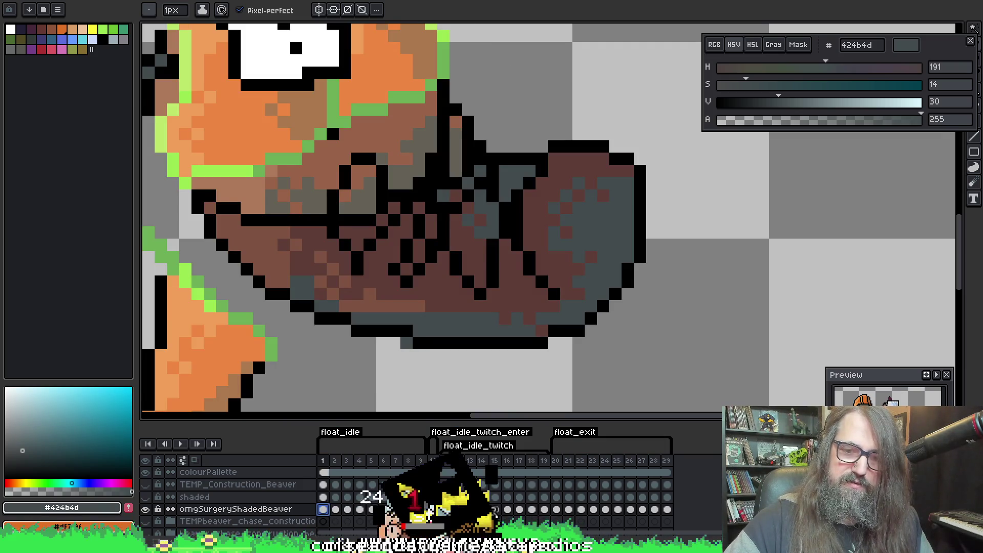
Retouch the face pixels with brown fur and dark grey on frames 14 through 12
{"action": "left_click", "coordinate": [482, 509]}
{"action": "key", "text": "alt"}
{"action": "left_click", "coordinate": [433, 246]}
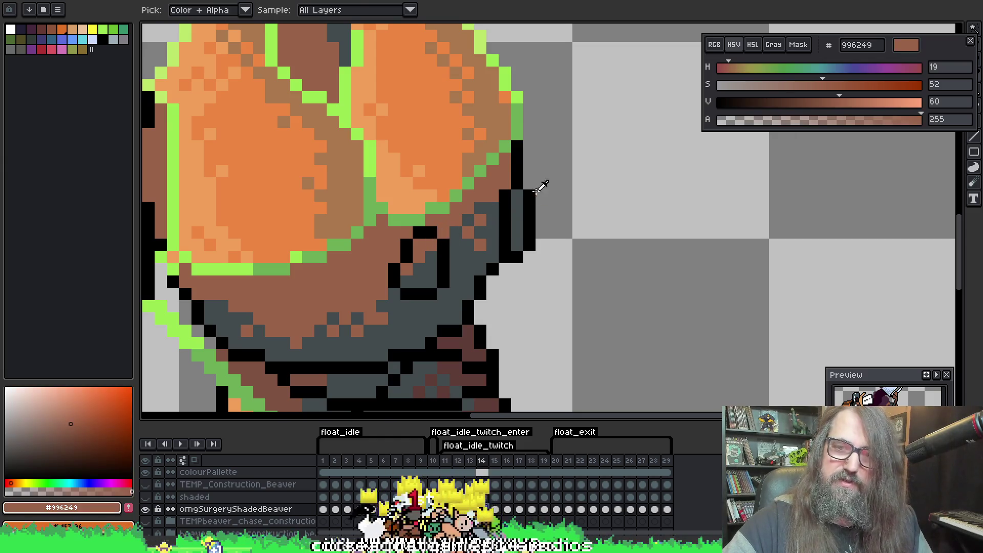
{"action": "key", "text": "Left"}
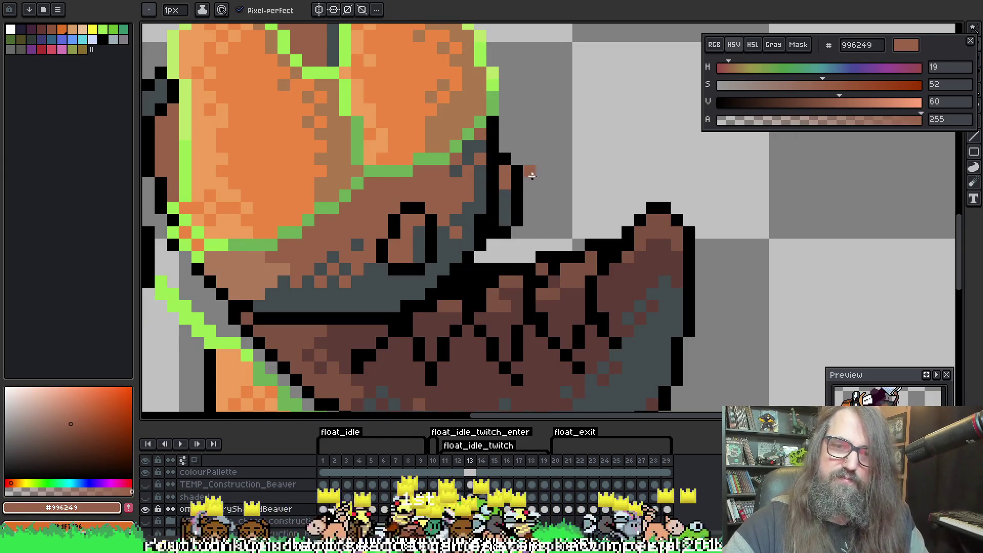
{"action": "left_click", "coordinate": [493, 189], "text": "alt"}
{"action": "key", "text": "alt"}
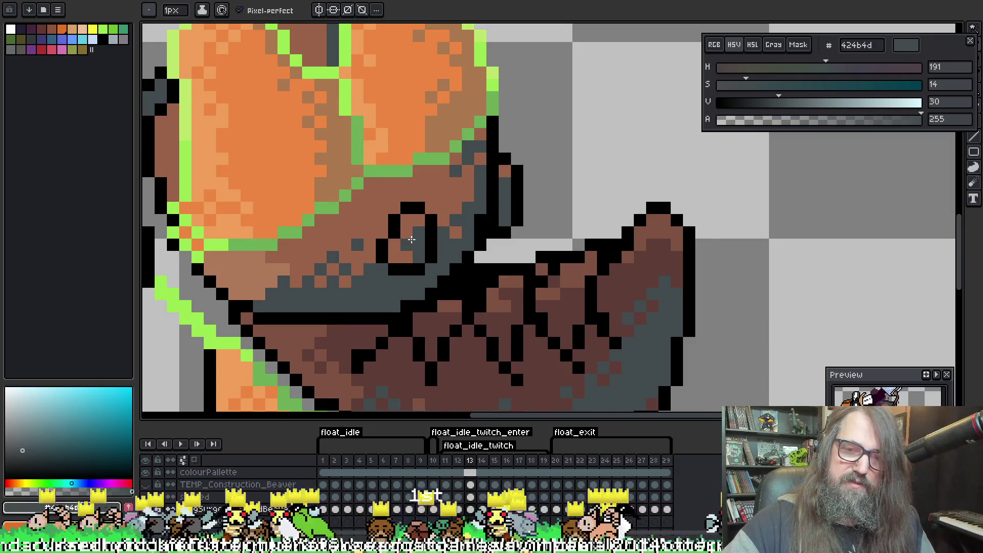
{"action": "key", "text": "Left"}
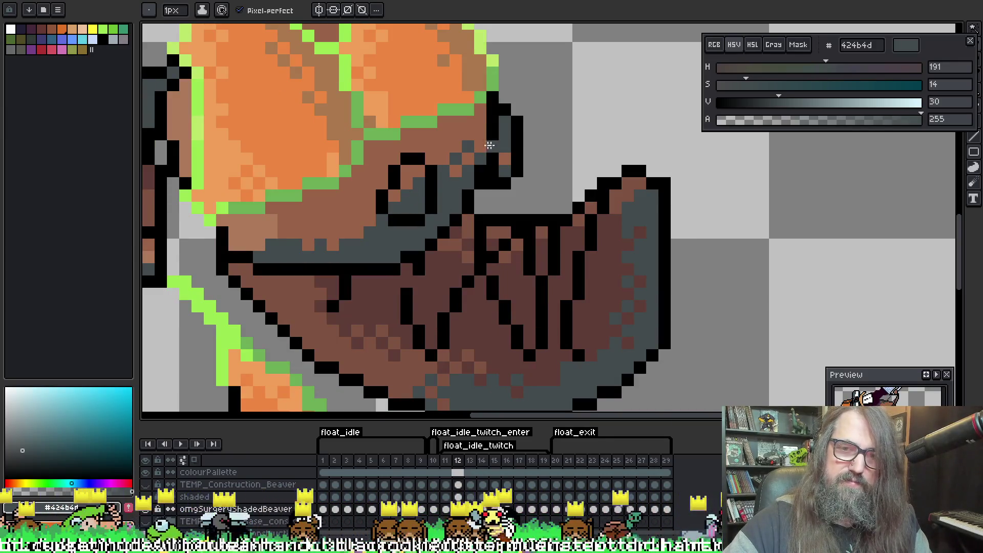
{"action": "left_click", "coordinate": [442, 148], "text": "alt"}
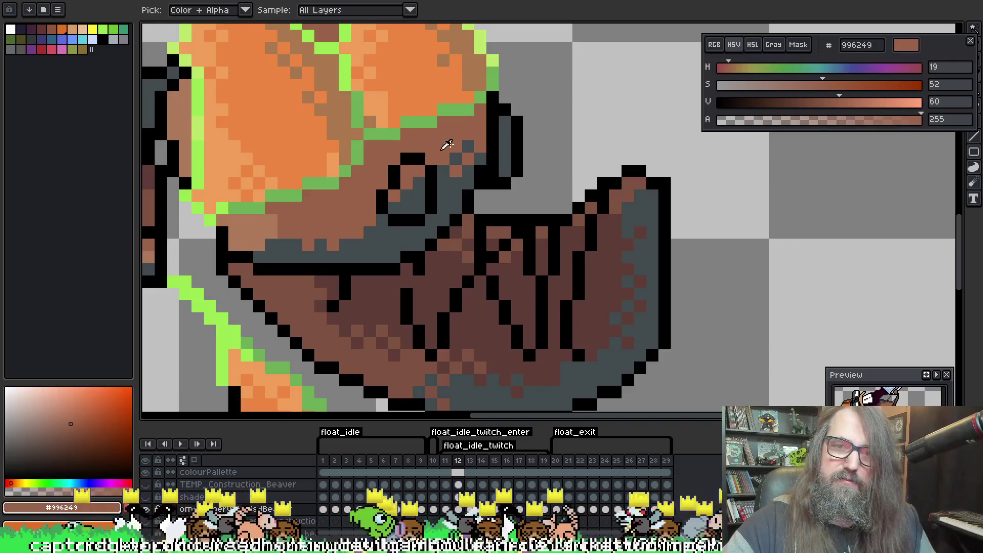
On frame 10, sample grey-brown #646157 from the face for the pencil
{"action": "key", "text": "Left"}
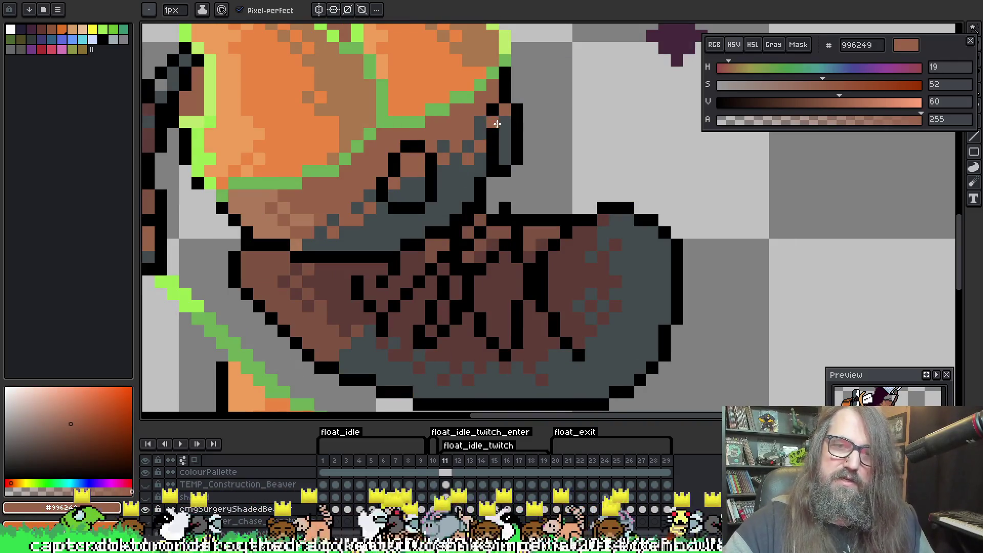
{"action": "key", "text": "Left"}
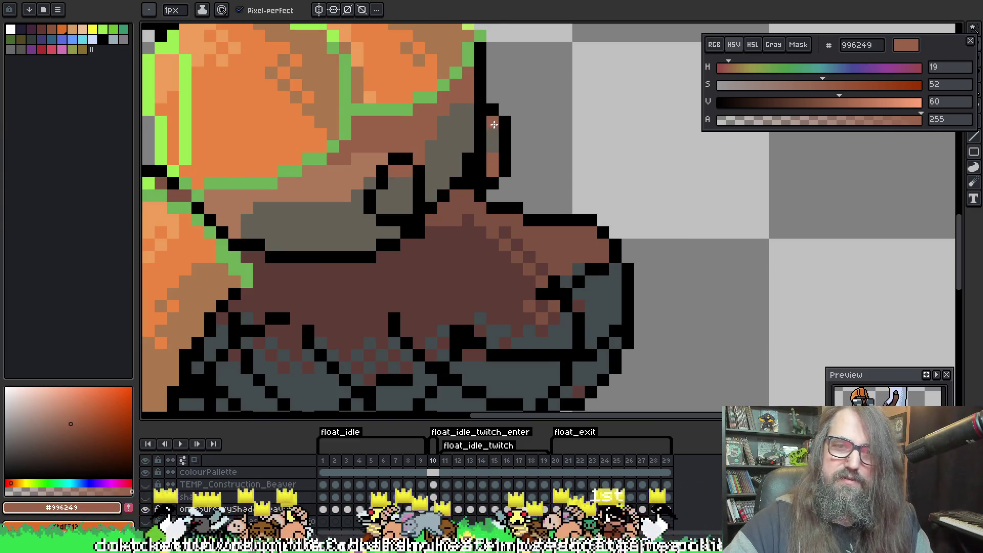
{"action": "key", "text": "i"}
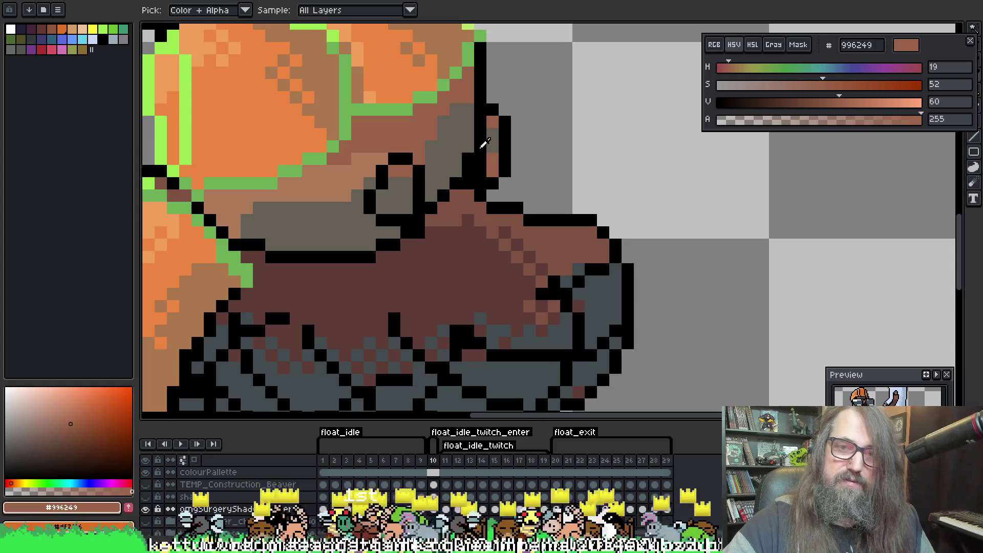
{"action": "left_click", "coordinate": [480, 146]}
{"action": "key", "text": "b"}
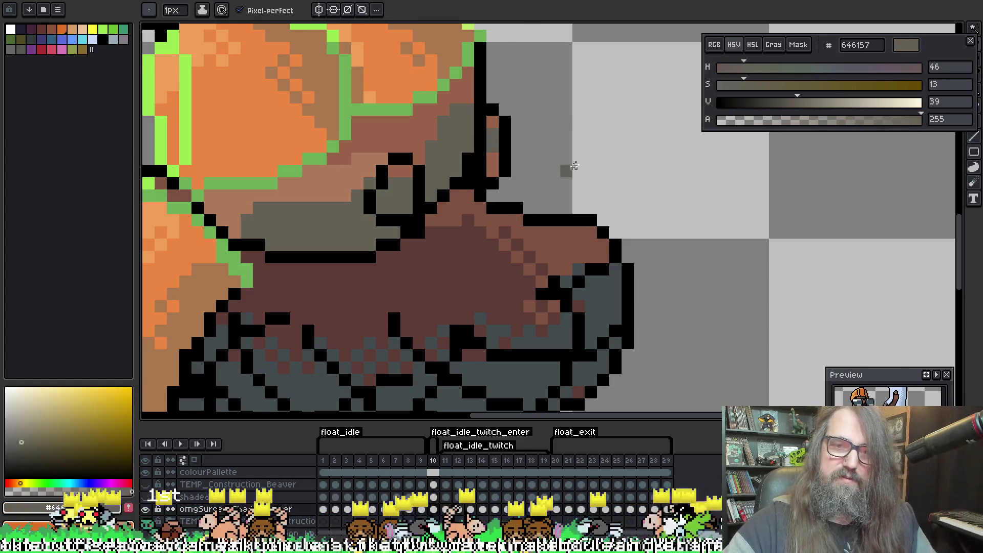
{"action": "key", "text": "Left"}
{"action": "key", "text": "Right"}
{"action": "key", "text": "Right"}
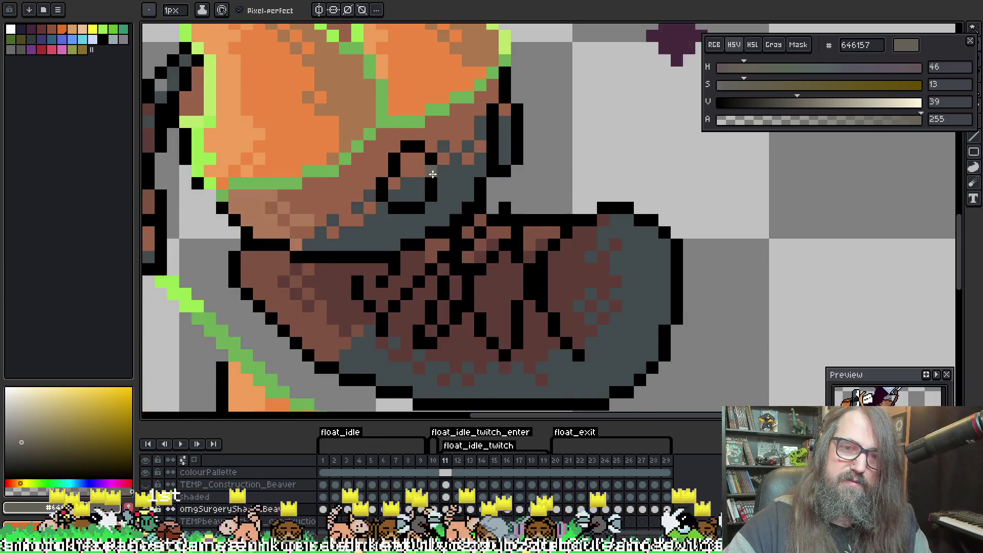
{"action": "key", "text": "Left"}
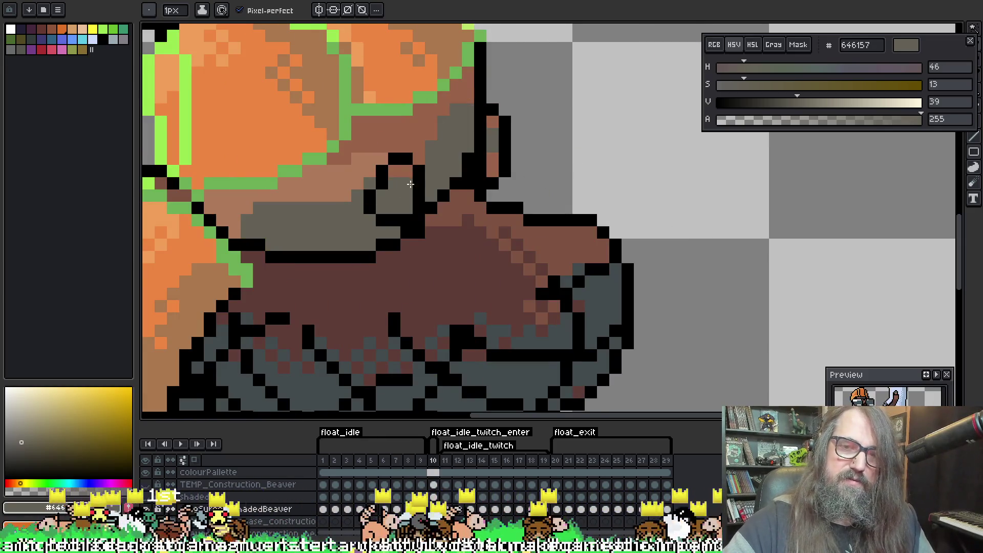
{"action": "key", "text": "Right"}
{"action": "key", "text": "Right"}
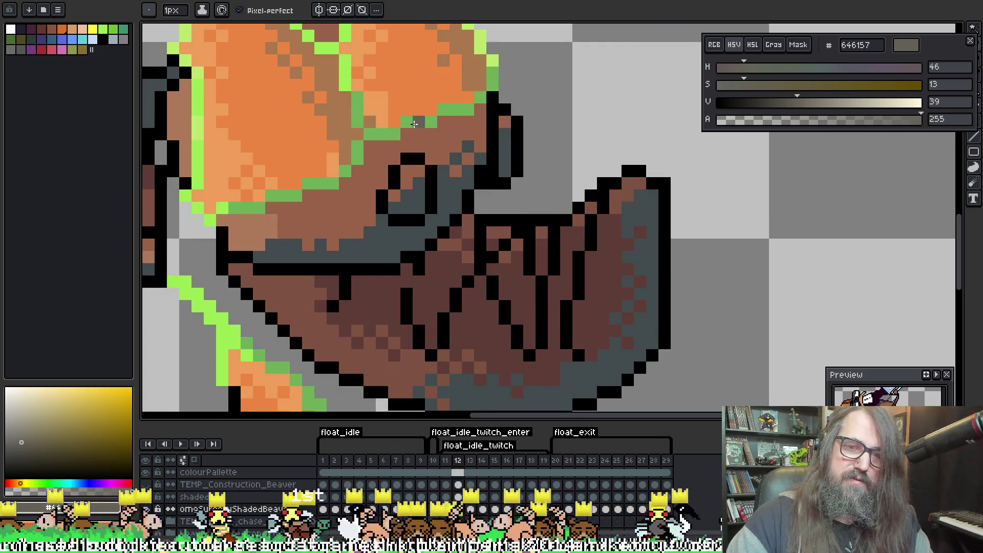
Sample dark grey #424b4d and bucket-fill three belly patches on frame 10
{"action": "scroll", "coordinate": [420, 154], "scroll_direction": "down", "scroll_amount": 3}
{"action": "key", "text": "Right"}
{"action": "key", "text": "Right"}
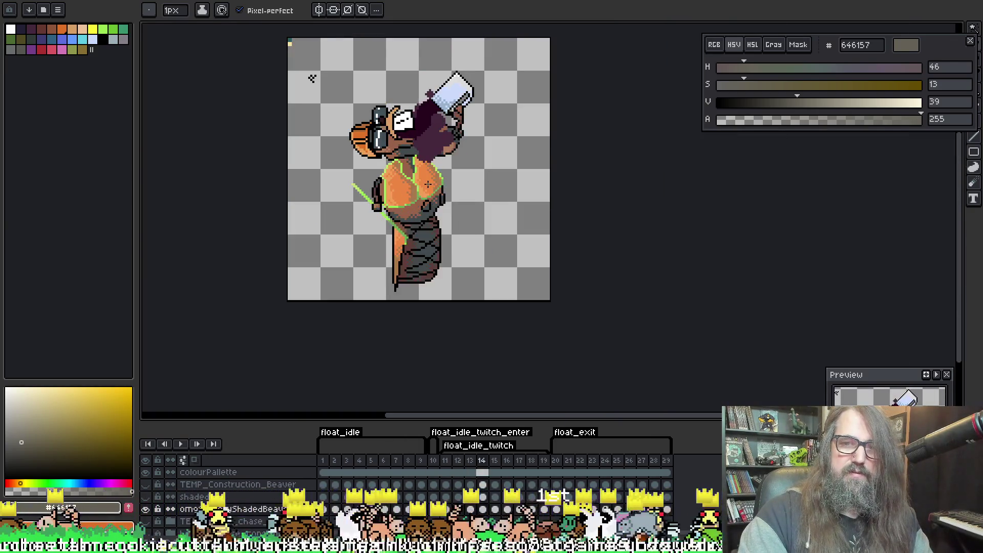
{"action": "key", "text": "Left"}
{"action": "key", "text": "Left"}
{"action": "key", "text": "Left"}
{"action": "scroll", "coordinate": [418, 205], "scroll_direction": "up", "scroll_amount": 3}
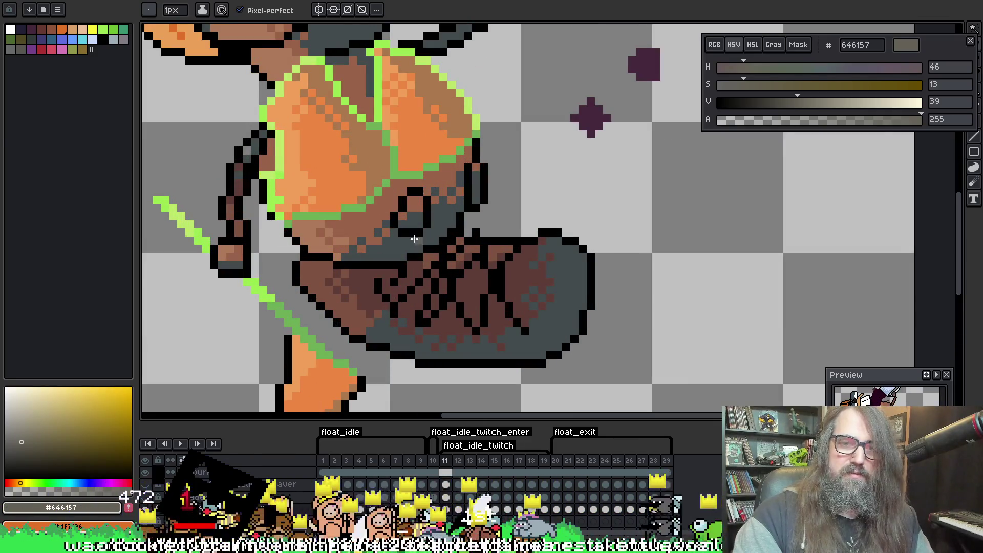
{"action": "left_click", "coordinate": [405, 245]}
{"action": "key", "text": "g"}
{"action": "key", "text": "Left"}
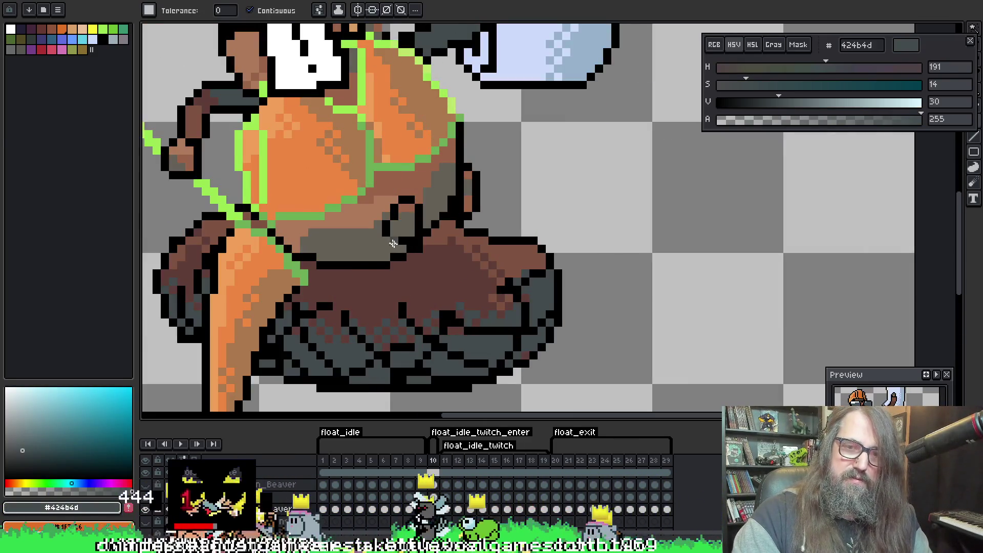
{"action": "left_click", "coordinate": [364, 242]}
{"action": "left_click", "coordinate": [403, 223]}
{"action": "left_click", "coordinate": [434, 199]}
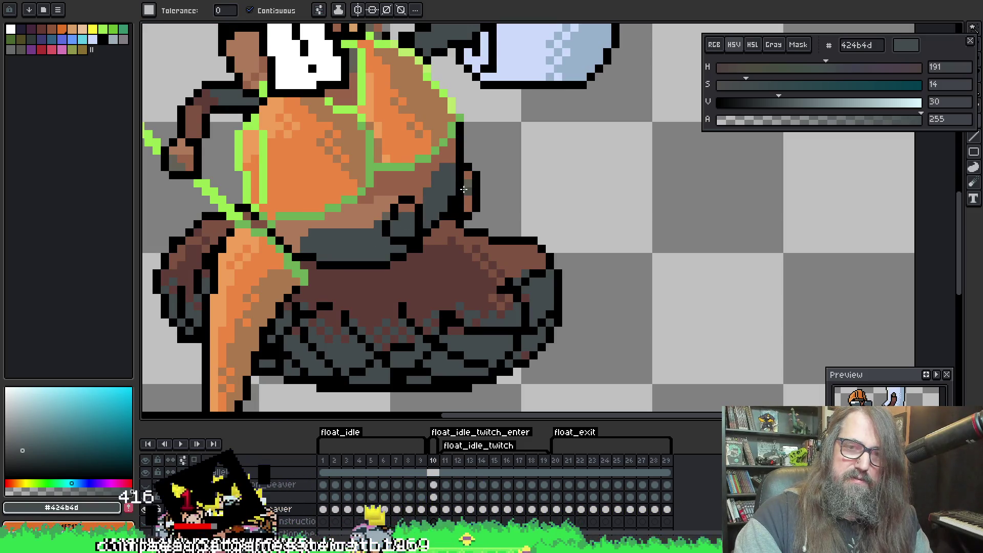
Fill the last belly patch, then take the pencil with dark grey to fix a stray brown pixel
{"action": "key", "text": "Left"}
{"action": "key", "text": "Left"}
{"action": "key", "text": "Right"}
{"action": "key", "text": "Right"}
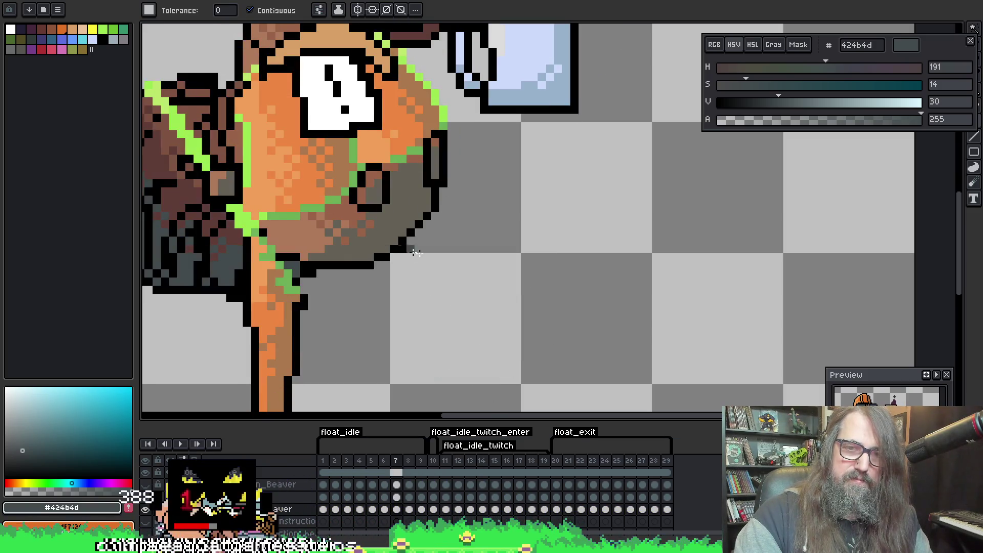
{"action": "left_click", "coordinate": [432, 229]}
{"action": "key", "text": "Left"}
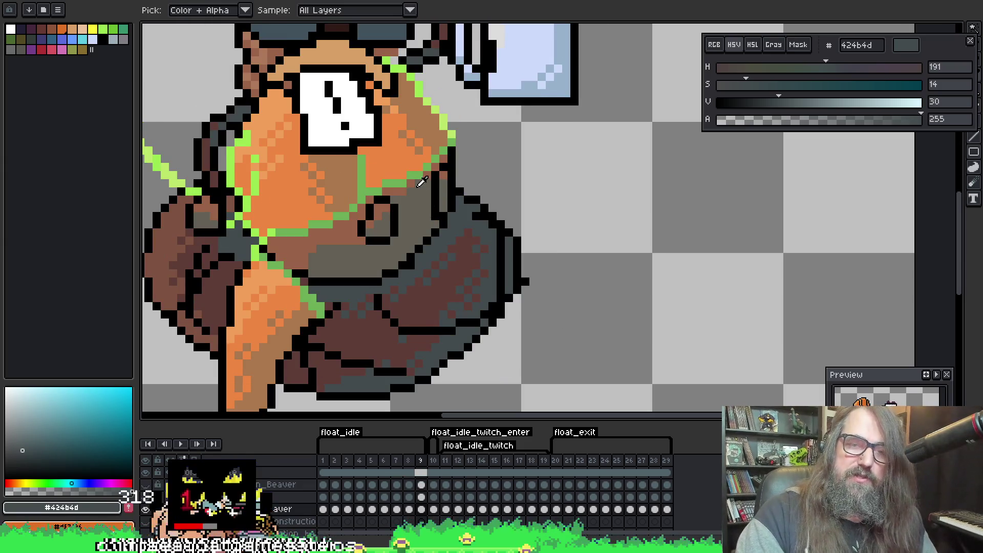
{"action": "left_click", "coordinate": [424, 207], "text": "alt"}
{"action": "key", "text": "Right"}
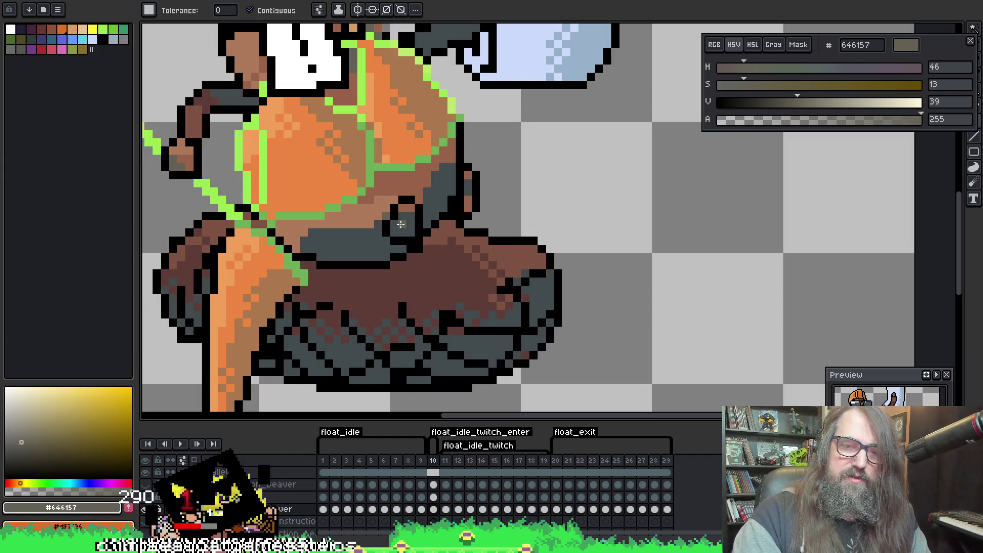
{"action": "key", "text": "Left"}
{"action": "key", "text": "Right"}
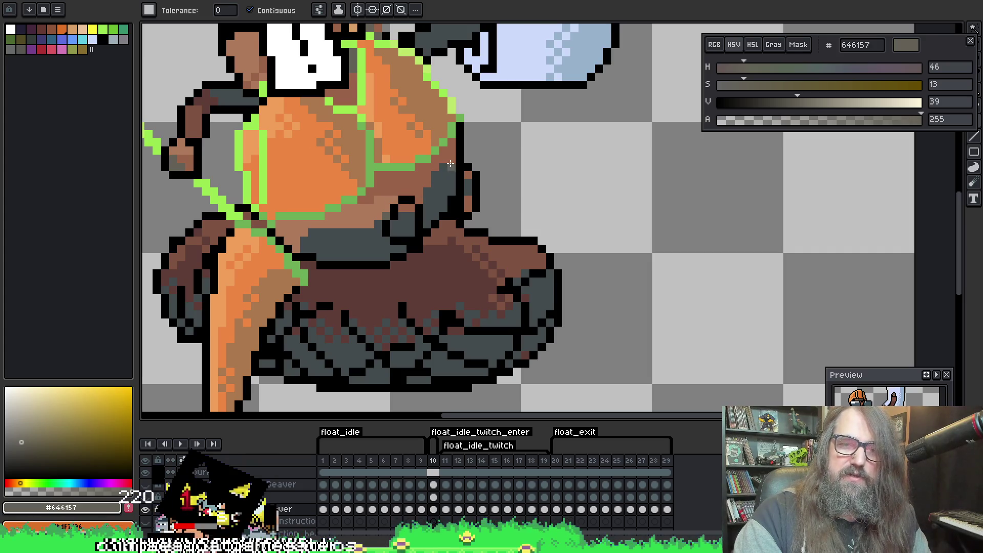
{"action": "scroll", "coordinate": [483, 206], "scroll_direction": "up", "scroll_amount": 1}
{"action": "key", "text": "b"}
{"action": "left_click", "coordinate": [461, 174], "text": "alt"}
Repaint a stray brown pixel dark grey, sampling brown and grey while checking frames 11, 12 and 15
{"action": "left_click", "coordinate": [462, 197]}
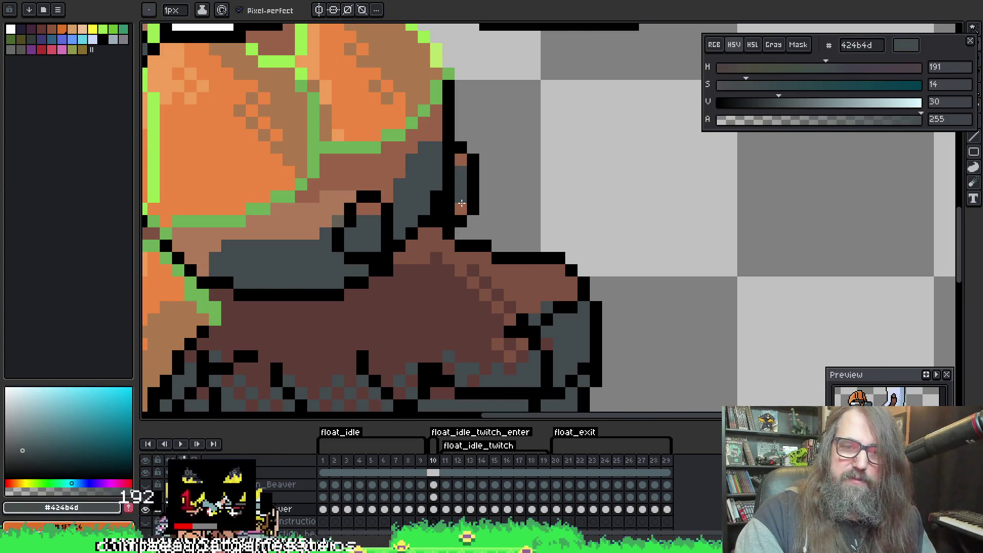
{"action": "left_click", "coordinate": [362, 210], "text": "alt"}
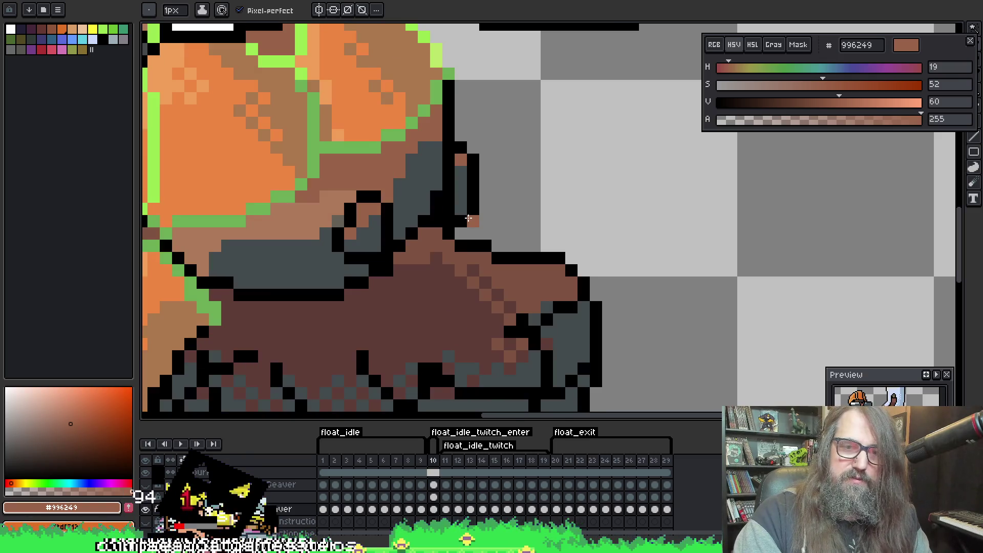
{"action": "key", "text": "Right"}
{"action": "key", "text": "Right"}
{"action": "key", "text": "Left"}
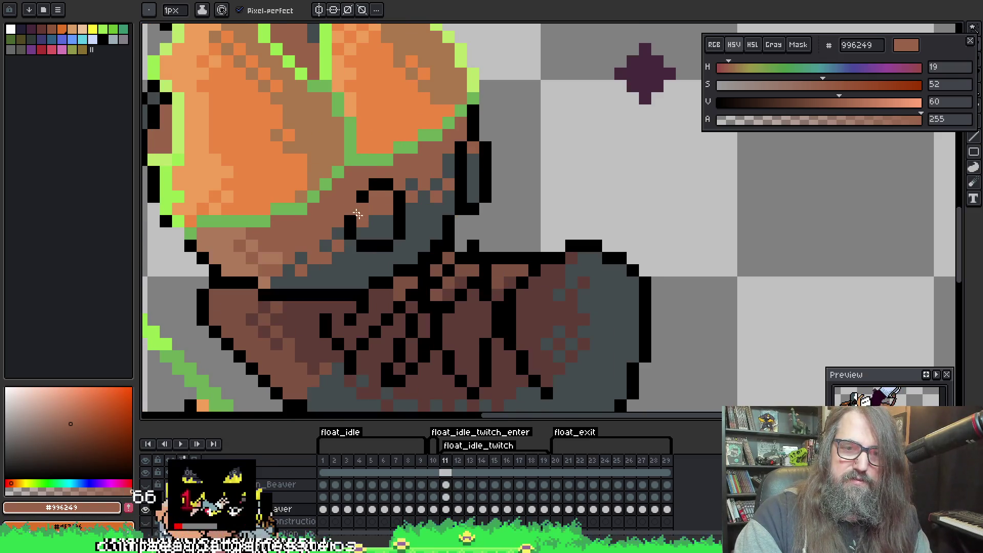
{"action": "left_click", "coordinate": [386, 226], "text": "alt"}
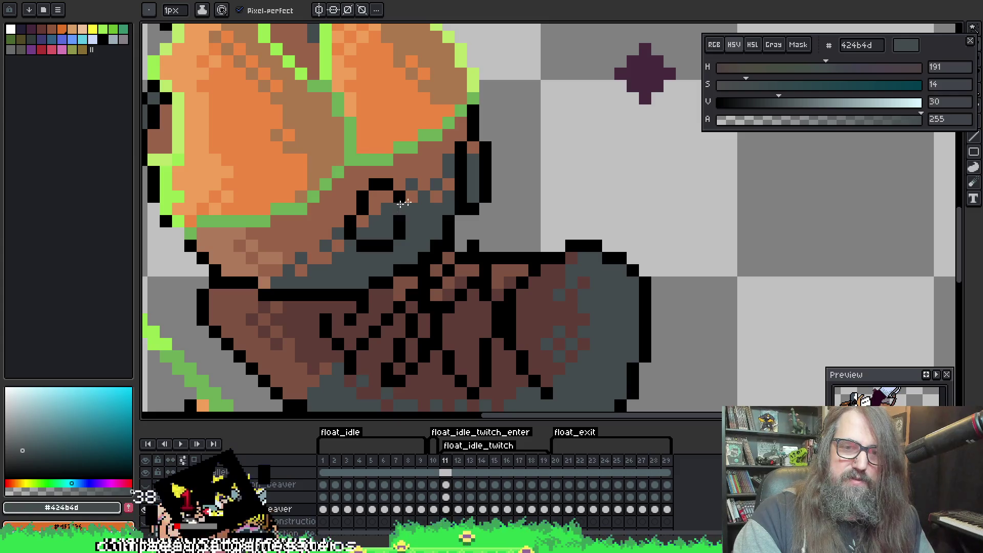
{"action": "key", "text": "Right"}
{"action": "key", "text": "Right"}
{"action": "key", "text": "Right"}
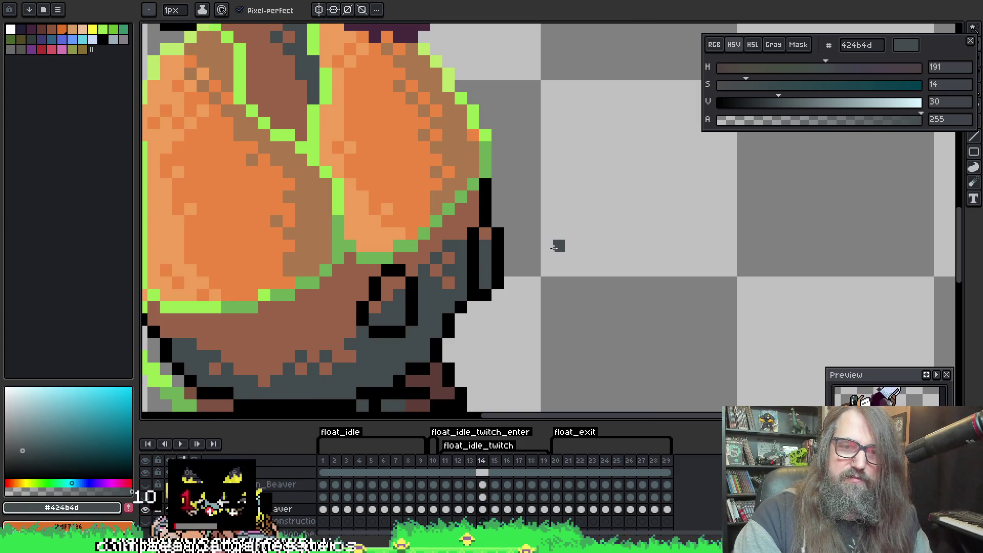
Play the beaver animation, zooming and panning so the whole sprite is centred in view
{"action": "key", "text": "Return"}
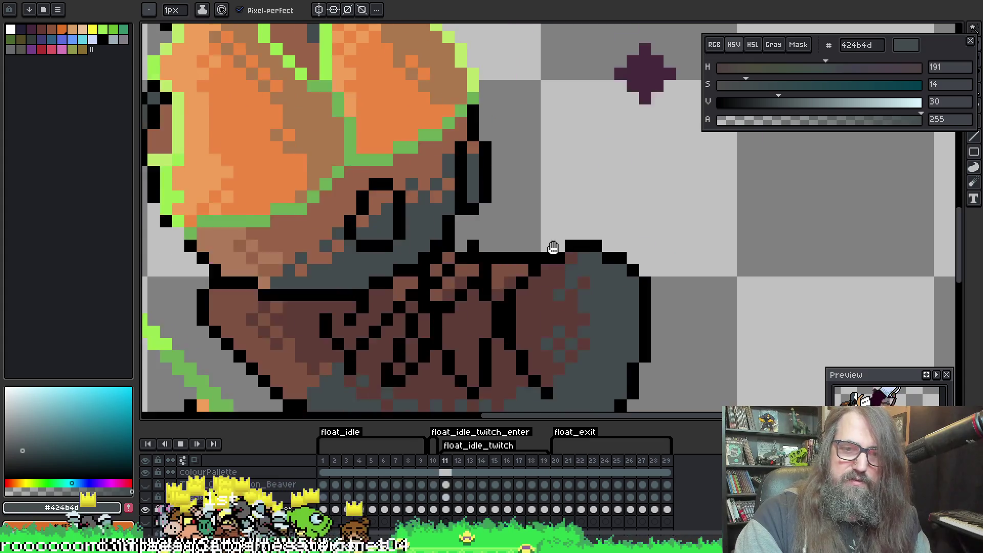
{"action": "scroll", "coordinate": [554, 248], "scroll_direction": "down", "scroll_amount": 5}
{"action": "scroll", "coordinate": [584, 269], "scroll_direction": "up", "scroll_amount": 2}
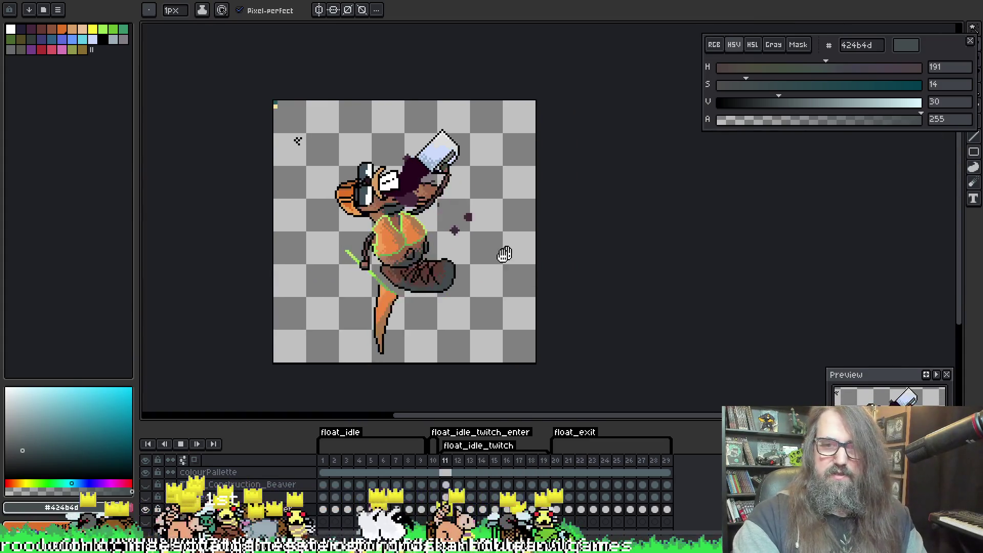
{"action": "left_click_drag", "start_coordinate": [584, 269], "coordinate": [650, 269]}
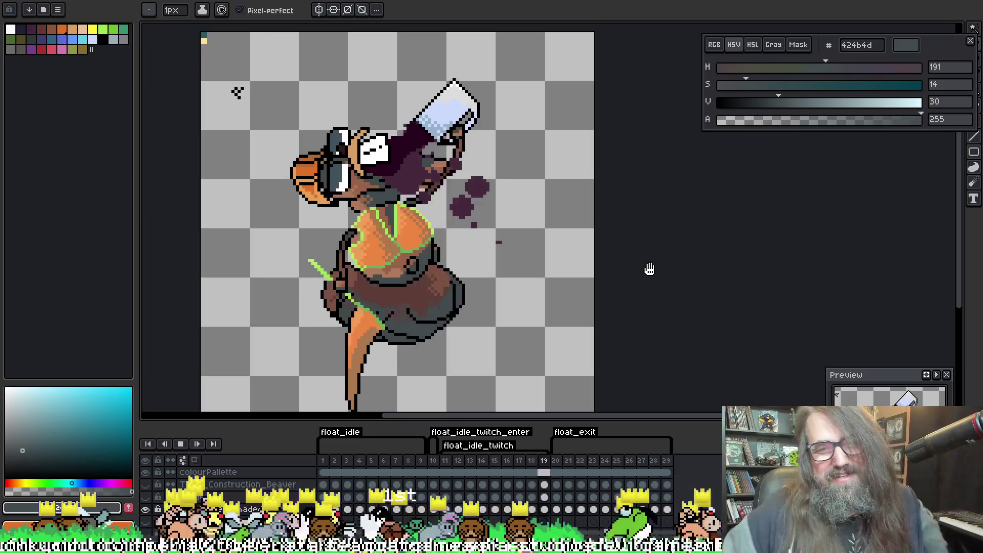
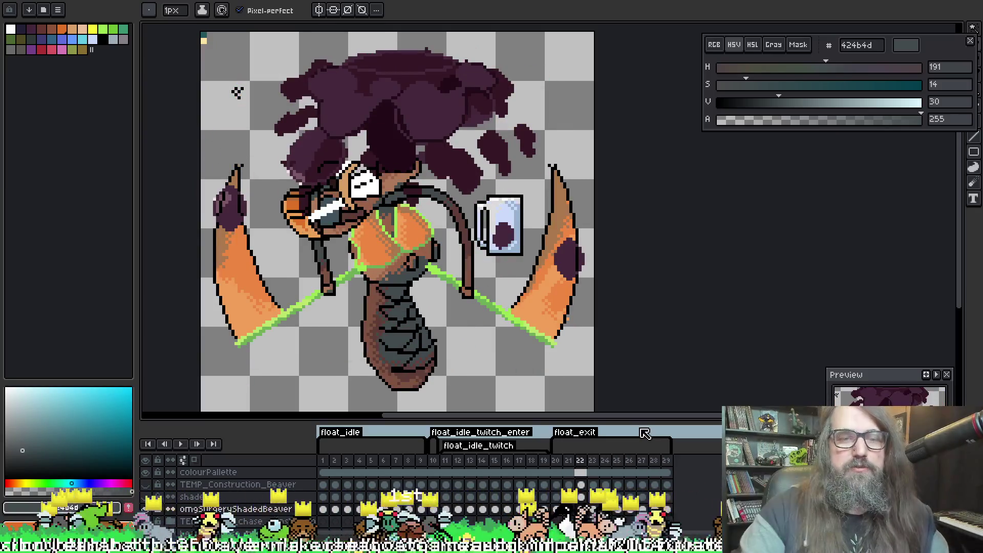
Stop playback, zoom to the goggle, and paint the stray white goggle pixels on frame 22 brown
{"action": "key", "text": "Return"}
{"action": "scroll", "coordinate": [397, 120], "scroll_direction": "up", "scroll_amount": 2}
{"action": "left_click_drag", "start_coordinate": [396, 119], "coordinate": [512, 299]}
{"action": "scroll", "coordinate": [272, 205], "scroll_direction": "up", "scroll_amount": 2}
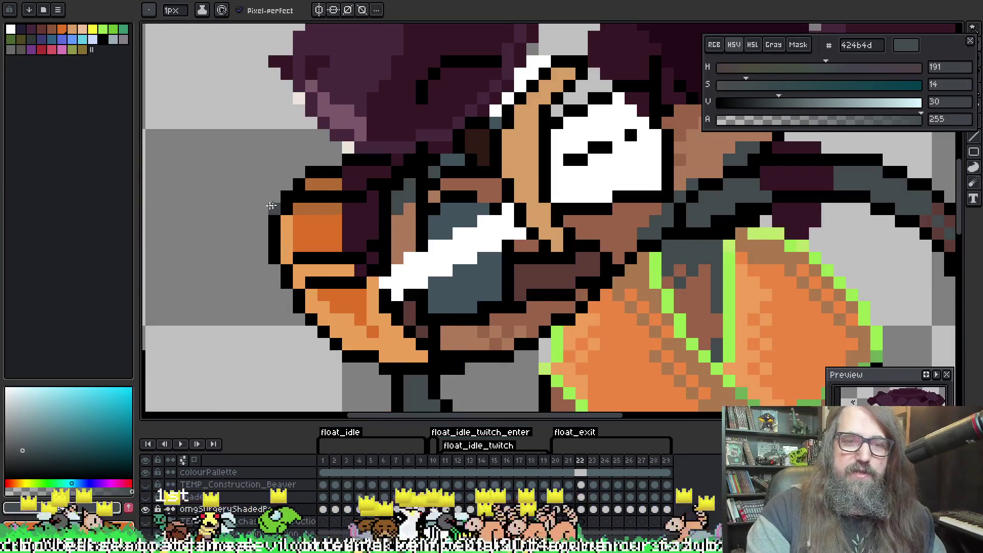
{"action": "left_click", "coordinate": [423, 258], "text": "alt"}
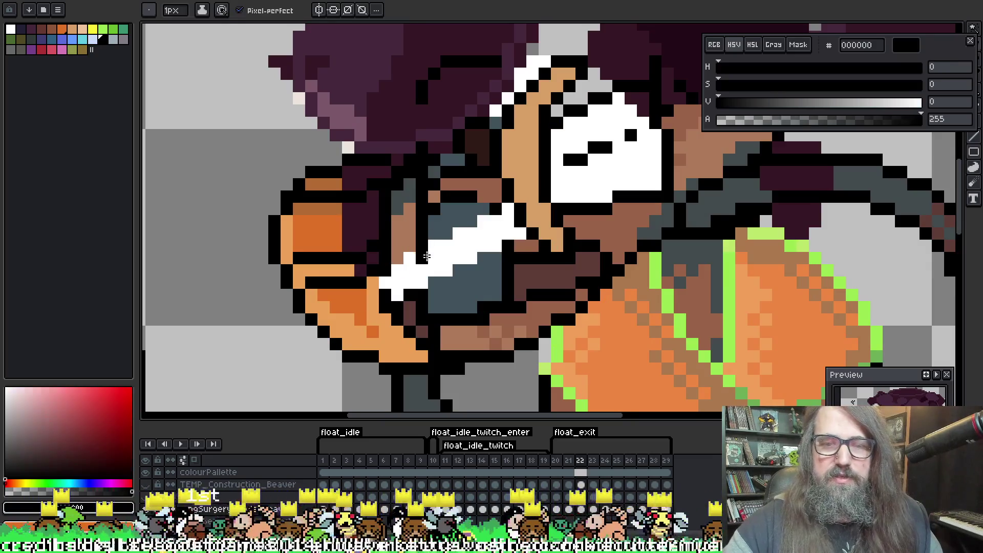
{"action": "left_click", "coordinate": [410, 267], "text": "alt"}
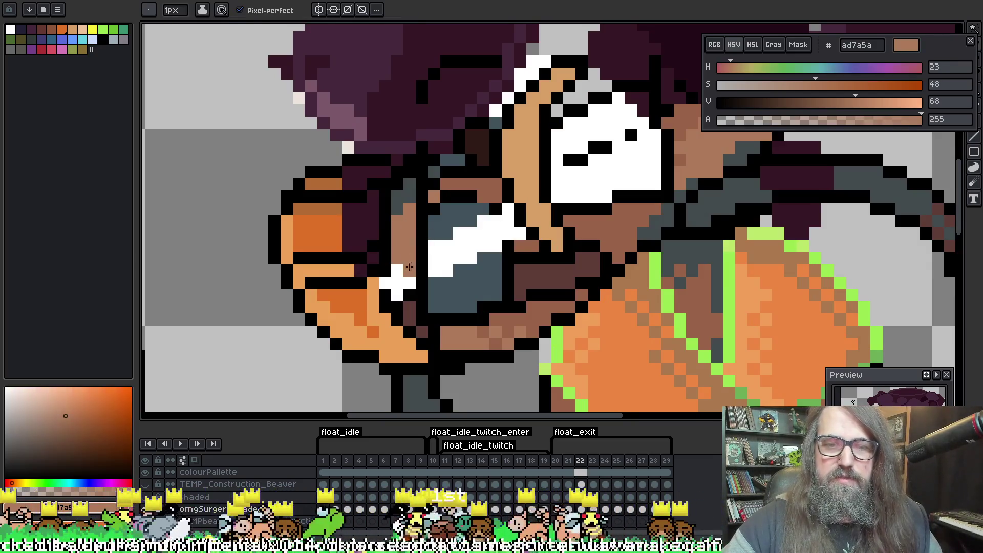
{"action": "left_click", "coordinate": [403, 293], "text": "alt"}
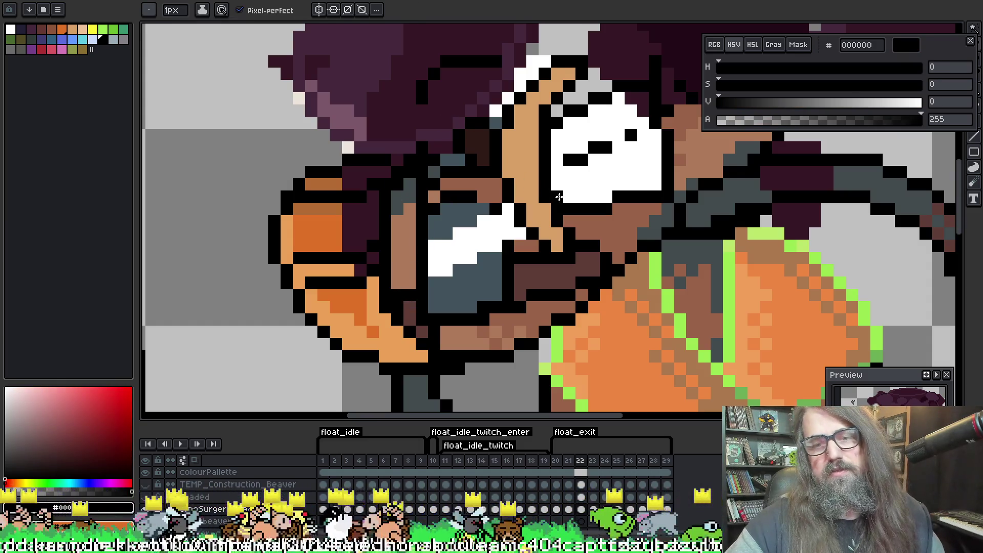
Compare frames 21 and 22, sample the brown face colour, and move to frame 23
{"action": "key", "text": "Left"}
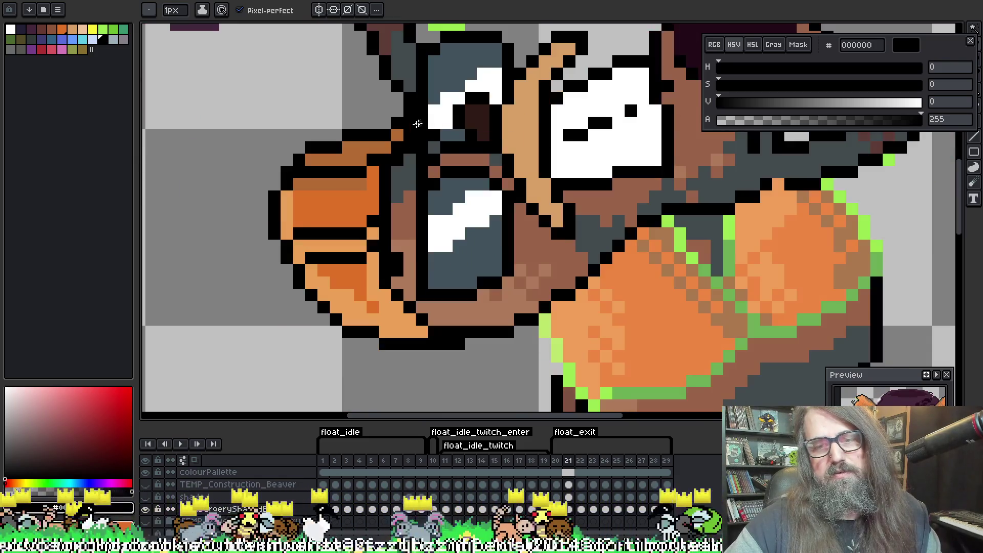
{"action": "key", "text": "Right"}
{"action": "key", "text": "Left"}
{"action": "key", "text": "Right"}
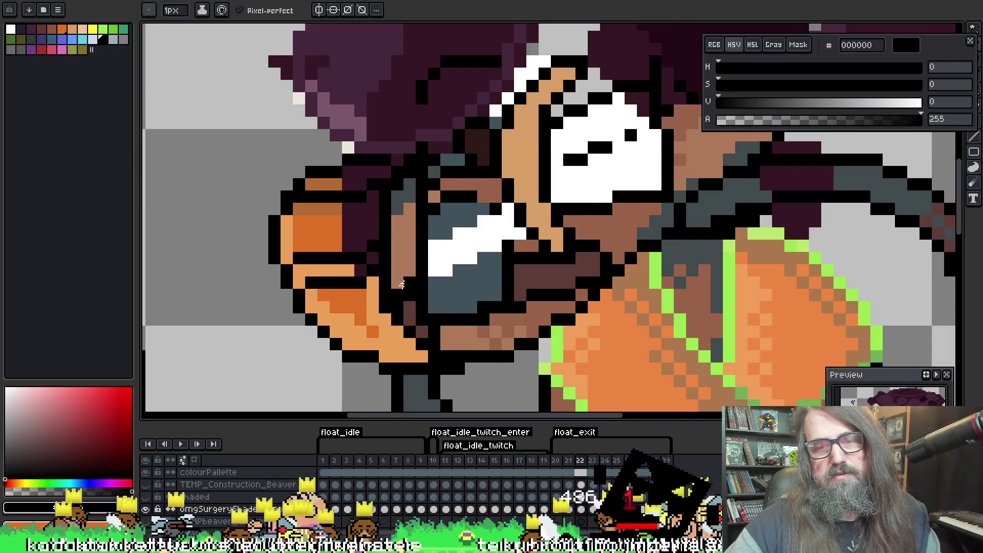
{"action": "left_click", "coordinate": [412, 290], "text": "alt"}
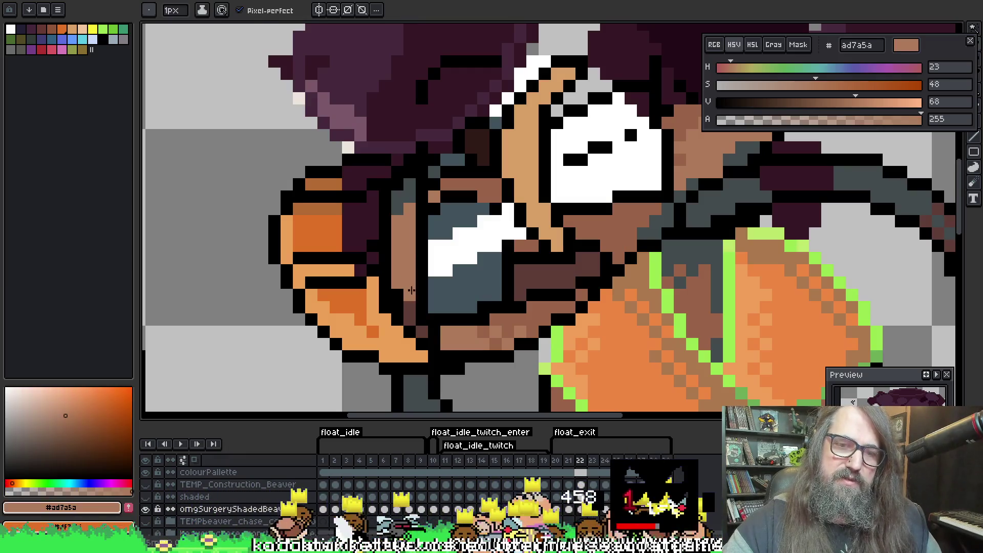
{"action": "key", "text": "Right"}
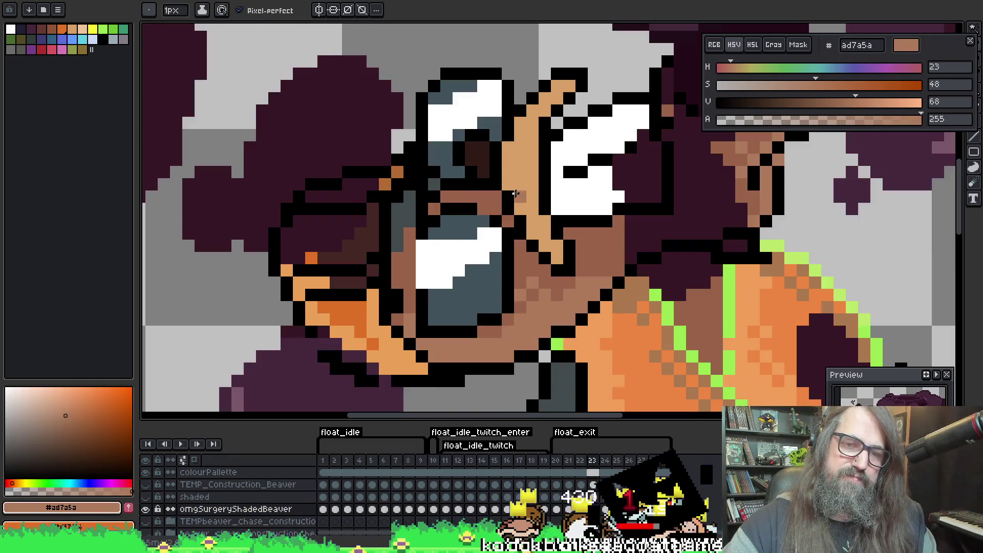
Play the animation to review the fix, stop on frame 23, and sample black
{"action": "key", "text": "Return"}
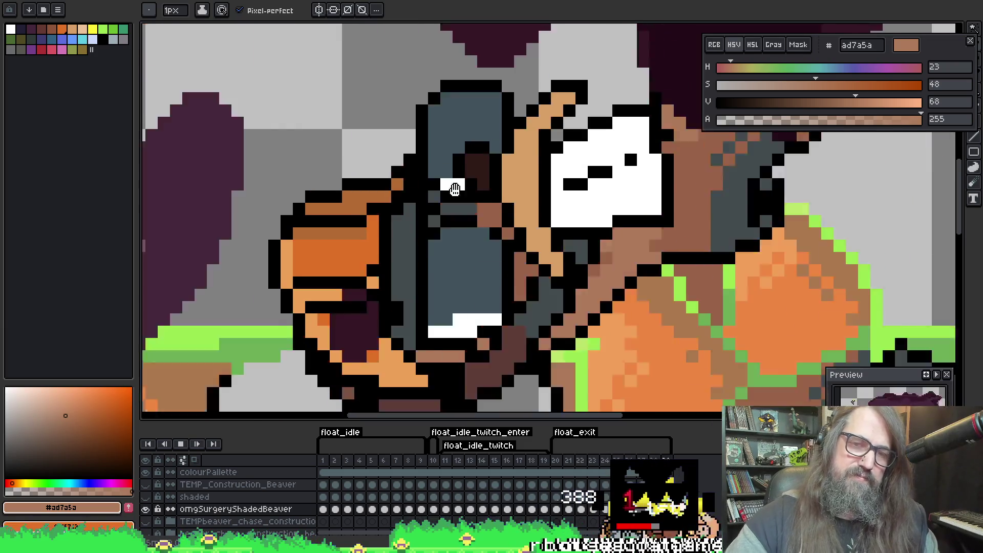
{"action": "scroll", "coordinate": [457, 189], "scroll_direction": "down", "scroll_amount": 3}
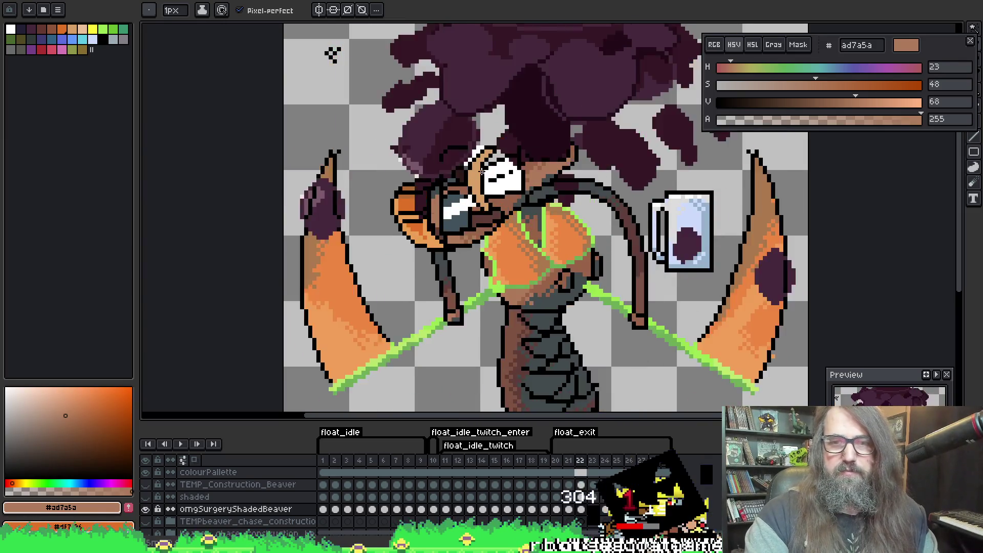
{"action": "key", "text": "Return"}
{"action": "scroll", "coordinate": [424, 196], "scroll_direction": "up", "scroll_amount": 2}
{"action": "scroll", "coordinate": [424, 197], "scroll_direction": "up", "scroll_amount": 2}
{"action": "left_click", "coordinate": [470, 273], "text": "alt"}
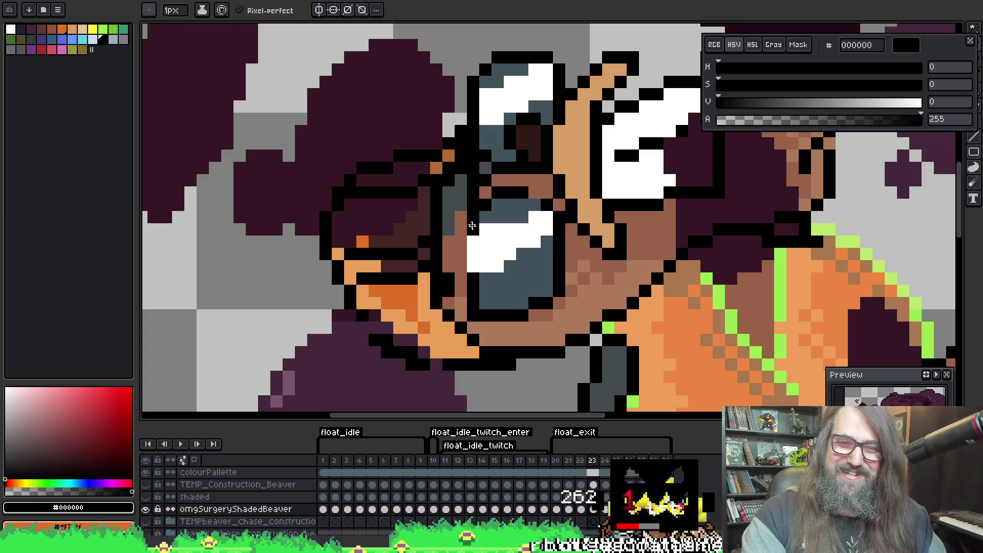
{"action": "scroll", "coordinate": [469, 273], "scroll_direction": "down", "scroll_amount": 4}
{"action": "scroll", "coordinate": [523, 219], "scroll_direction": "up", "scroll_amount": 5}
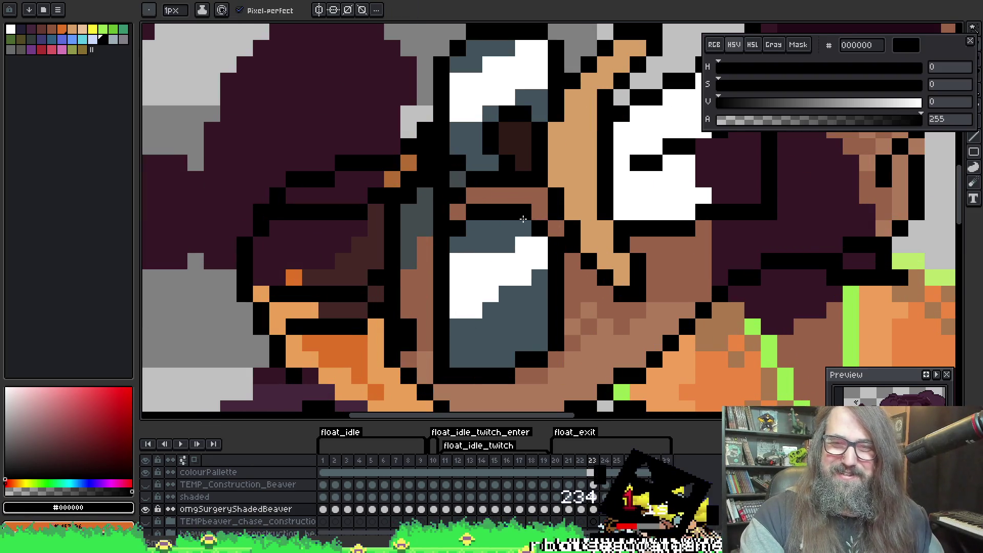
Replay the animation, then stop and step forward to frame 22
{"action": "key", "text": "Return"}
{"action": "scroll", "coordinate": [565, 248], "scroll_direction": "down", "scroll_amount": 4}
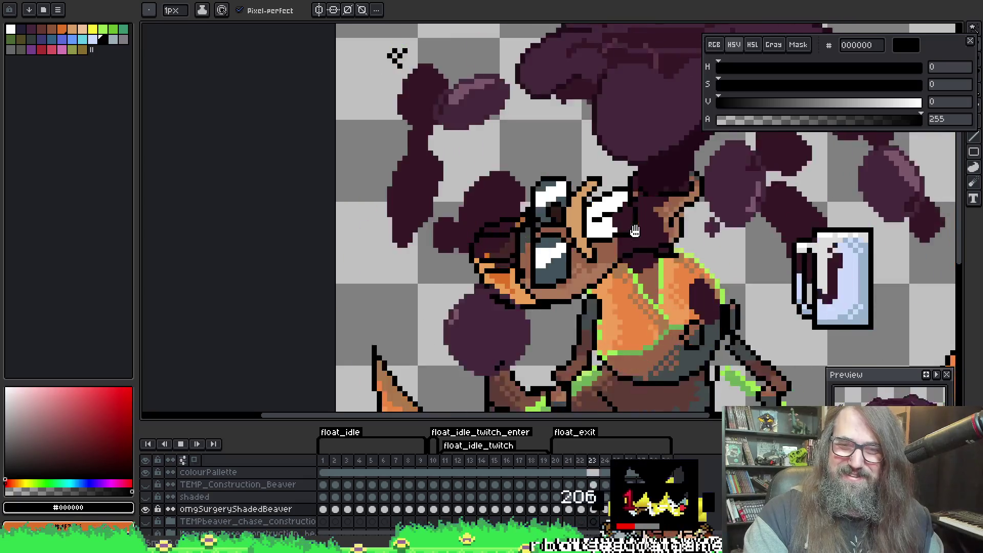
{"action": "scroll", "coordinate": [635, 231], "scroll_direction": "up", "scroll_amount": 1}
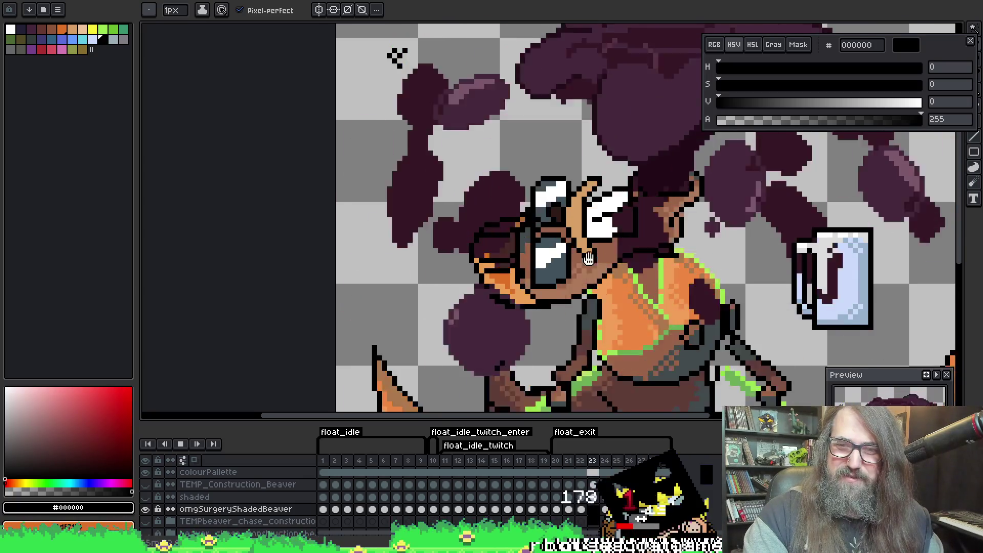
{"action": "scroll", "coordinate": [583, 221], "scroll_direction": "up", "scroll_amount": 3}
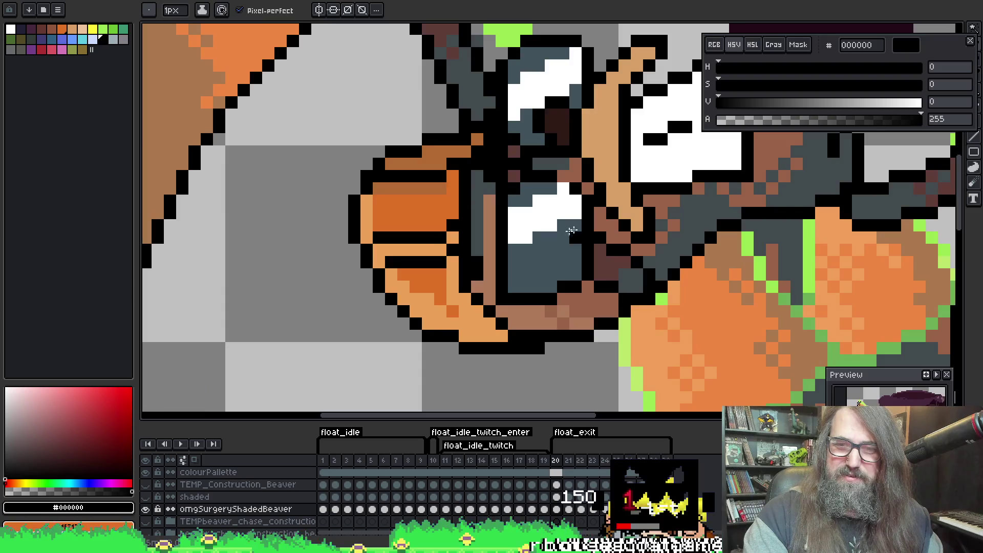
{"action": "key", "text": "Return"}
{"action": "key", "text": "Right"}
{"action": "key", "text": "Right"}
{"action": "key", "text": "Right"}
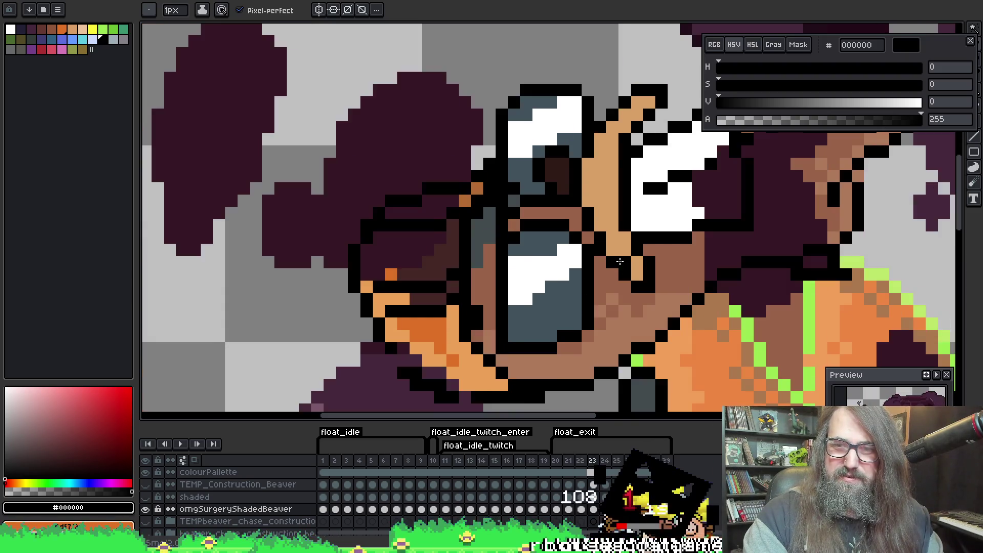
{"action": "scroll", "coordinate": [603, 266], "scroll_direction": "up", "scroll_amount": 2}
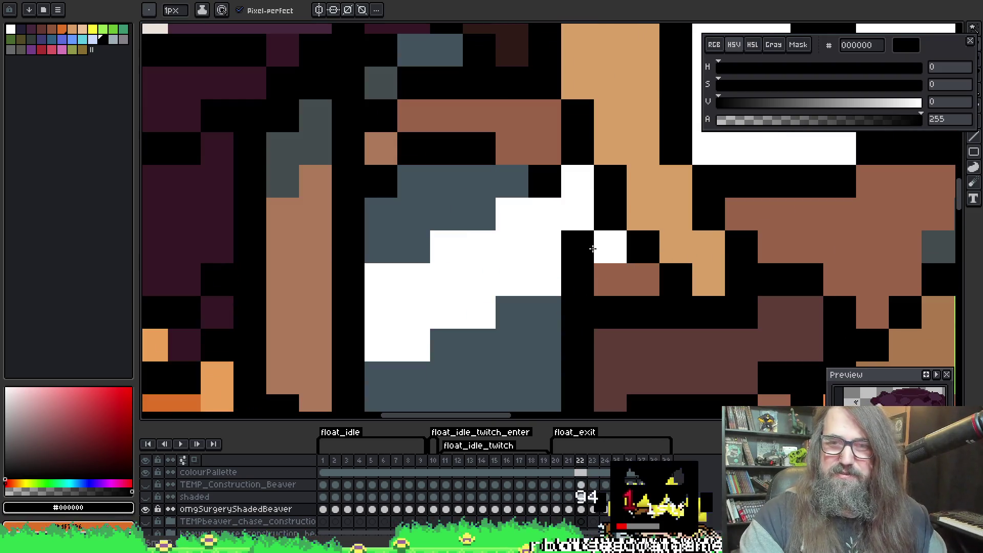
Paint the white pixels beside the goggle darker brown and one stray brown pixel black
{"action": "left_click", "coordinate": [618, 268], "text": "alt"}
{"action": "left_click", "coordinate": [612, 251]}
{"action": "right_click", "coordinate": [562, 154]}
{"action": "left_click", "coordinate": [578, 179]}
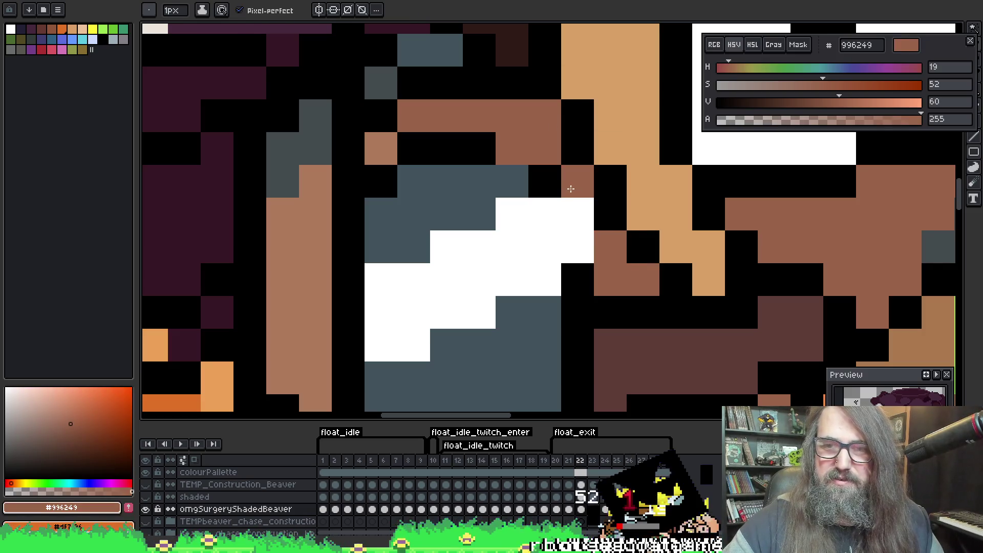
{"action": "key", "text": "alt"}
Compare frames 21 and 22 and sample black from the goggle outline
{"action": "key", "text": "comma"}
{"action": "key", "text": "period"}
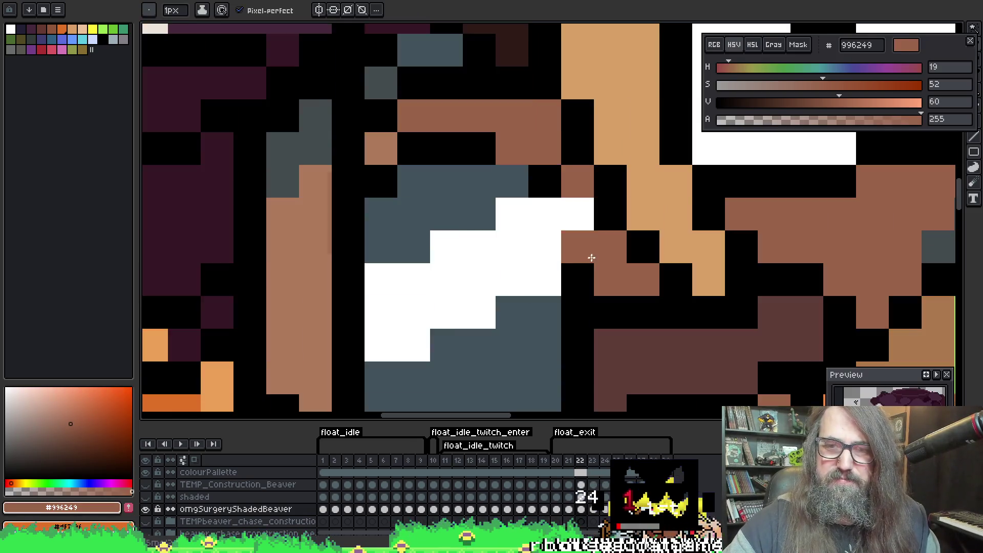
{"action": "key", "text": "comma"}
{"action": "left_click", "coordinate": [585, 195], "text": "alt"}
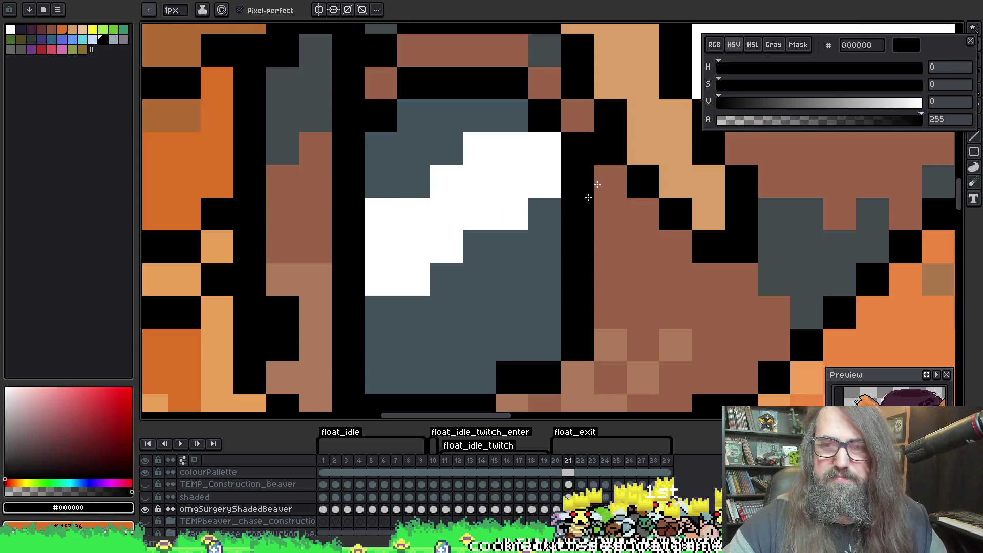
{"action": "key", "text": "period"}
Flip through frames 22 to 24 comparing the goggle pixels, ending on frame 24
{"action": "key", "text": "comma"}
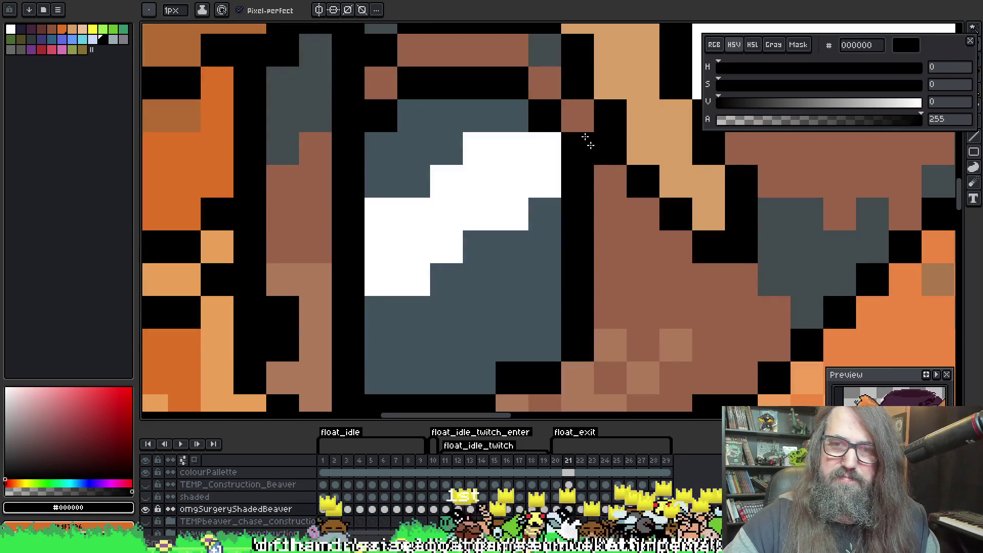
{"action": "key", "text": "period"}
{"action": "key", "text": "period"}
{"action": "key", "text": "period"}
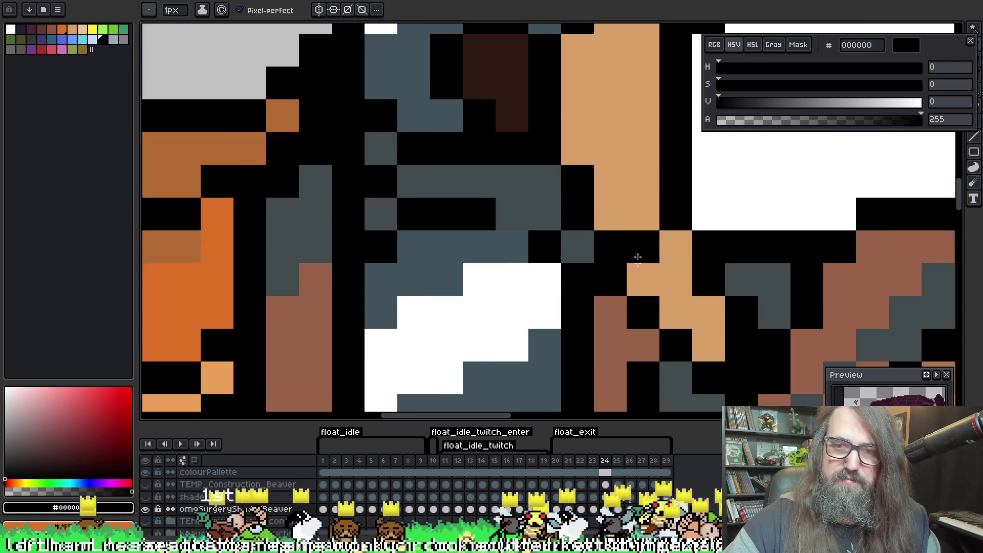
{"action": "key", "text": "comma"}
{"action": "key", "text": "period"}
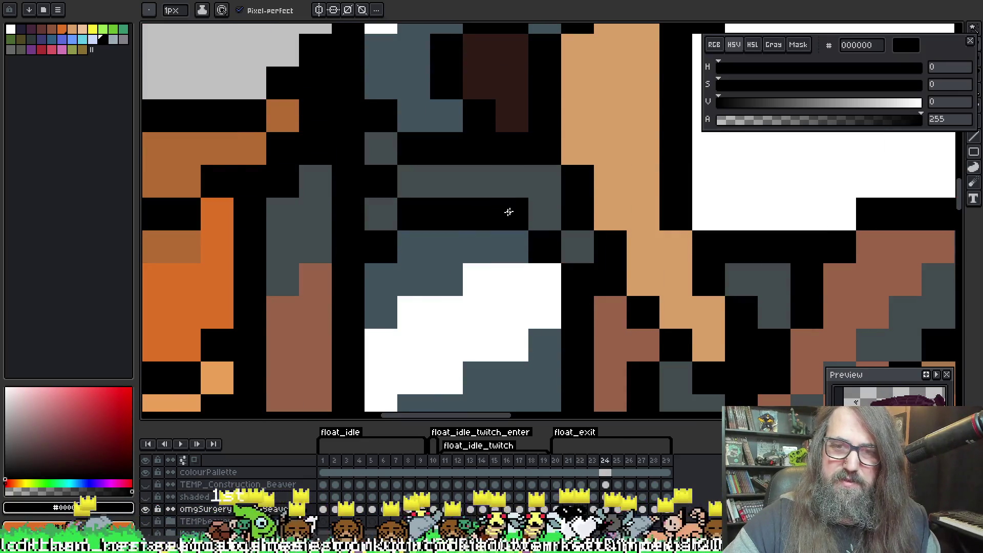
{"action": "key", "text": "period"}
{"action": "key", "text": "comma"}
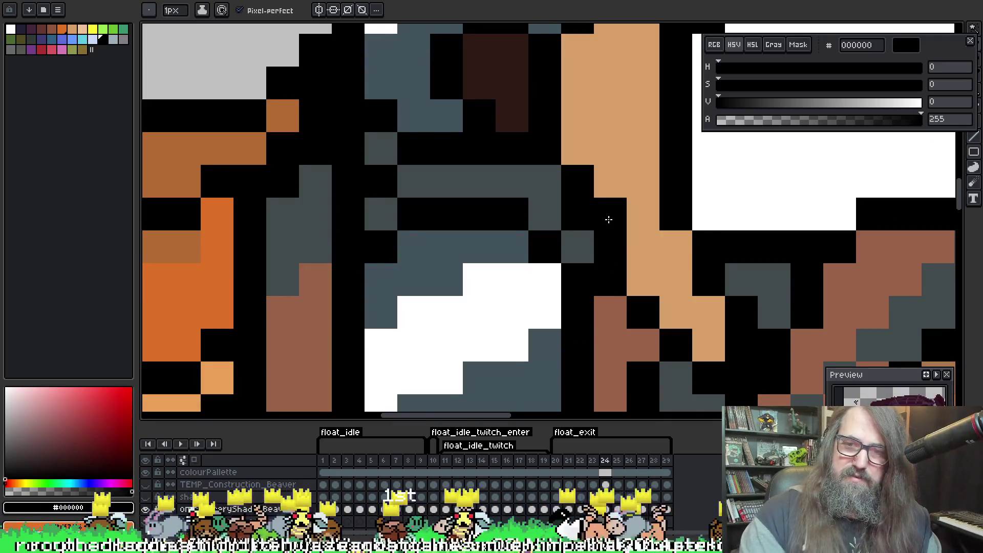
Play the animation to review the goggle cleanup
{"action": "scroll", "coordinate": [608, 219], "scroll_direction": "down", "scroll_amount": 2}
{"action": "key", "text": "Return"}
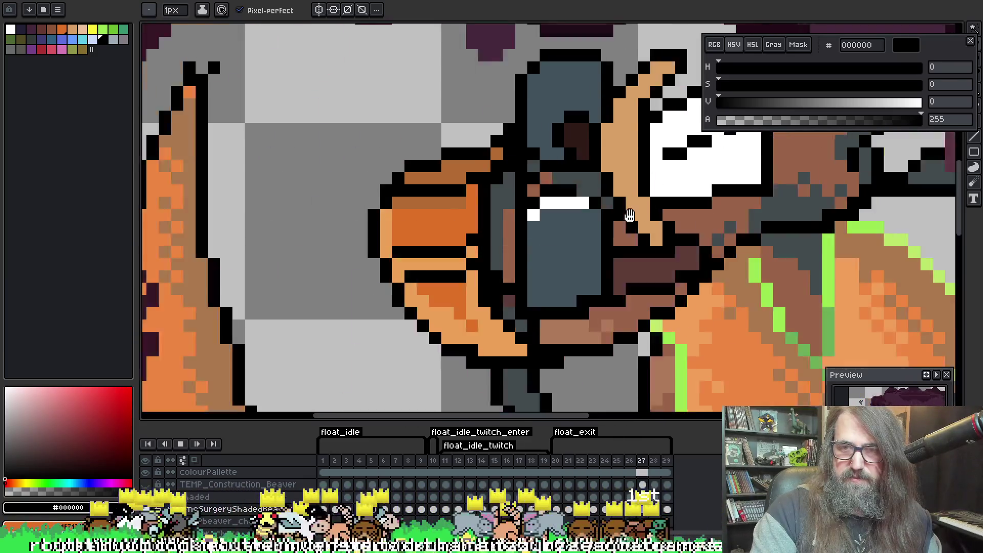
{"action": "scroll", "coordinate": [629, 215], "scroll_direction": "down", "scroll_amount": 2}
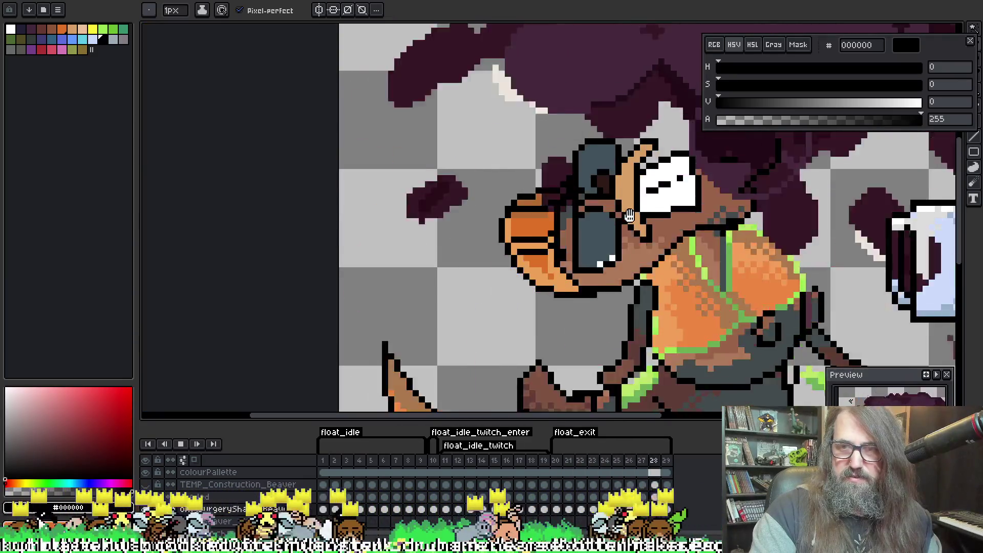
{"action": "scroll", "coordinate": [629, 215], "scroll_direction": "down", "scroll_amount": 4}
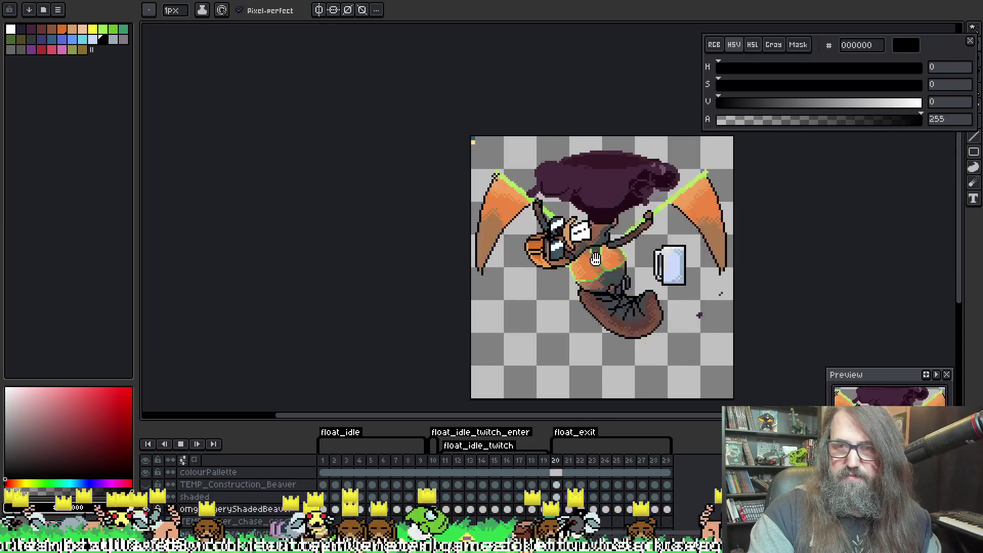
Play the full beaver animation fitted to the view, then stop it
{"action": "scroll", "coordinate": [595, 260], "scroll_direction": "up", "scroll_amount": 3}
{"action": "key", "text": "Return"}
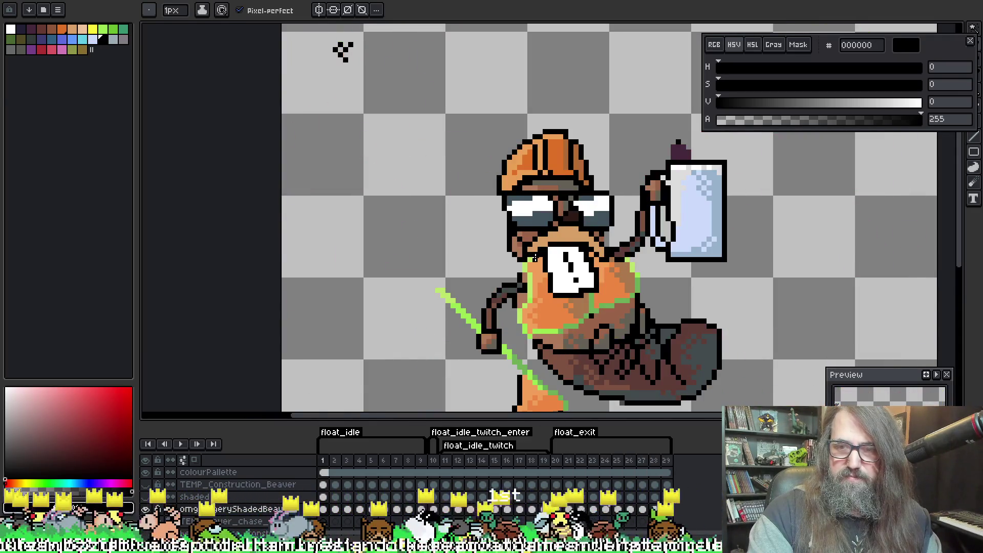
{"action": "key", "text": "Return"}
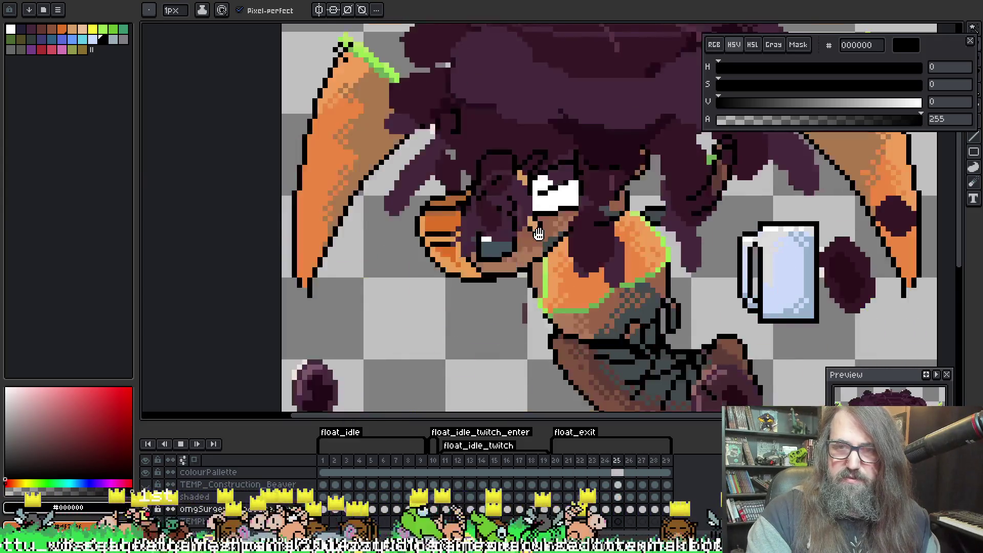
{"action": "scroll", "coordinate": [621, 246], "scroll_direction": "down", "scroll_amount": 3}
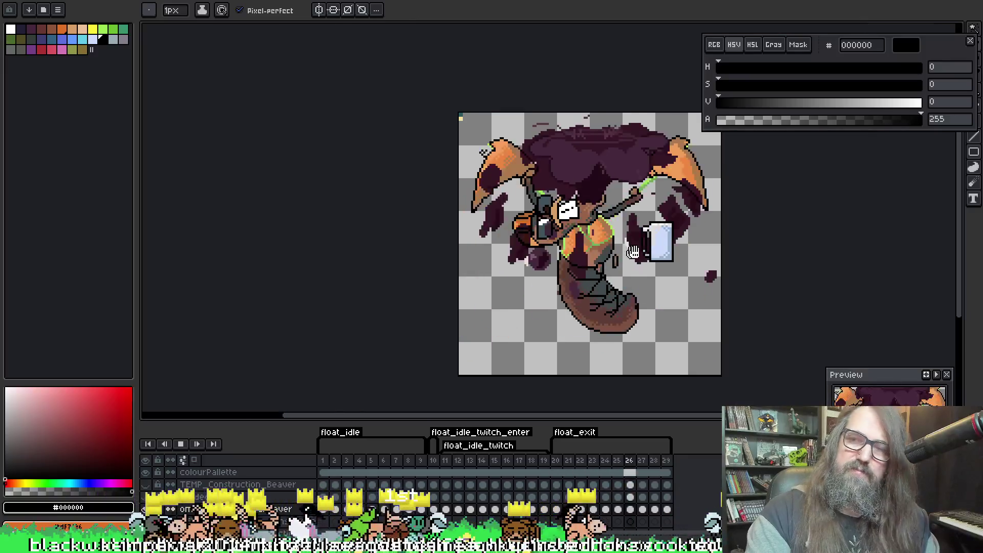
{"action": "scroll", "coordinate": [620, 246], "scroll_direction": "up", "scroll_amount": 2}
{"action": "key", "text": "ctrl+0"}
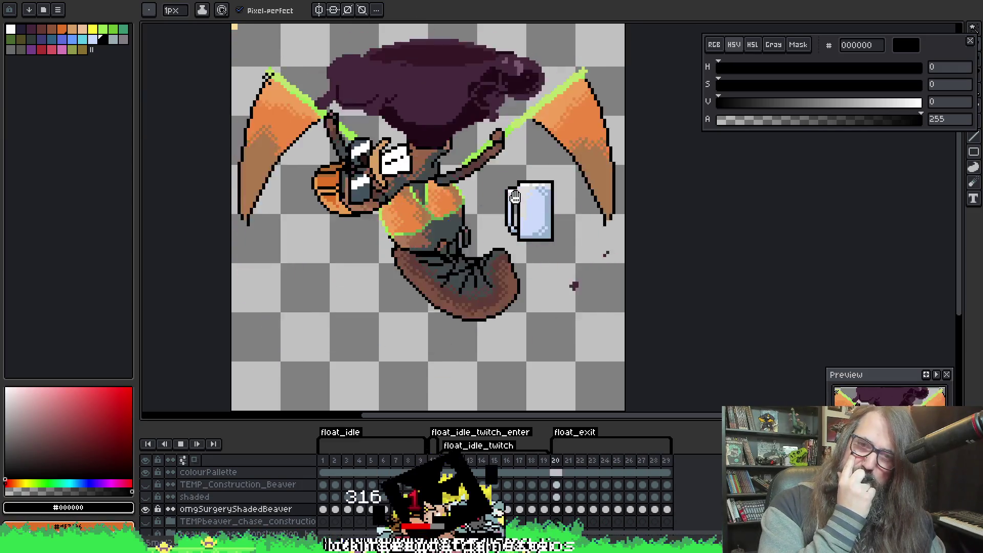
{"action": "key", "text": "Return"}
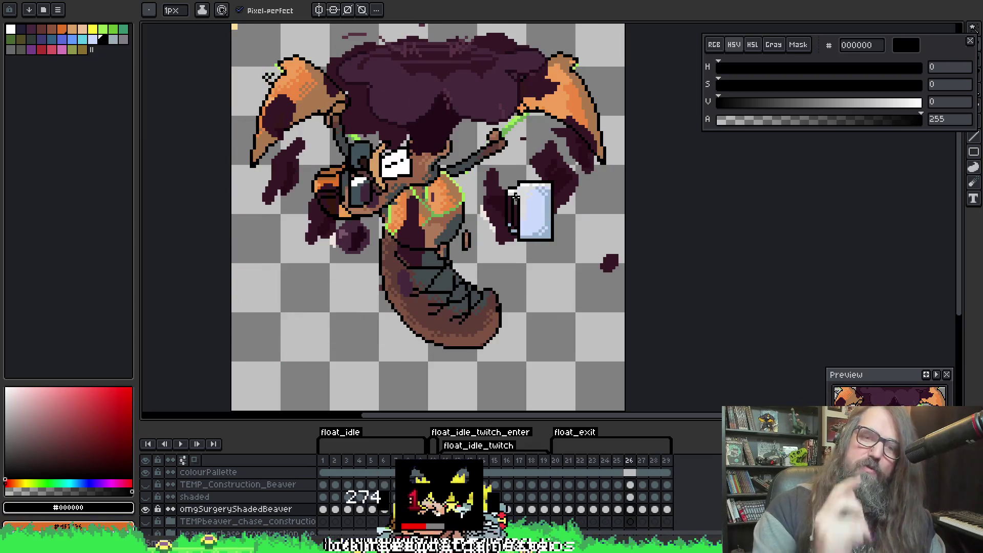
Select frame 3 on the shaded layer, then move on to frame 4
{"action": "left_click", "coordinate": [347, 497]}
{"action": "scroll", "coordinate": [484, 305], "scroll_direction": "up", "scroll_amount": 3}
{"action": "key", "text": "i"}
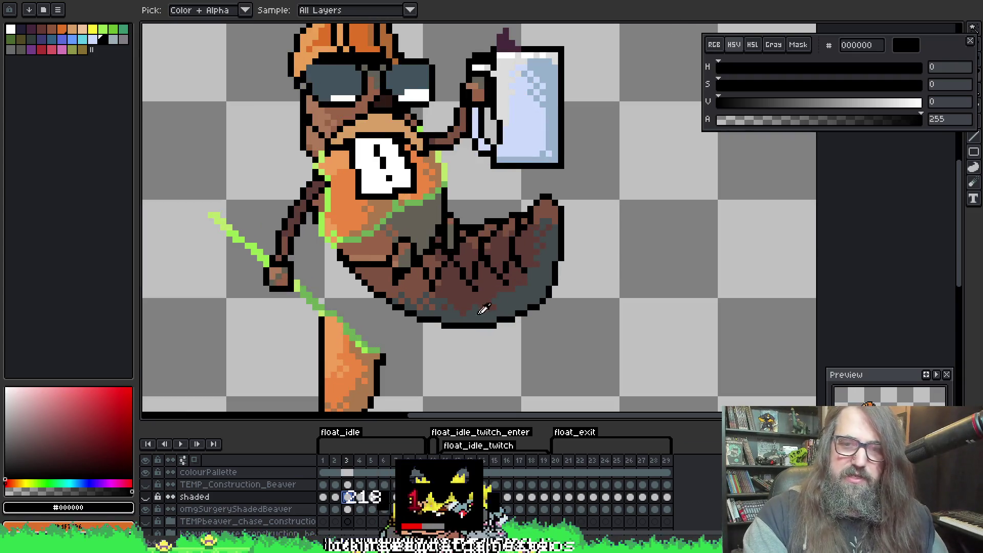
{"action": "key", "text": "b"}
{"action": "key", "text": "Right"}
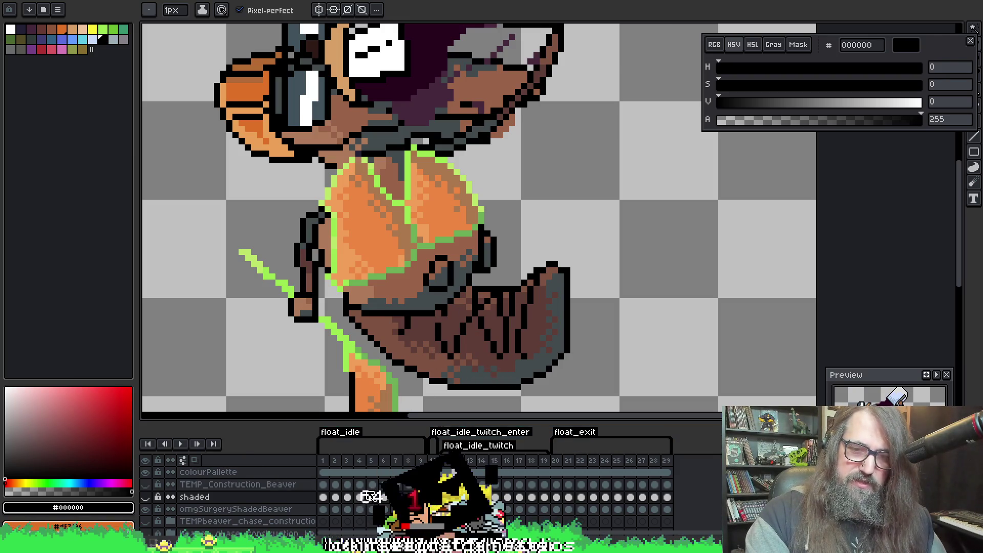
{"action": "left_click", "coordinate": [359, 499]}
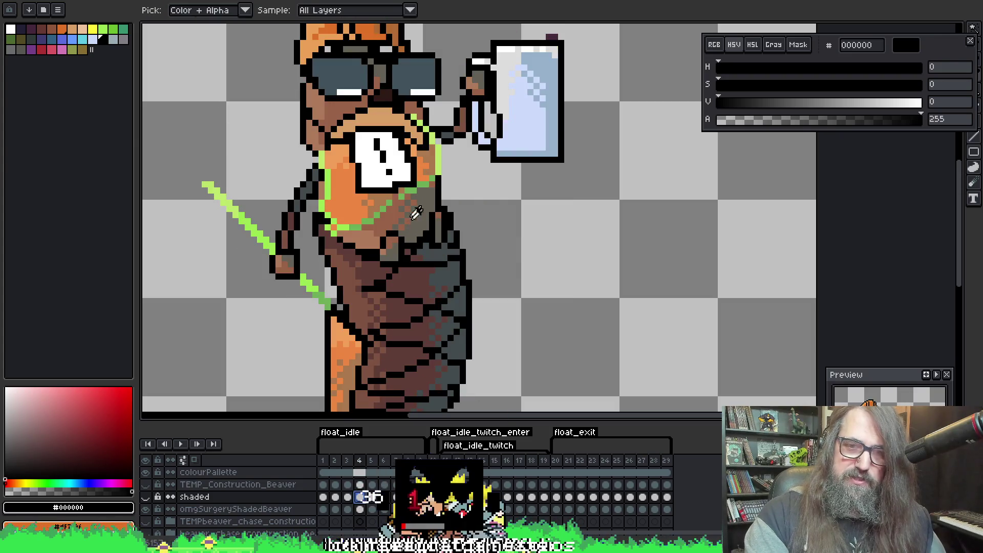
Sample 646157, then paint a light-brown ad7a5a pixel on the muzzle
{"action": "left_click", "coordinate": [418, 225], "text": "alt"}
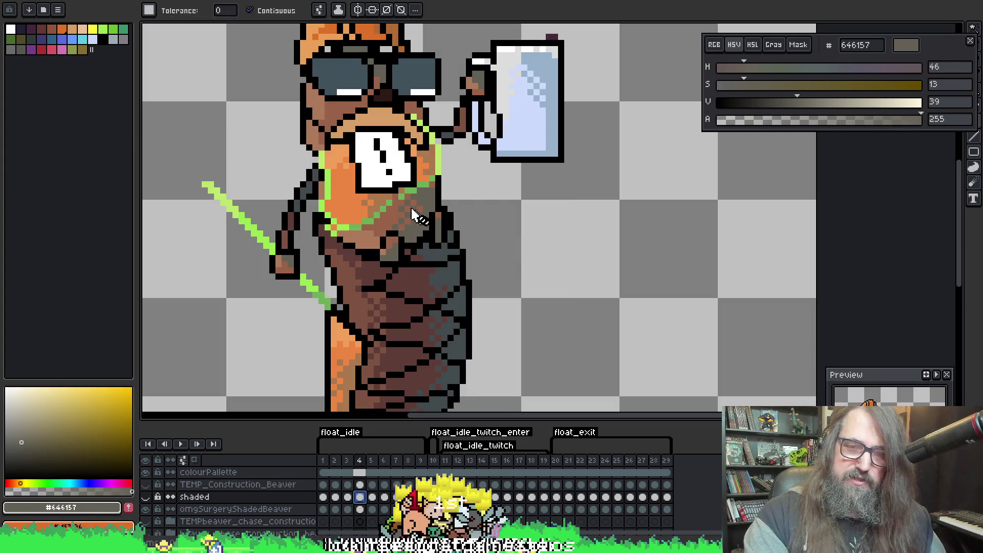
{"action": "scroll", "coordinate": [329, 274], "scroll_direction": "up", "scroll_amount": 2}
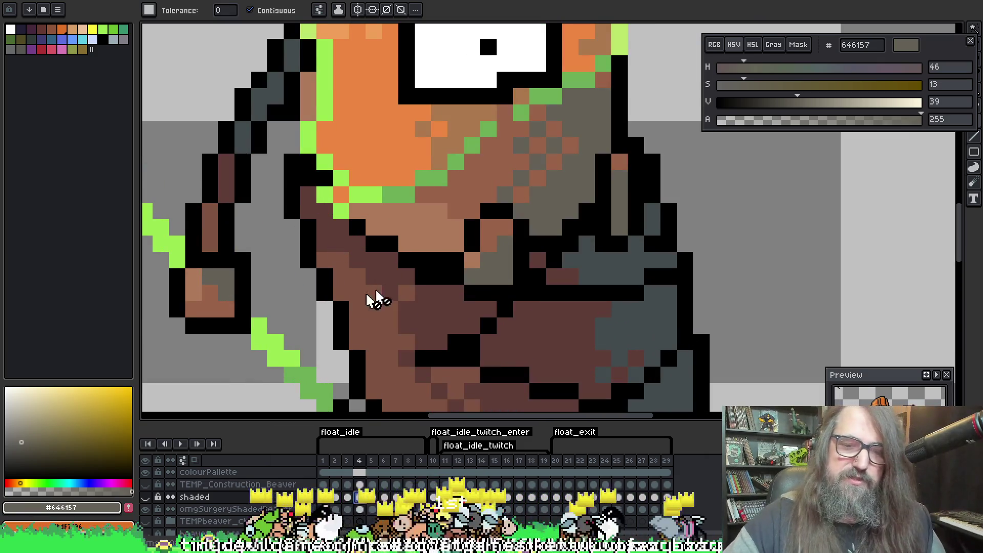
{"action": "key", "text": "b"}
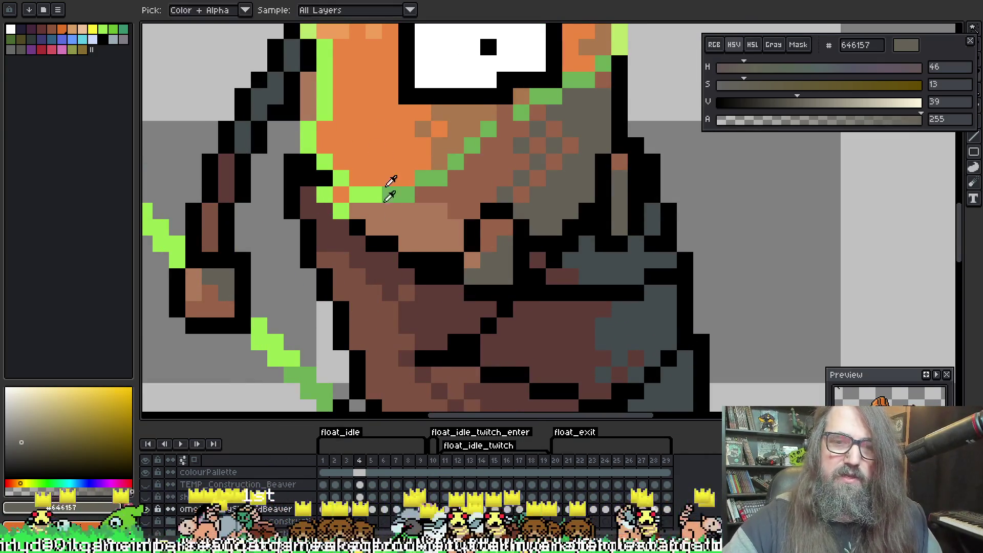
{"action": "left_click", "coordinate": [400, 226], "text": "alt"}
{"action": "left_click", "coordinate": [451, 201]}
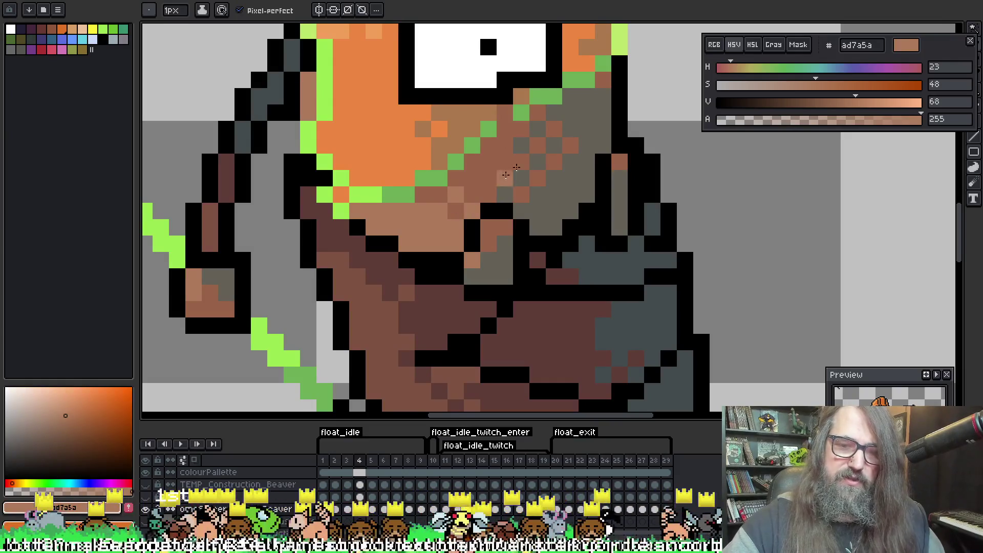
{"action": "key", "text": "Right"}
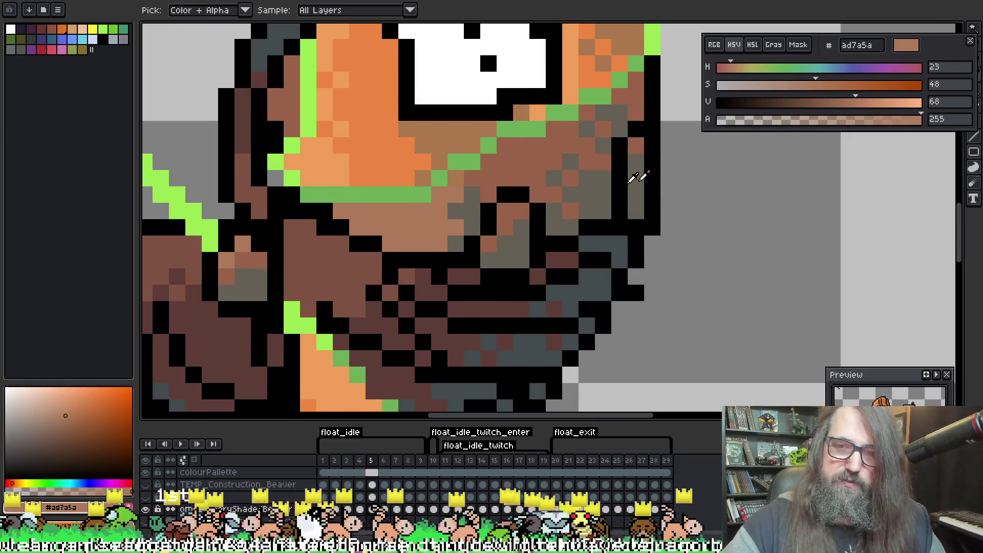
Bucket-fill four slate-grey patches on the beaver with grey-brown 646157
{"action": "left_click", "coordinate": [601, 188], "text": "alt"}
{"action": "key", "text": "Right"}
{"action": "key", "text": "Right"}
{"action": "key", "text": "Right"}
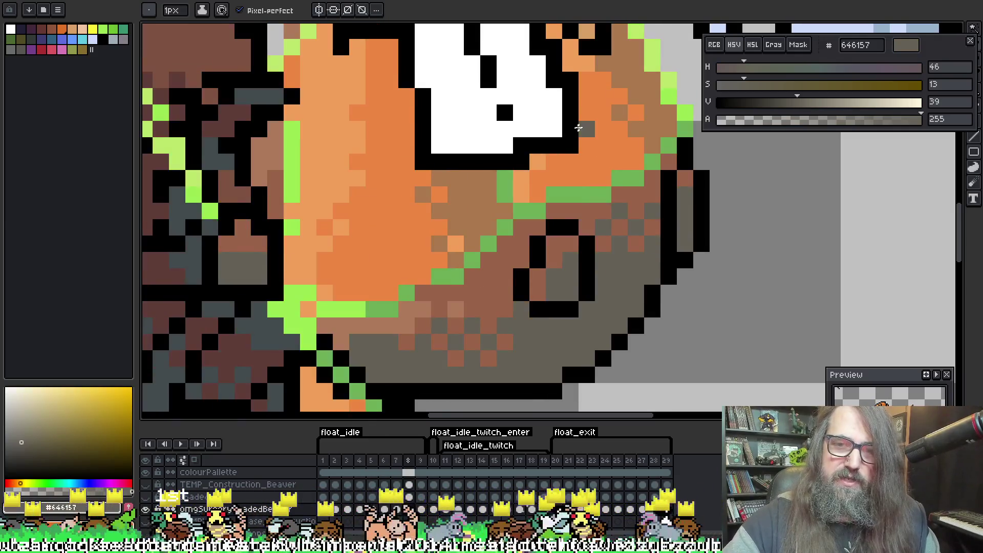
{"action": "key", "text": "Right"}
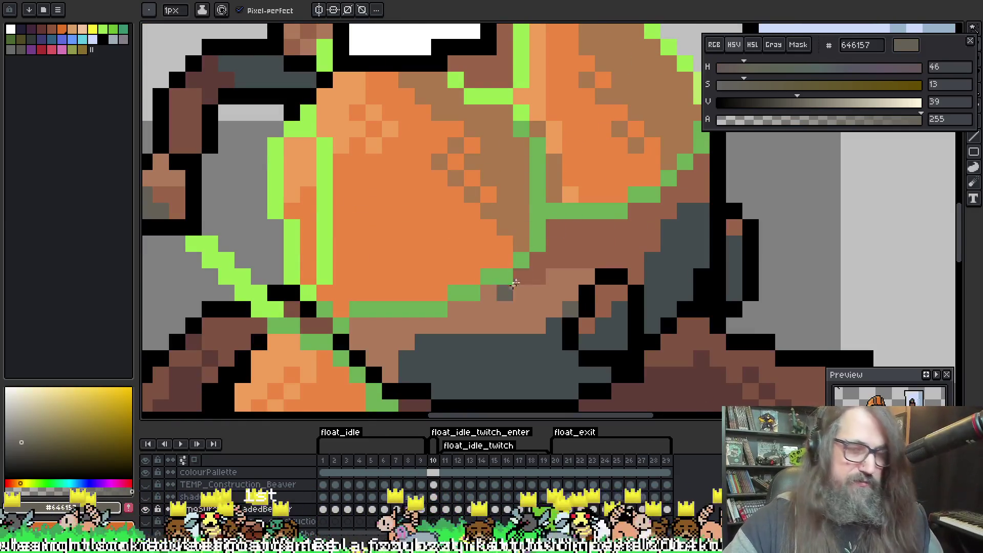
{"action": "key", "text": "g"}
{"action": "scroll", "coordinate": [501, 234], "scroll_direction": "down", "scroll_amount": 3}
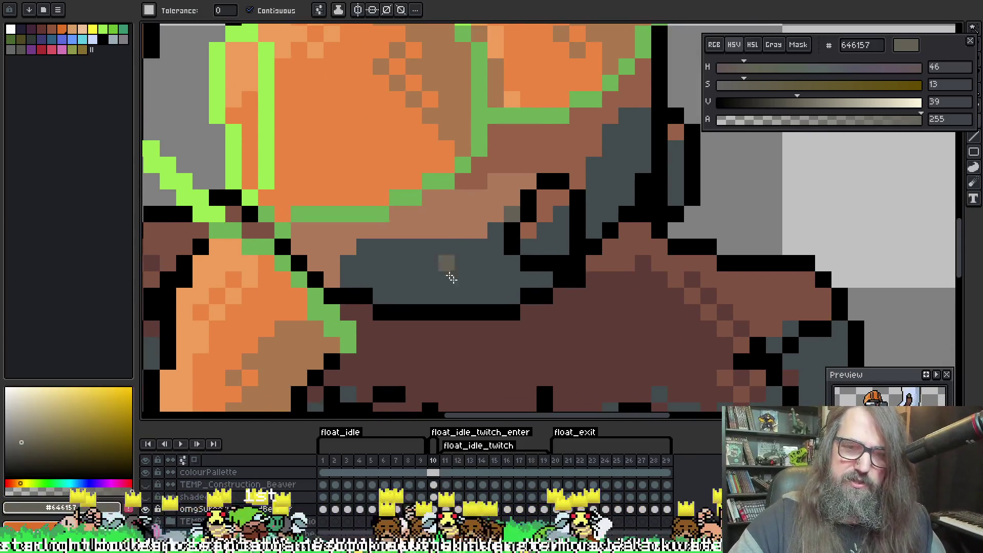
{"action": "left_click", "coordinate": [448, 272]}
{"action": "left_click", "coordinate": [550, 241]}
{"action": "left_click", "coordinate": [615, 174]}
{"action": "left_click", "coordinate": [678, 168]}
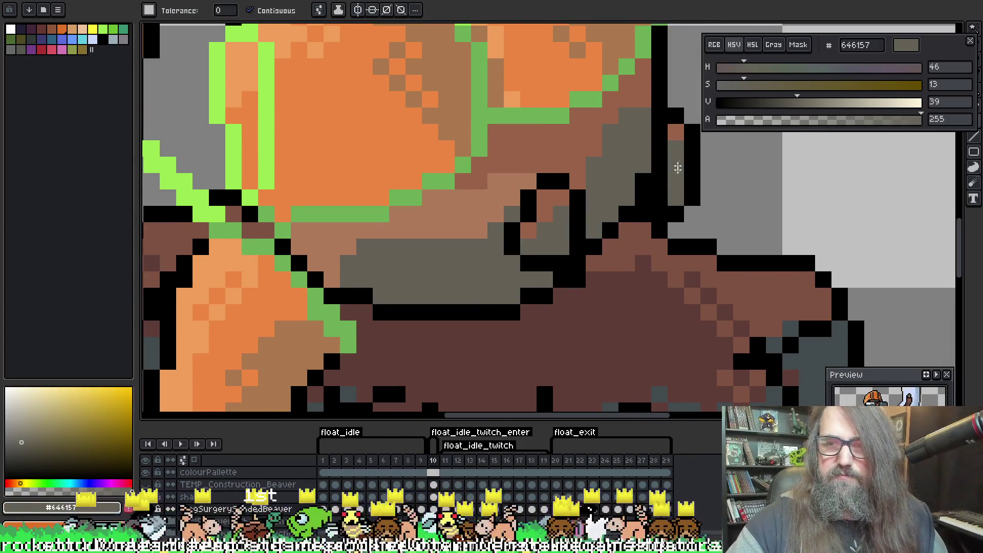
{"action": "scroll", "coordinate": [385, 274], "scroll_direction": "down", "scroll_amount": 2}
{"action": "scroll", "coordinate": [511, 214], "scroll_direction": "up", "scroll_amount": 2}
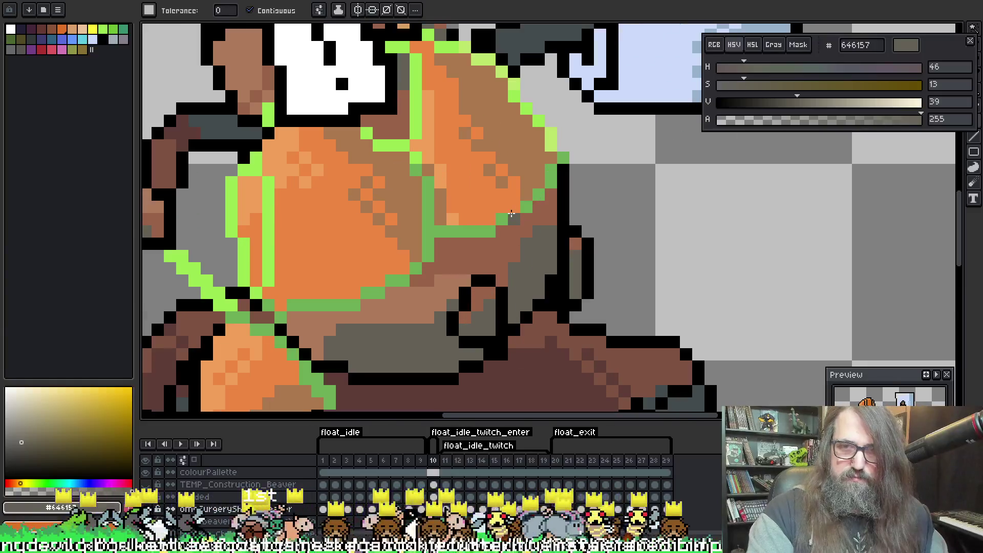
Fill the remaining slate-grey patches with 646157 on frames 11, 12 and 13
{"action": "key", "text": "period"}
{"action": "left_click", "coordinate": [467, 341]}
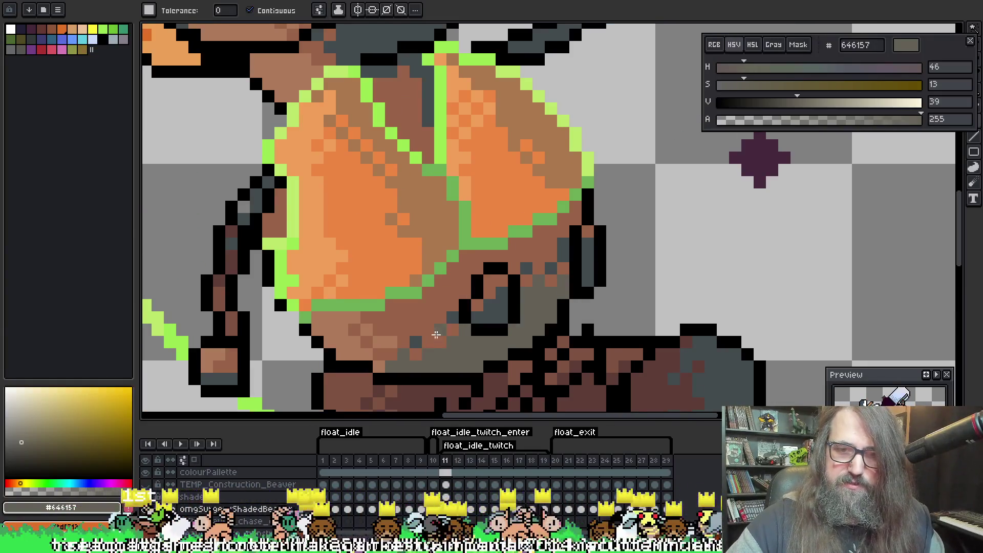
{"action": "left_click", "coordinate": [483, 307]}
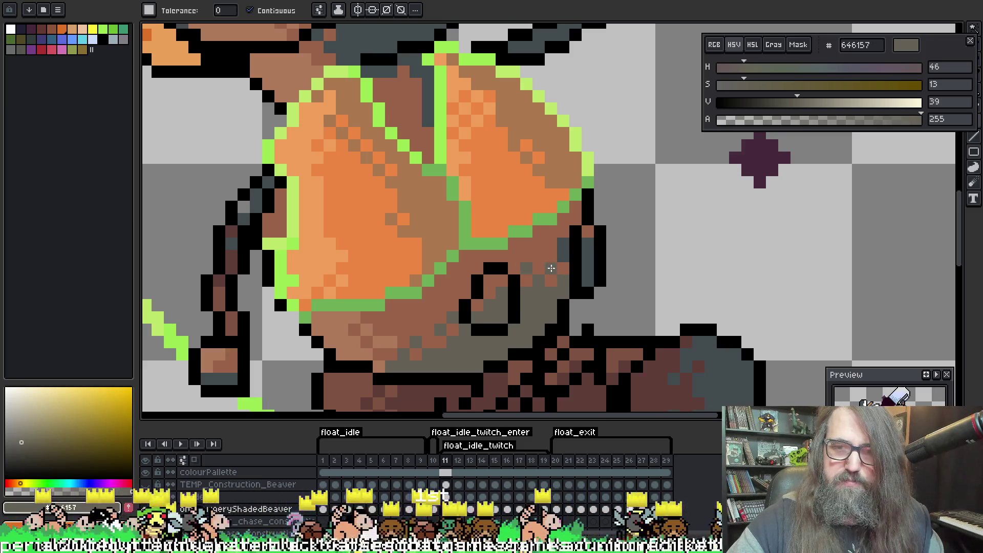
{"action": "key", "text": "period"}
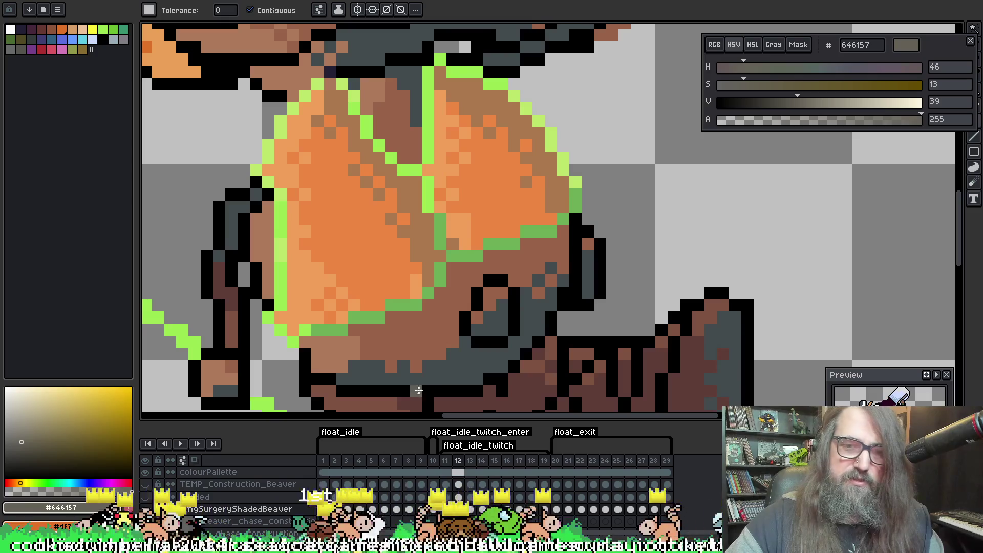
{"action": "left_click", "coordinate": [460, 354]}
{"action": "left_click", "coordinate": [498, 315]}
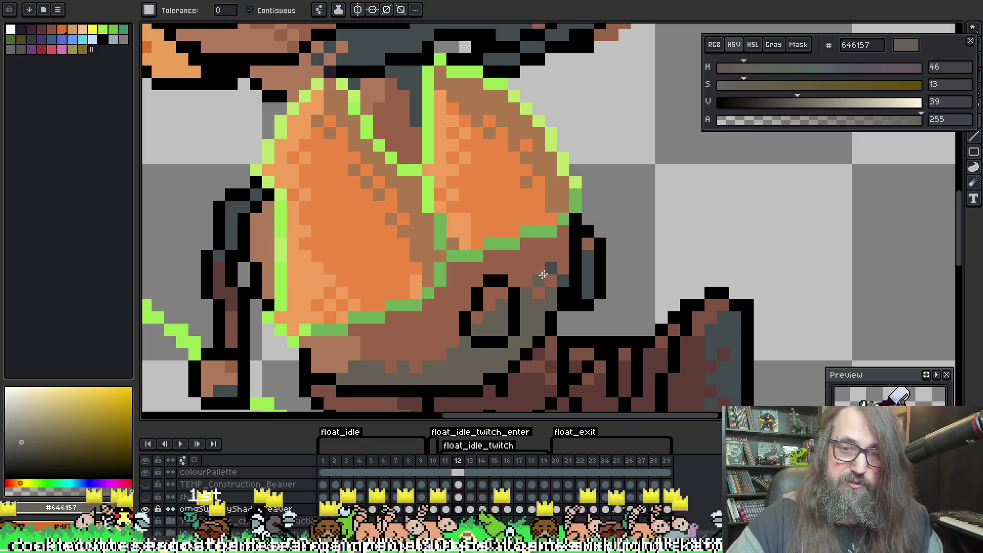
{"action": "key", "text": "period"}
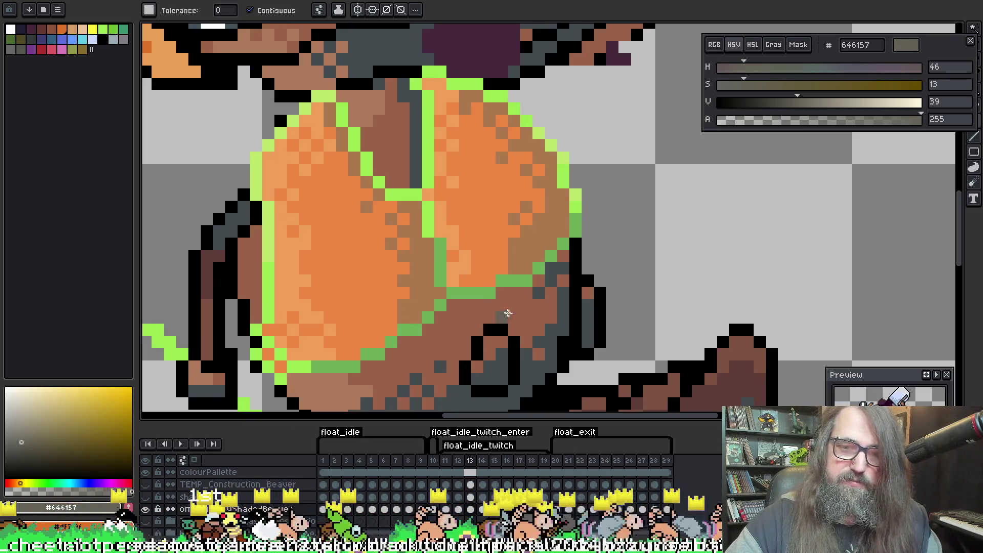
{"action": "mouse_move", "coordinate": [500, 312]}
{"action": "left_mouse_down"}
{"action": "mouse_move", "coordinate": [575, 198]}
{"action": "mouse_move", "coordinate": [495, 186]}
{"action": "left_mouse_up"}
{"action": "left_click", "coordinate": [460, 281]}
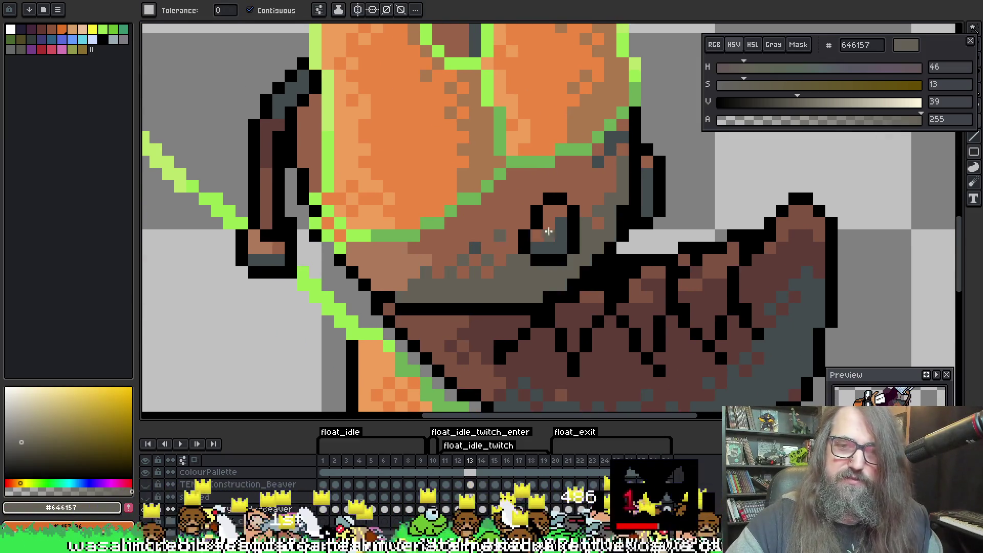
{"action": "left_click", "coordinate": [562, 232]}
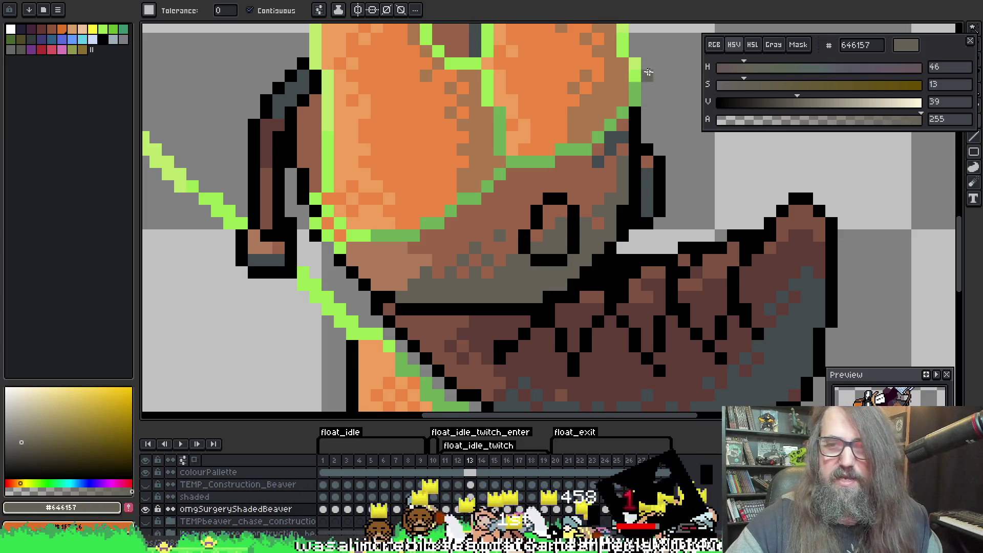
Bucket-fill the slate patches on the current frame and frame 14 with #646157, undoing a wrong lower-face fill
{"action": "left_click", "coordinate": [619, 139]}
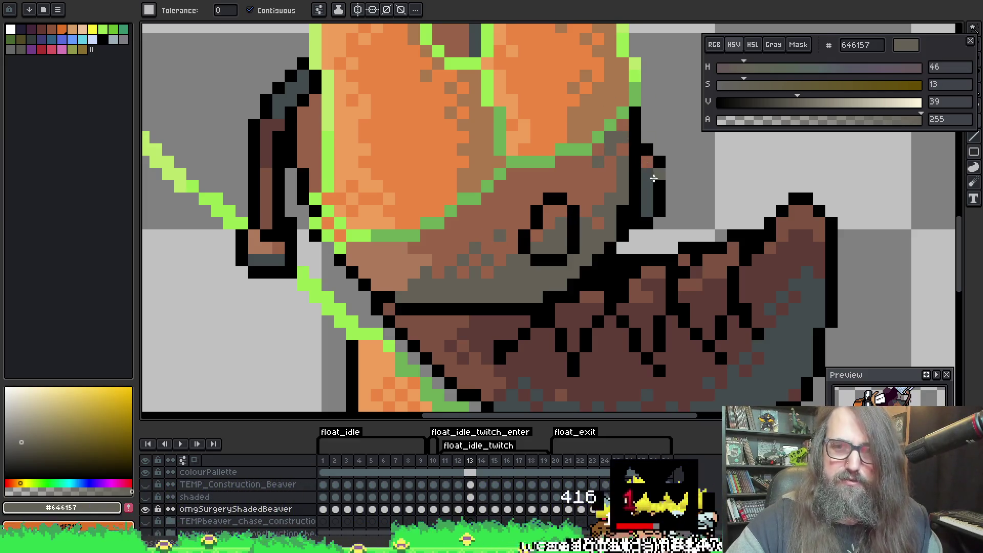
{"action": "key", "text": "Right"}
{"action": "left_click", "coordinate": [635, 210]}
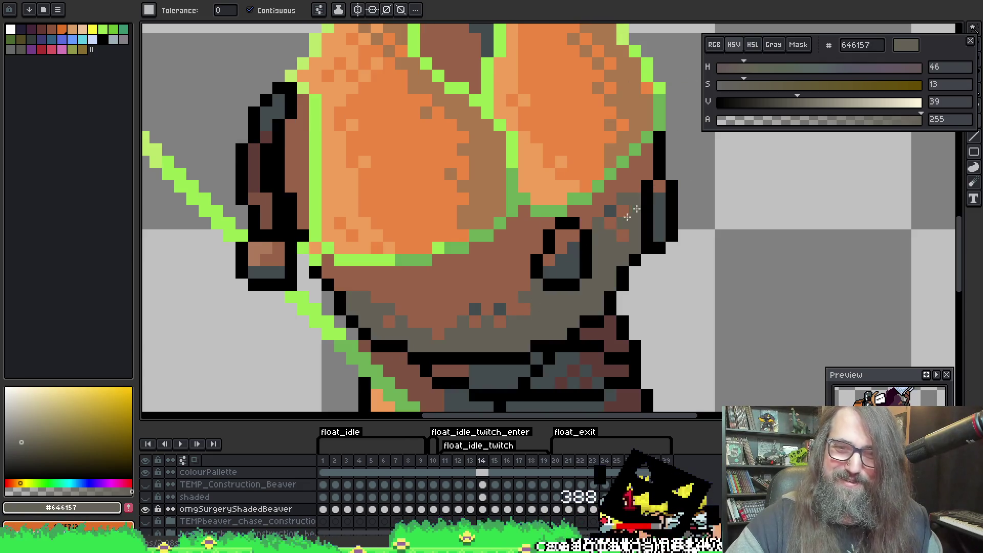
{"action": "left_click", "coordinate": [481, 311]}
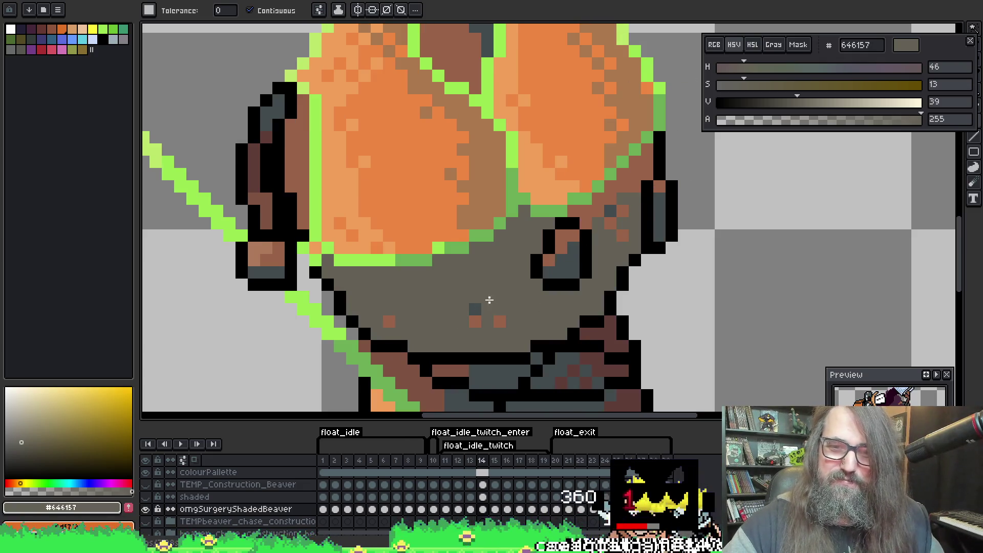
{"action": "key", "text": "ctrl+z"}
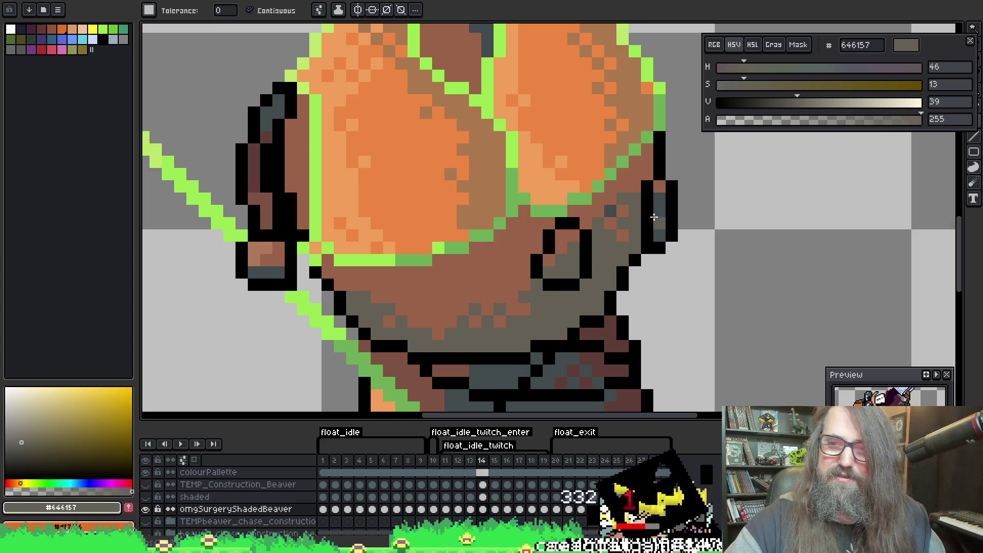
Recolour the dark lower face, eye interior and stray pixels on frames 15 and 16 grey-brown
{"action": "key", "text": "Right"}
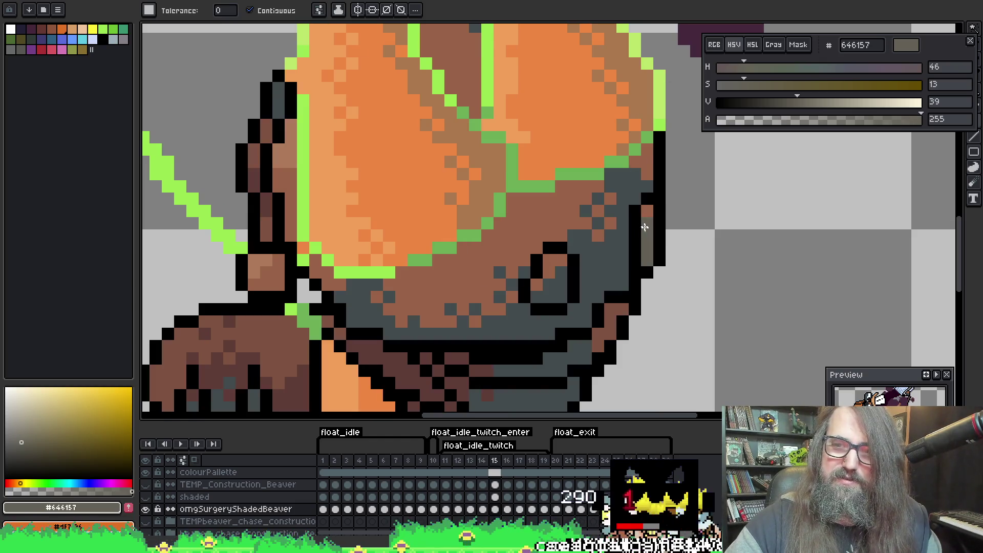
{"action": "left_click", "coordinate": [625, 215]}
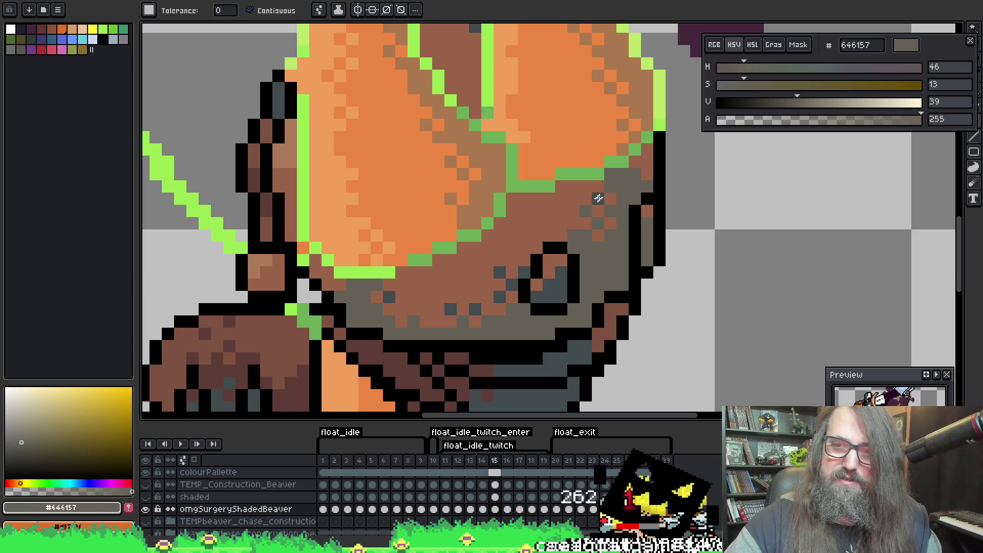
{"action": "left_click", "coordinate": [552, 289]}
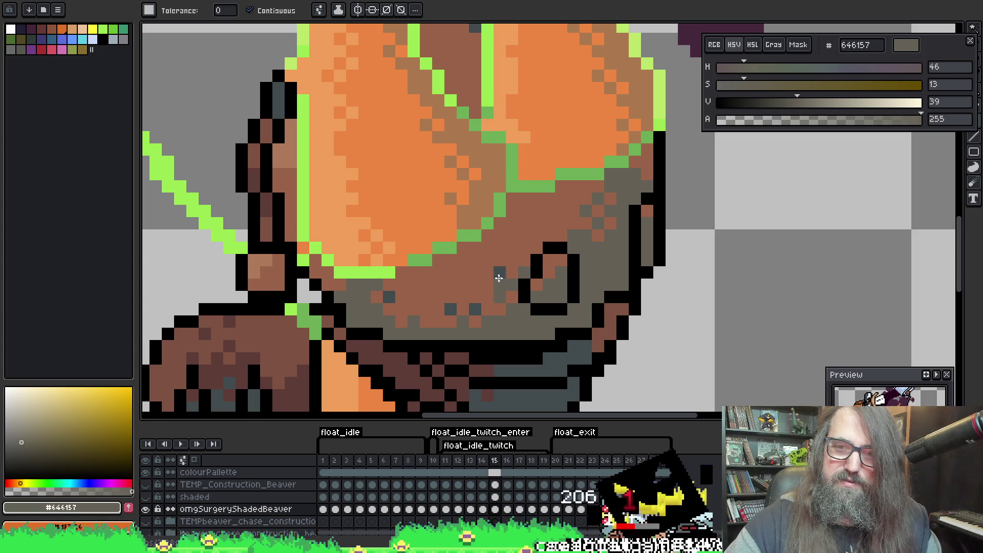
{"action": "left_click", "coordinate": [451, 308]}
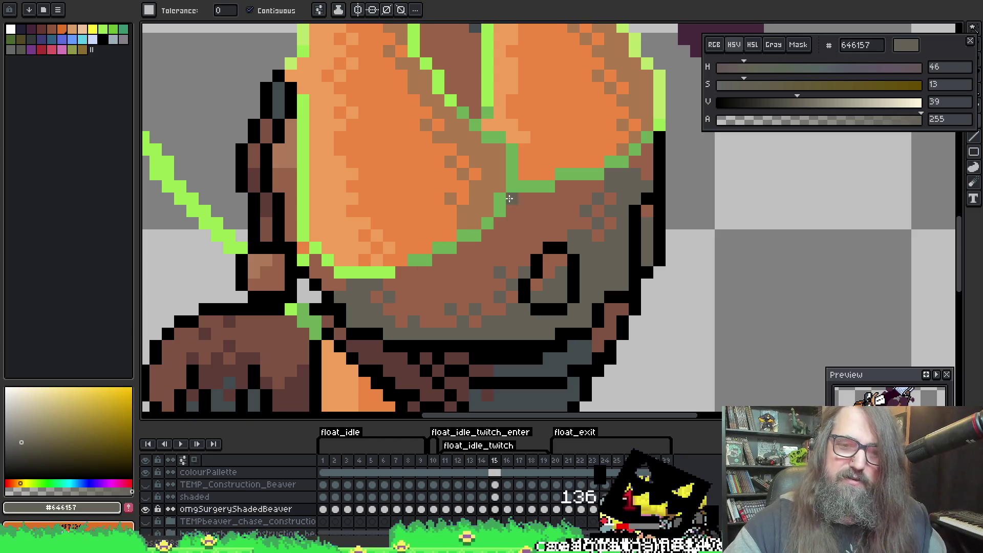
{"action": "key", "text": "Right"}
{"action": "left_click", "coordinate": [618, 259]}
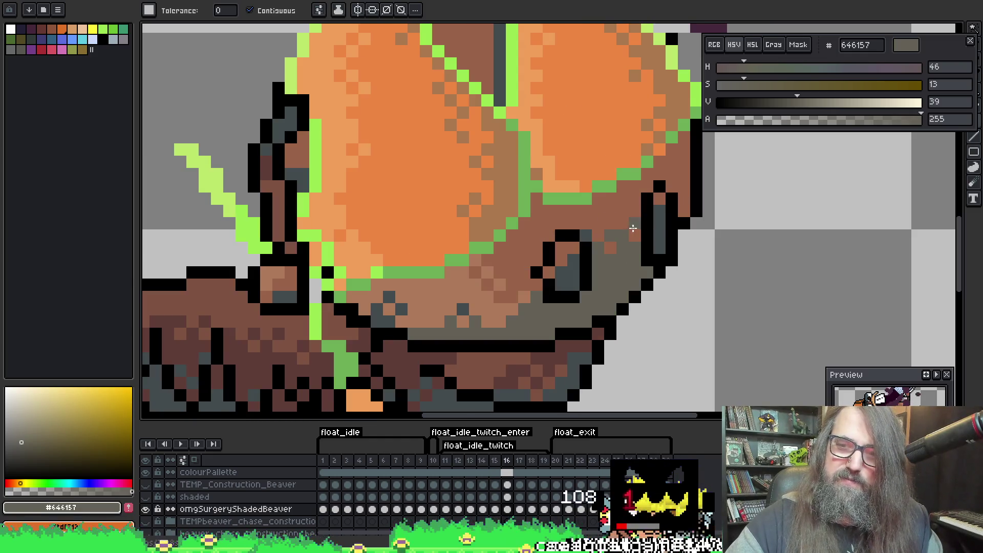
{"action": "left_click", "coordinate": [664, 229]}
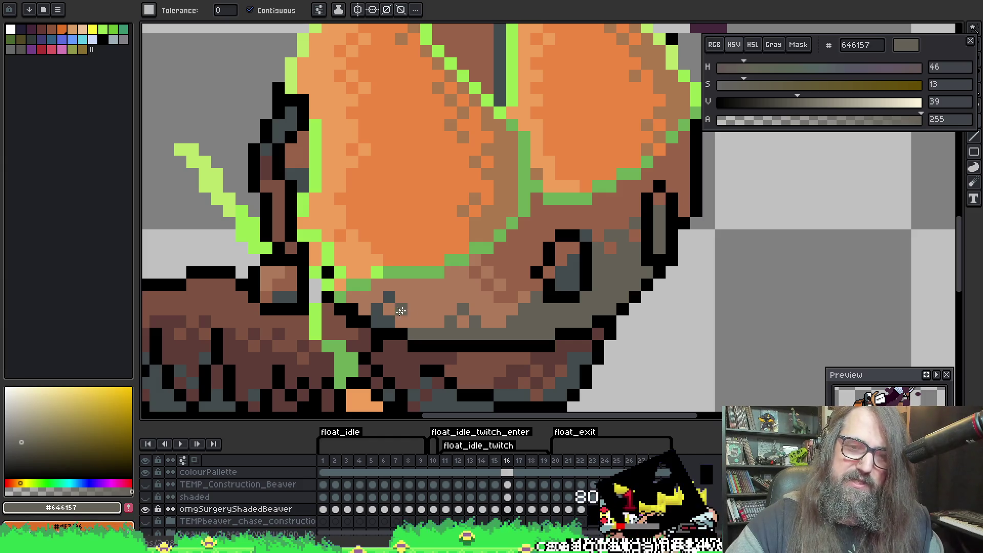
Fill the face's right edge on frame 17 and the jaw and eye interior on frame 18
{"action": "key", "text": "Right"}
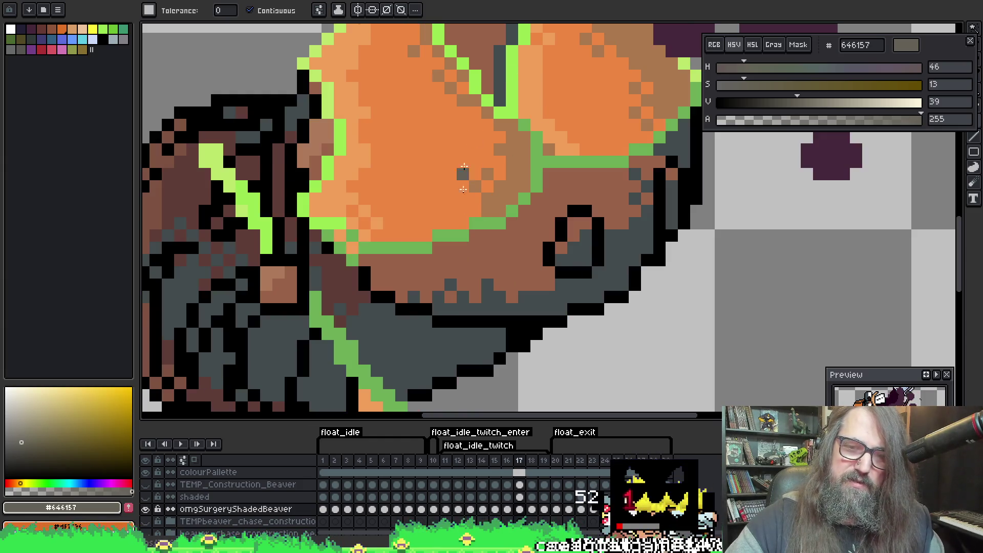
{"action": "left_click", "coordinate": [437, 287]}
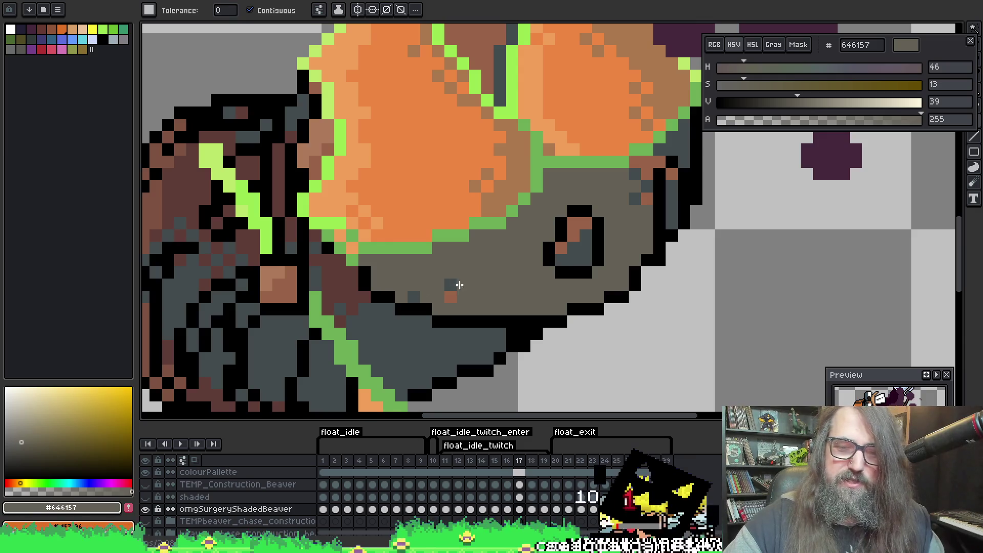
{"action": "key", "text": "ctrl+z"}
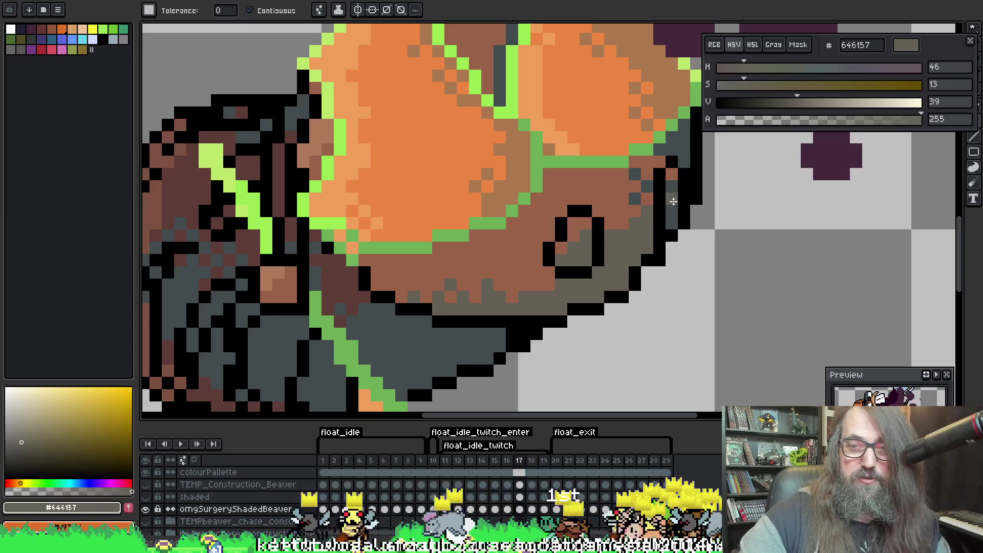
{"action": "left_click", "coordinate": [673, 201]}
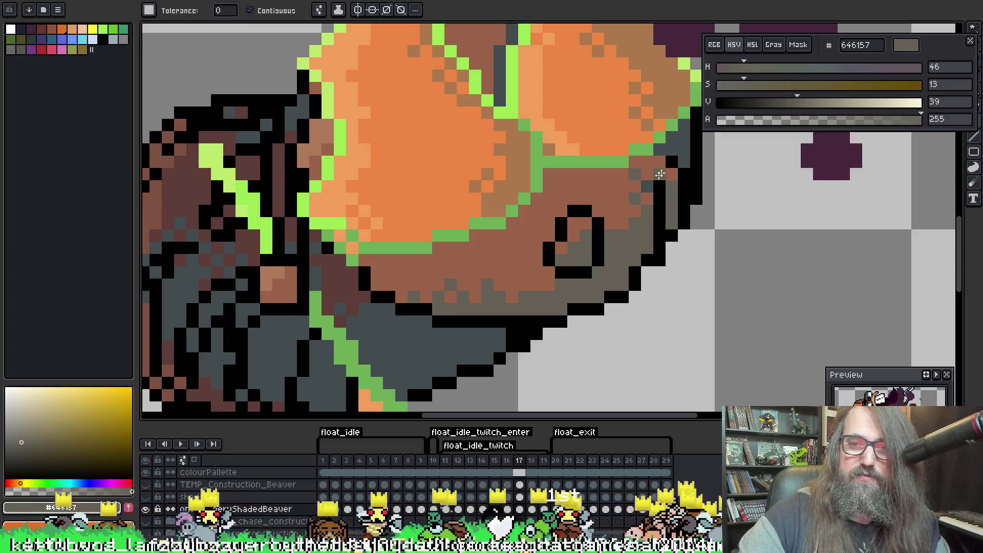
{"action": "key", "text": "period"}
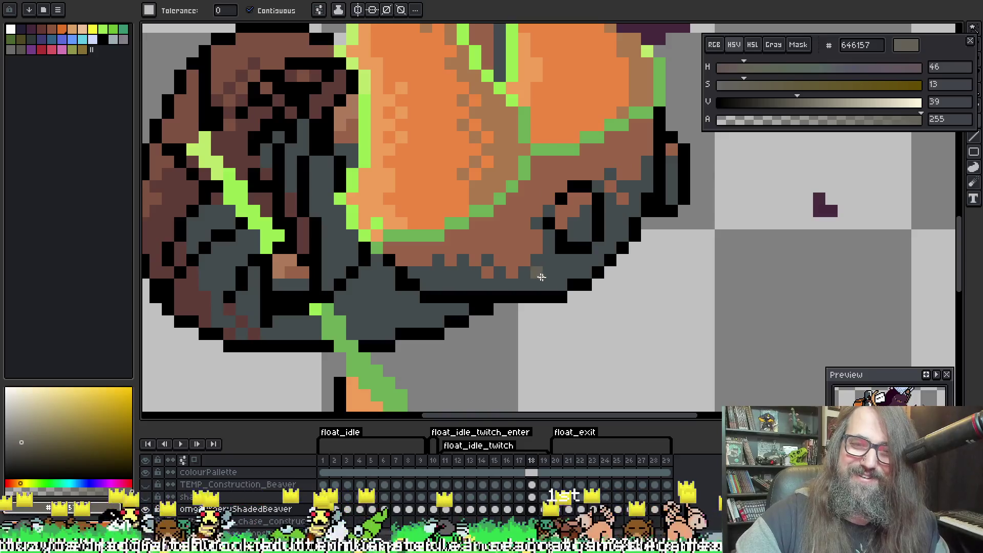
{"action": "left_click", "coordinate": [537, 263]}
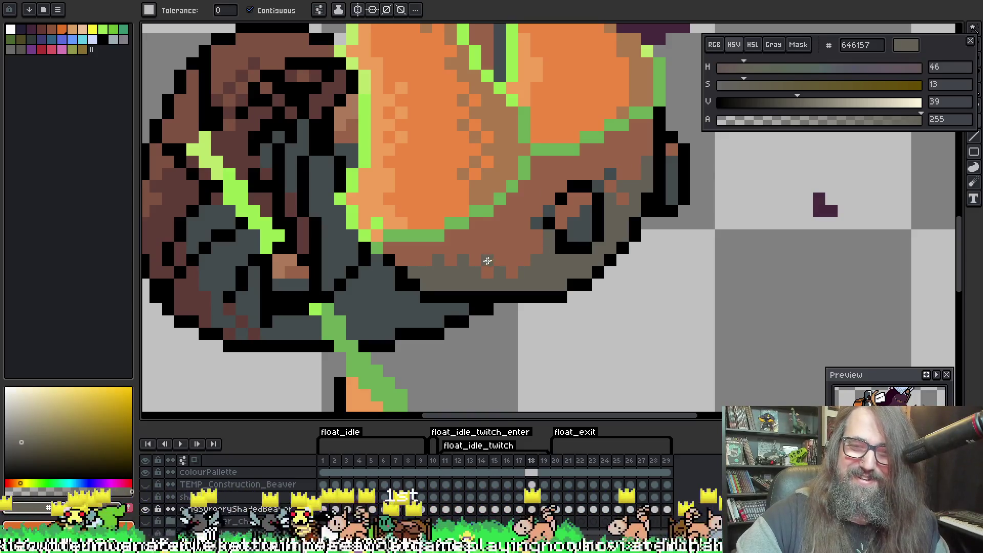
{"action": "left_click", "coordinate": [576, 225]}
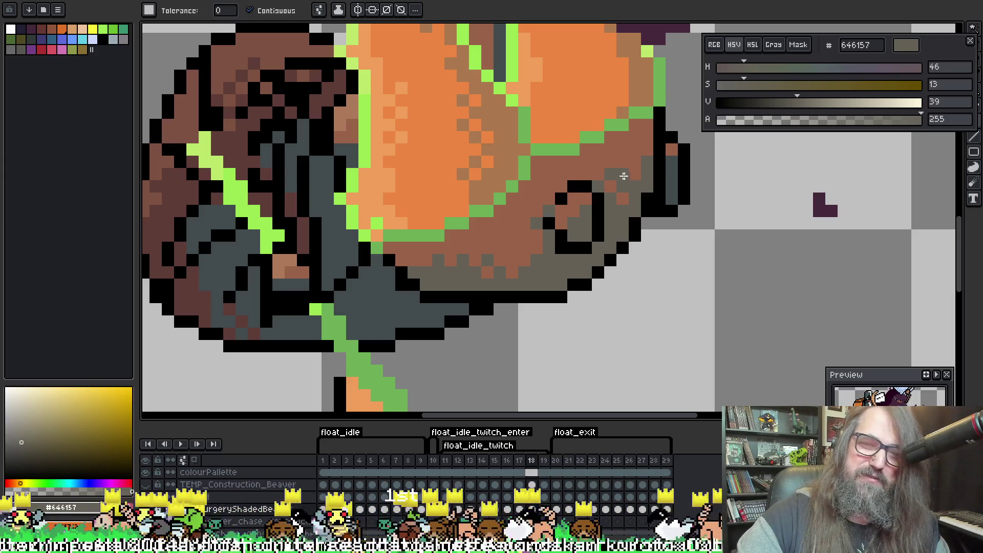
On frame 20, fill the dark grey face region and a small patch with #646157
{"action": "key", "text": "period"}
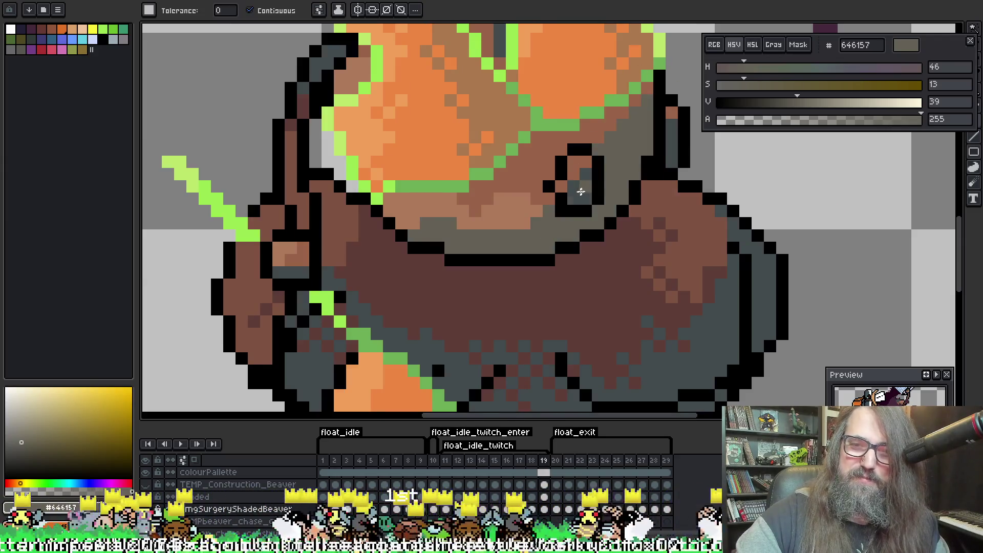
{"action": "key", "text": "period"}
{"action": "left_click", "coordinate": [563, 127]}
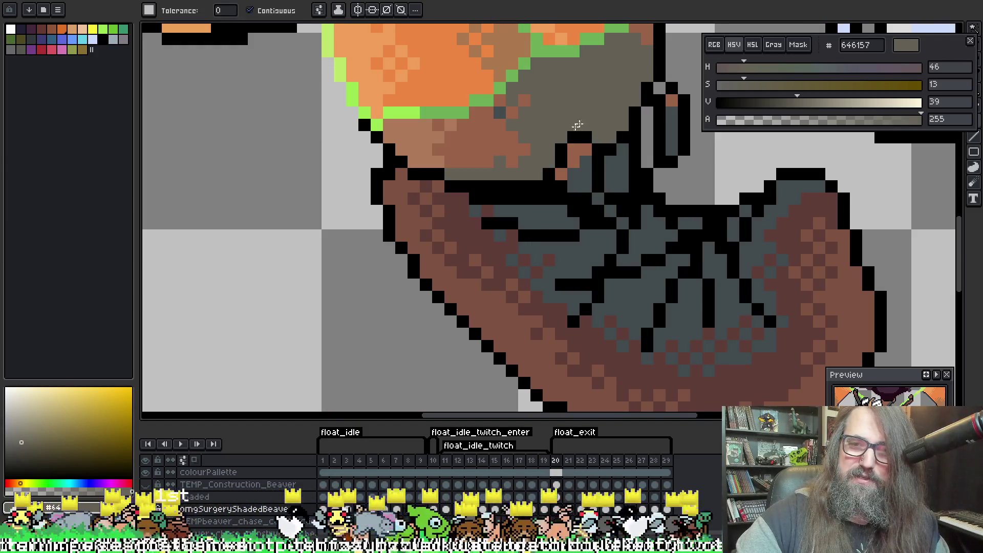
{"action": "mouse_move", "coordinate": [655, 113]}
{"action": "left_mouse_down"}
{"action": "mouse_move", "coordinate": [505, 224]}
{"action": "mouse_move", "coordinate": [495, 221]}
{"action": "left_mouse_up"}
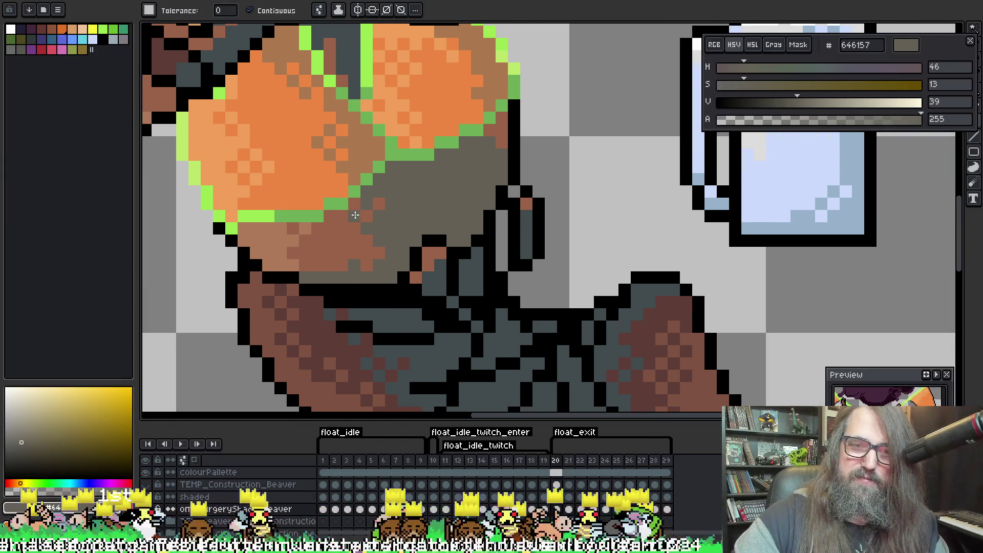
{"action": "left_click", "coordinate": [439, 276]}
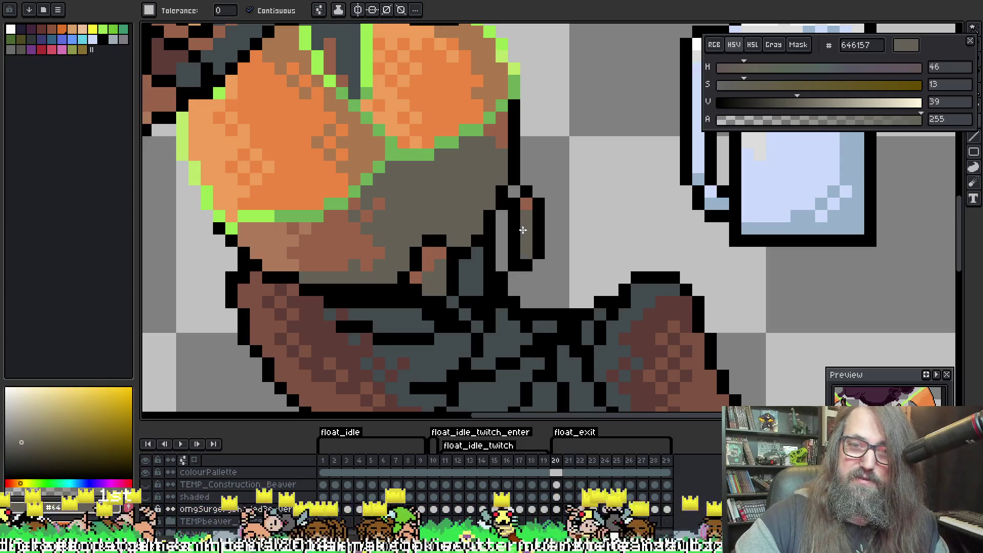
Fill the dark grey patches, thin strips and under-eye area on frames 21 and 22 grey-brown
{"action": "key", "text": "period"}
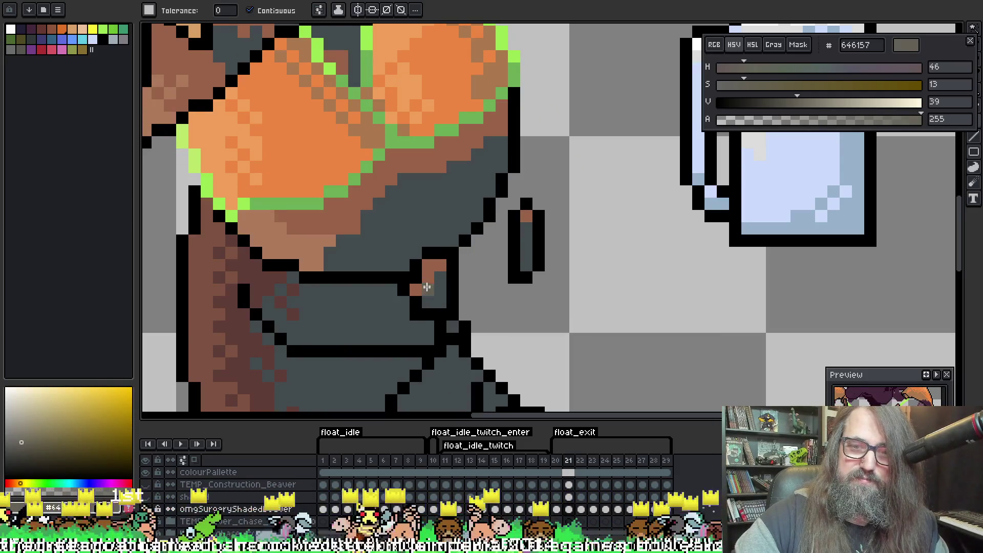
{"action": "left_click", "coordinate": [435, 292]}
{"action": "left_click", "coordinate": [526, 238]}
{"action": "left_click", "coordinate": [427, 218]}
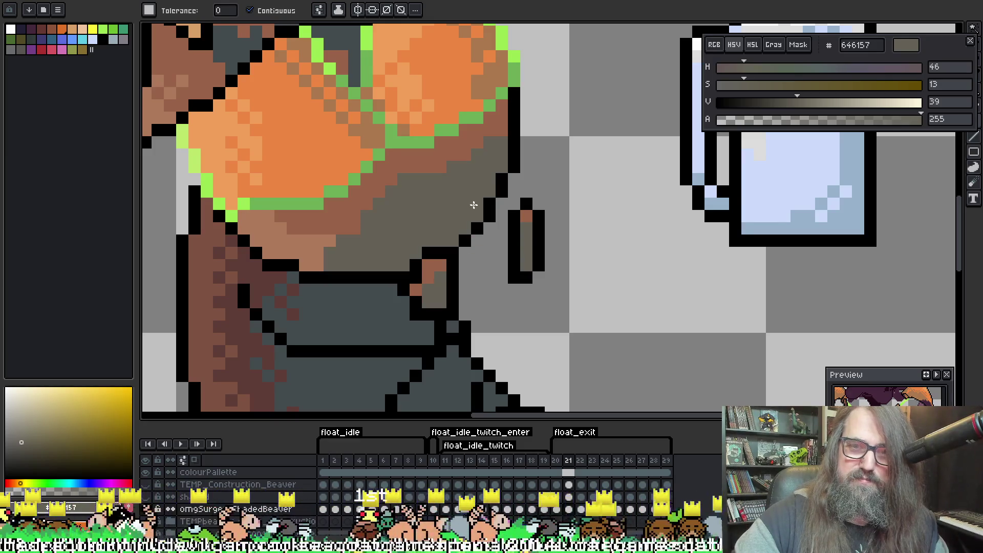
{"action": "key", "text": "period"}
{"action": "scroll", "coordinate": [533, 226], "scroll_direction": "down", "scroll_amount": 2}
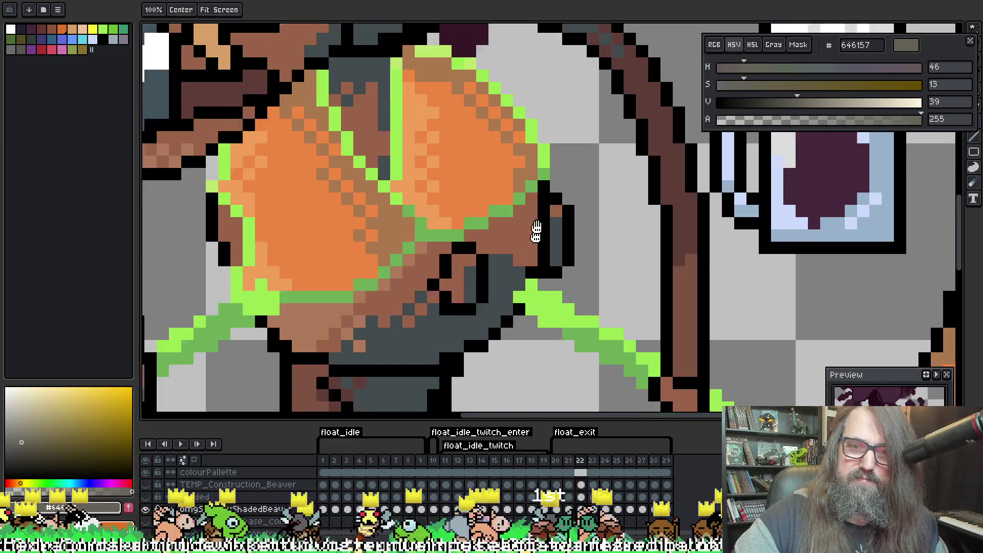
{"action": "left_click", "coordinate": [556, 201]}
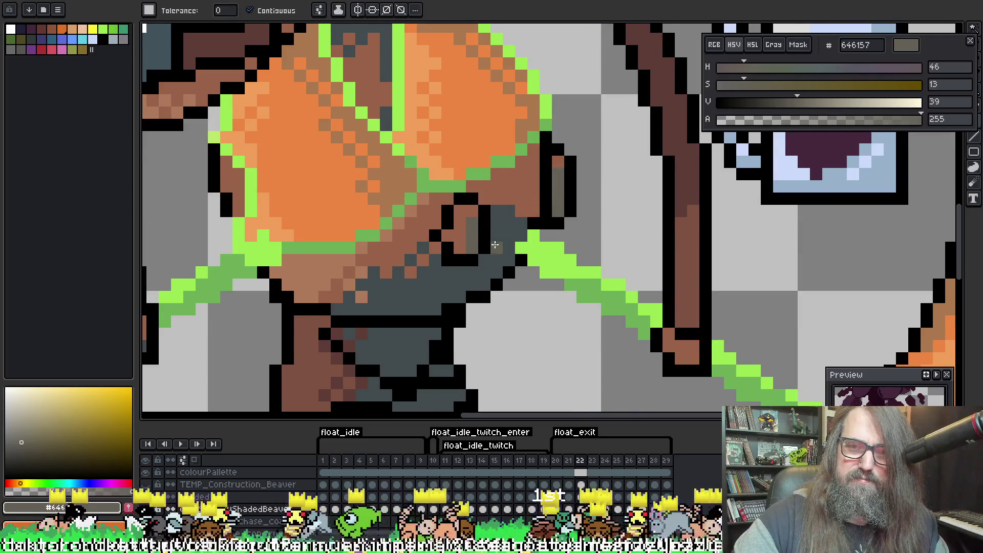
{"action": "left_click", "coordinate": [494, 249]}
Recolour the dark body area on frame 23 brownish grey, undoing two misplaced fills
{"action": "key", "text": "period"}
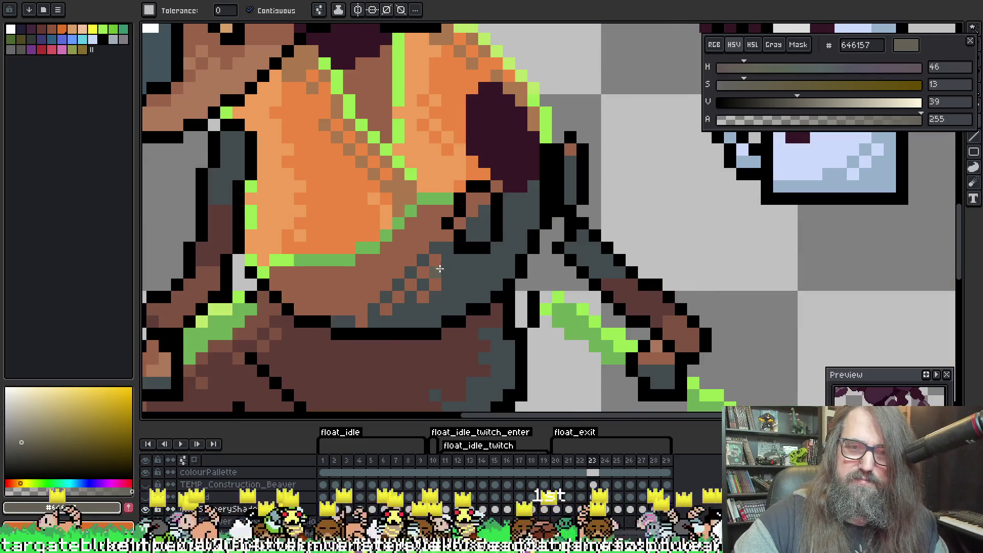
{"action": "key", "text": "comma"}
{"action": "left_click", "coordinate": [424, 249]}
{"action": "key", "text": "period"}
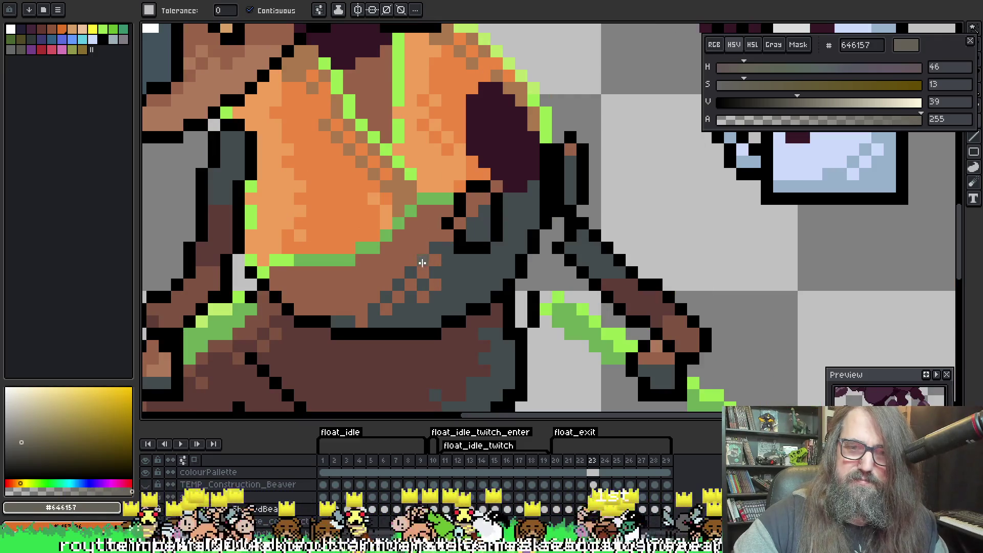
{"action": "left_click", "coordinate": [432, 272]}
{"action": "key", "text": "ctrl+z"}
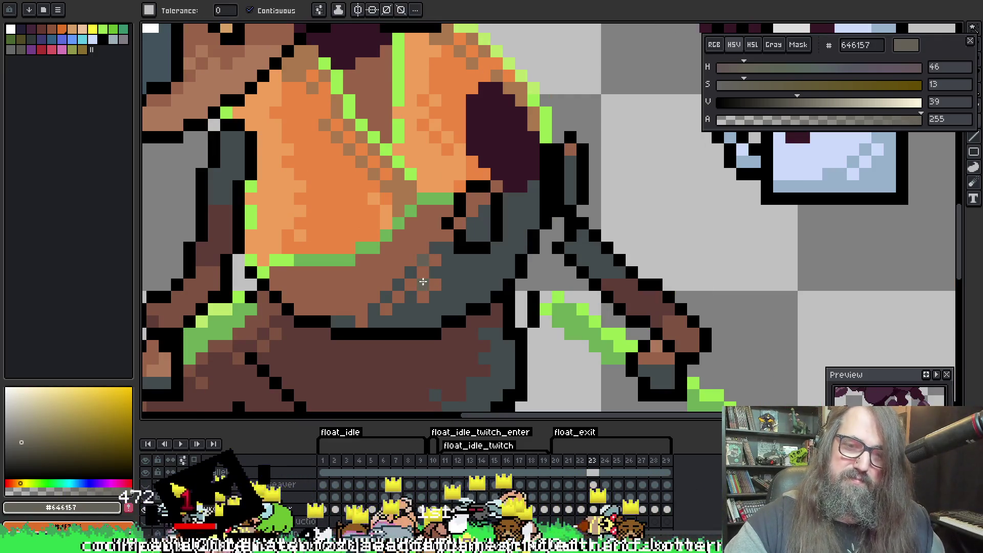
{"action": "left_click", "coordinate": [413, 275]}
{"action": "key", "text": "ctrl+z"}
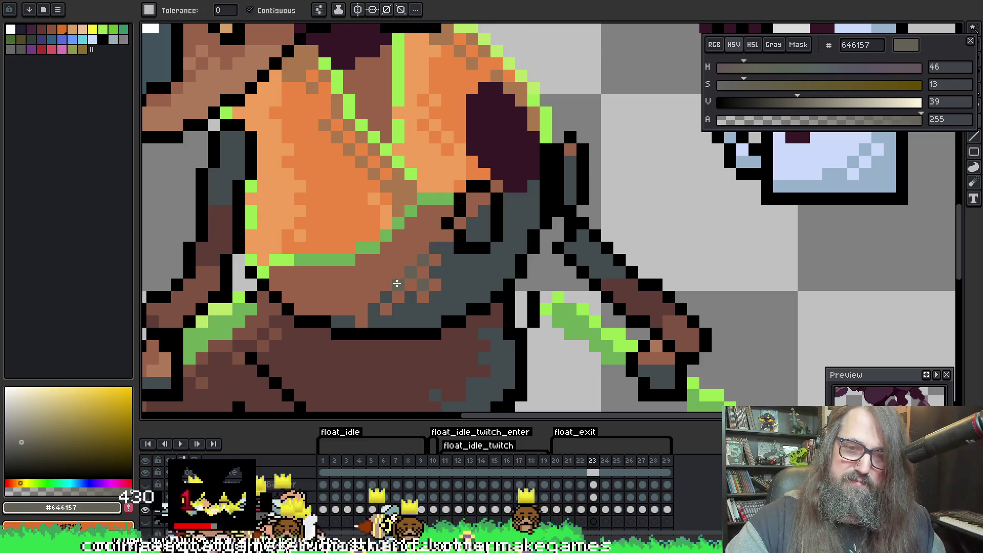
{"action": "left_click", "coordinate": [408, 295]}
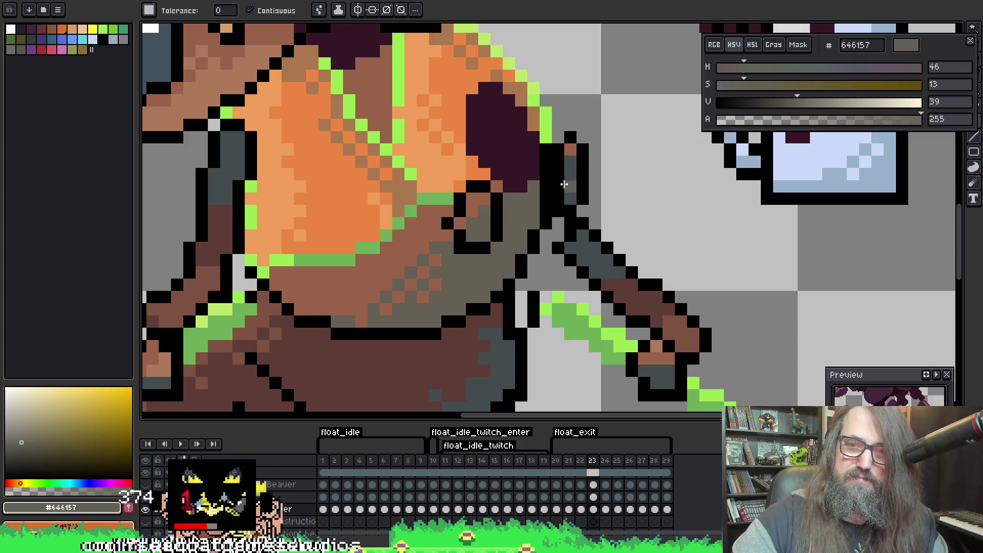
Fill the grey, blue-grey and leftover pixels on frames 24 and 25 brownish grey
{"action": "key", "text": "Right"}
{"action": "left_click", "coordinate": [424, 254]}
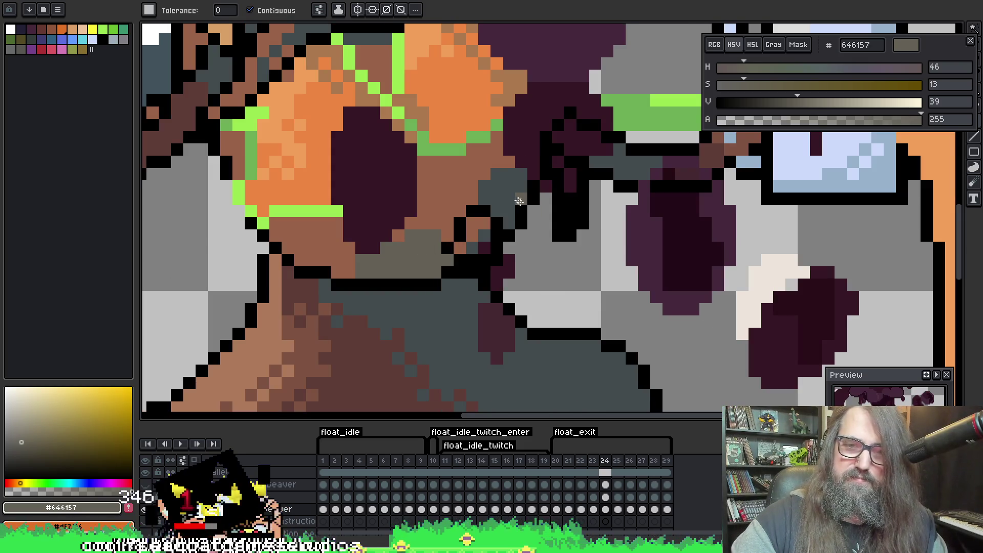
{"action": "left_click", "coordinate": [519, 202]}
{"action": "left_click", "coordinate": [476, 243]}
{"action": "key", "text": "Right"}
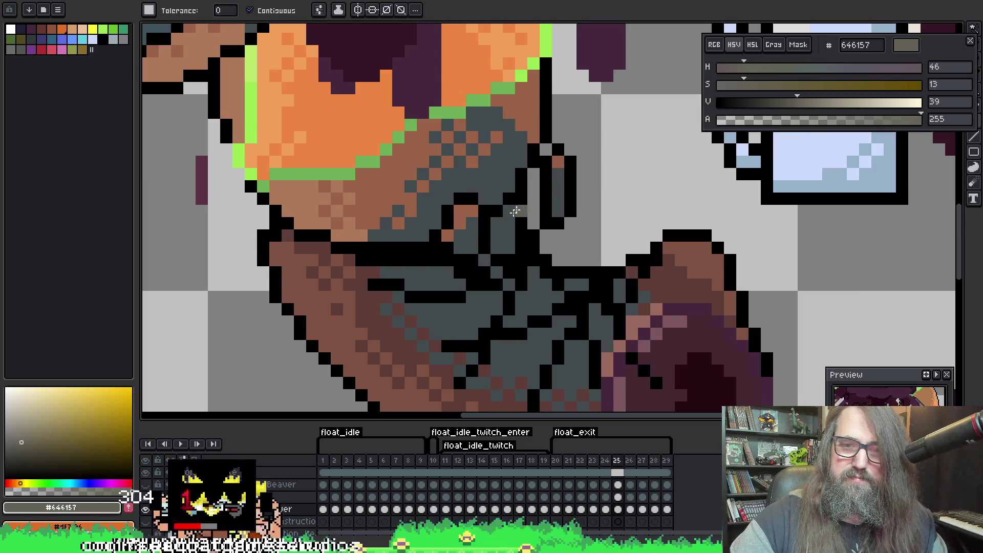
{"action": "left_click", "coordinate": [416, 210]}
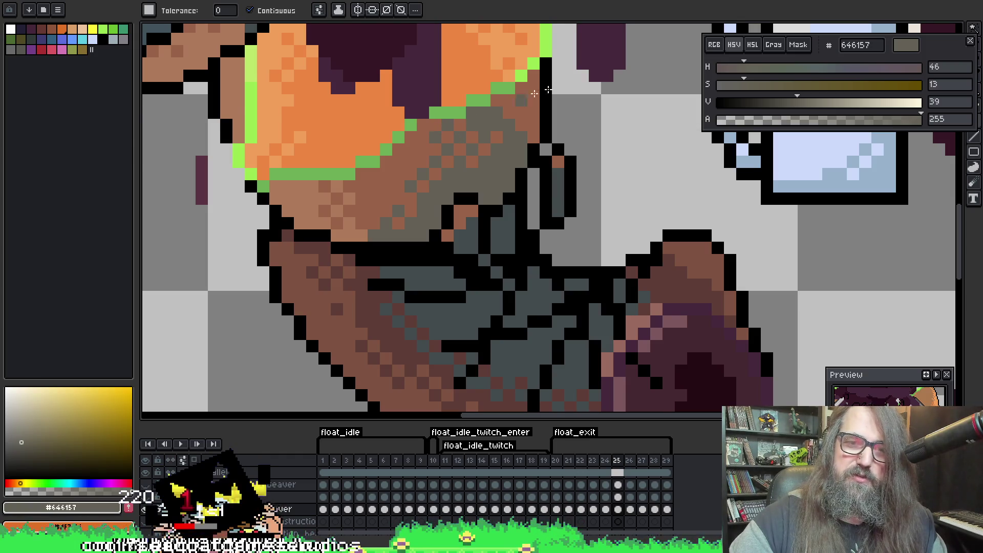
Fill the dark grey body region and slate pixel column on frame 27 brownish grey
{"action": "key", "text": "Right"}
{"action": "key", "text": "Right"}
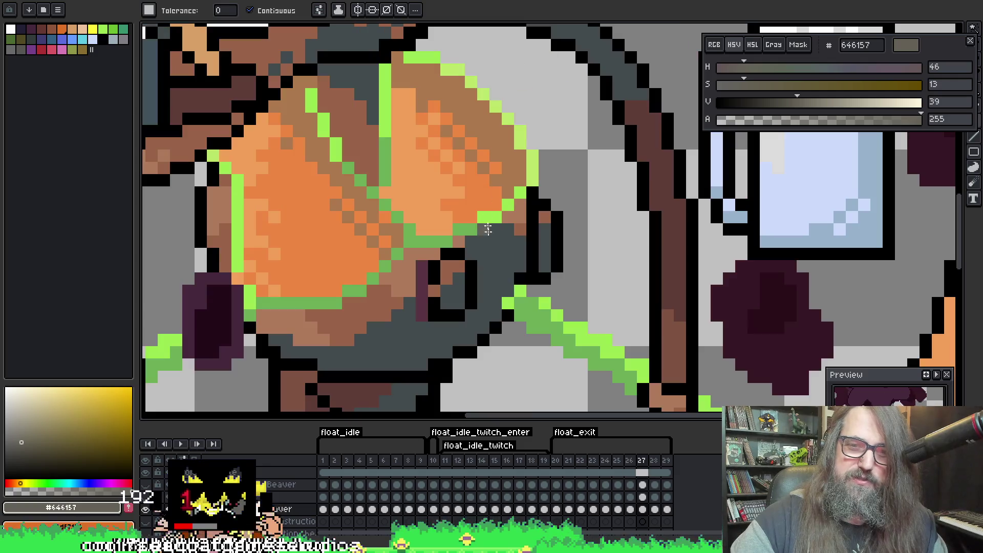
{"action": "left_click", "coordinate": [410, 325]}
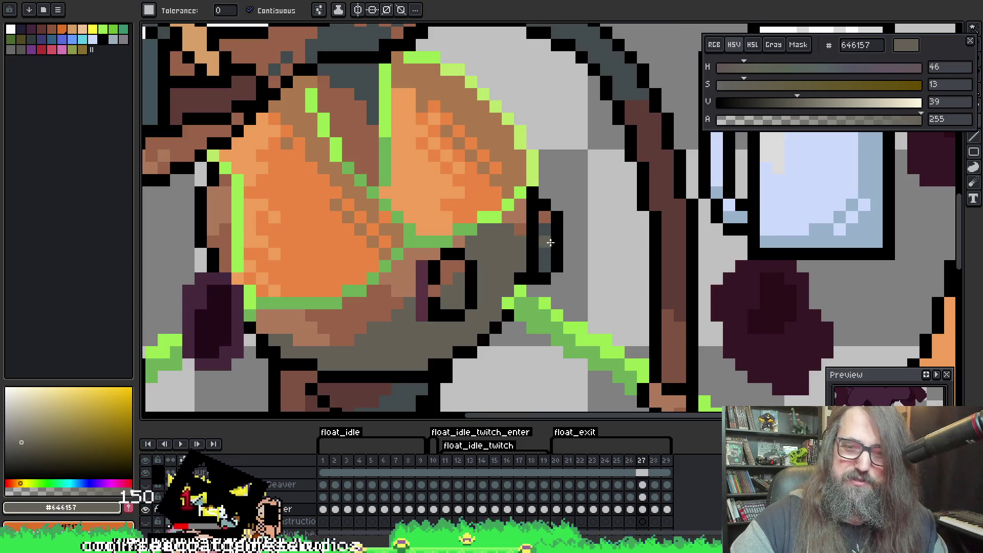
{"action": "left_click", "coordinate": [543, 246]}
{"action": "key", "text": "Right"}
{"action": "key", "text": "Left"}
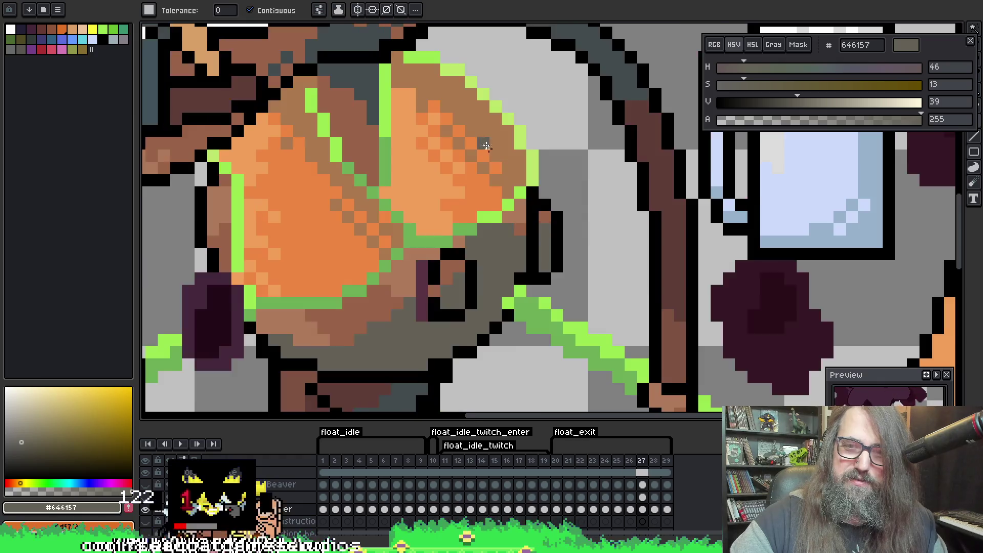
{"action": "key", "text": "Right"}
Fill the large slate body region and enclosed pocket on frame 28, then the slate region on frame 29
{"action": "left_click", "coordinate": [447, 328]}
{"action": "left_click", "coordinate": [457, 274]}
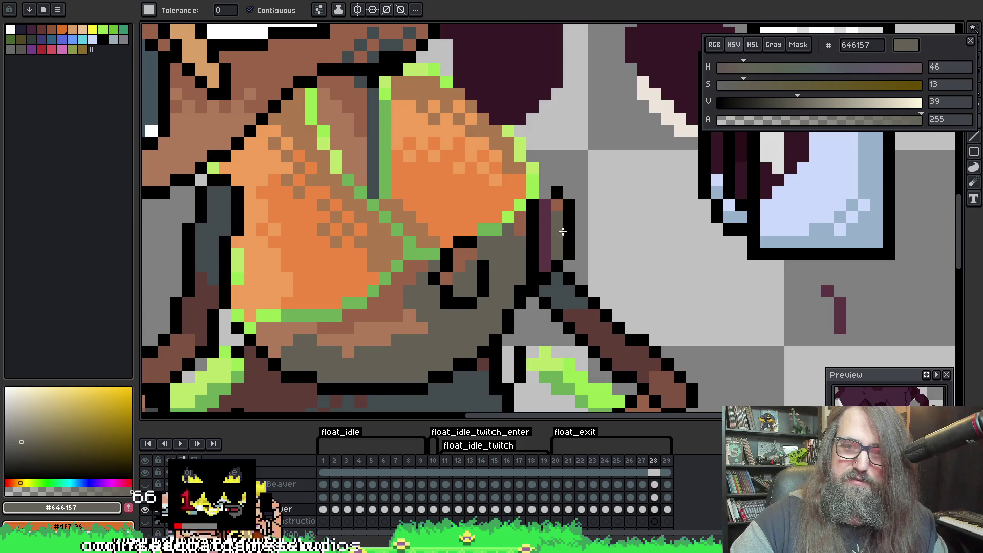
{"action": "key", "text": "Left"}
{"action": "key", "text": "Right"}
{"action": "key", "text": "Right"}
{"action": "left_click", "coordinate": [491, 240]}
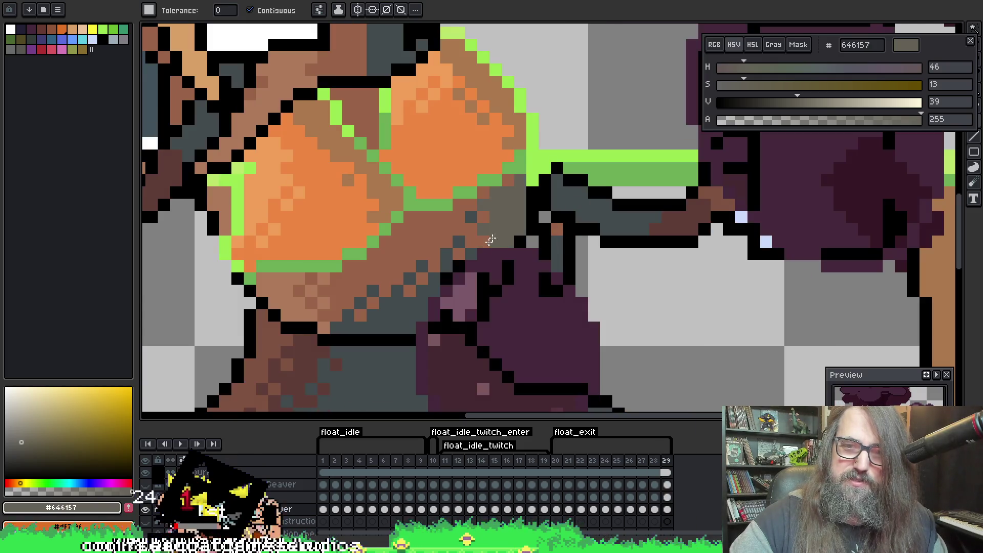
Fill the lower dark slate region and small dark column brownish grey, then review frames 26–28
{"action": "left_click", "coordinate": [414, 299]}
{"action": "left_click", "coordinate": [557, 247]}
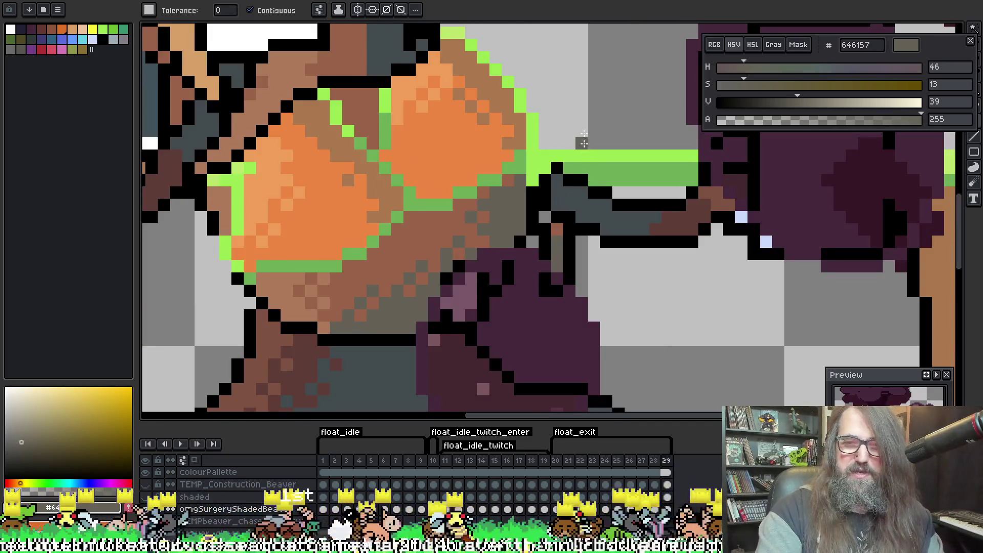
{"action": "key", "text": "comma"}
{"action": "key", "text": "period"}
{"action": "key", "text": "comma"}
{"action": "key", "text": "comma"}
{"action": "key", "text": "period"}
{"action": "key", "text": "comma"}
{"action": "key", "text": "comma"}
{"action": "key", "text": "period"}
{"action": "key", "text": "comma"}
{"action": "key", "text": "period"}
{"action": "key", "text": "comma"}
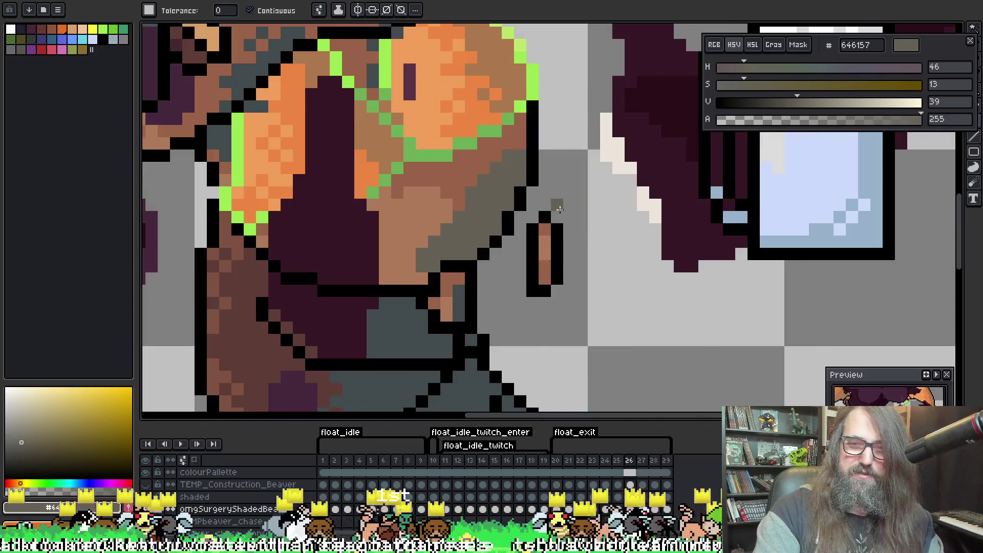
Fill the leftover dark slate strip brownish grey and compare frames 22 through 27
{"action": "key", "text": "period"}
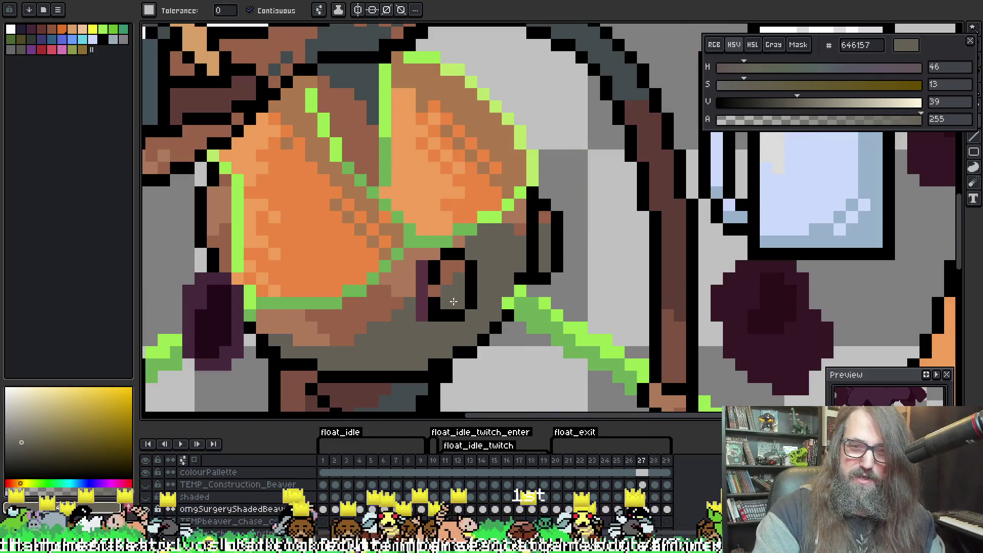
{"action": "key", "text": "period"}
{"action": "key", "text": "comma"}
{"action": "key", "text": "comma"}
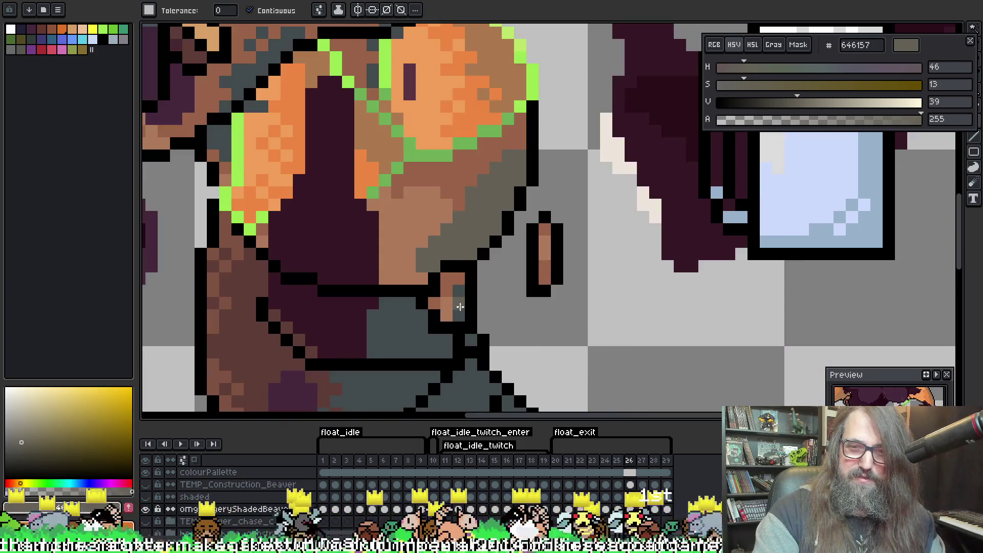
{"action": "key", "text": "period"}
{"action": "key", "text": "comma"}
{"action": "key", "text": "comma"}
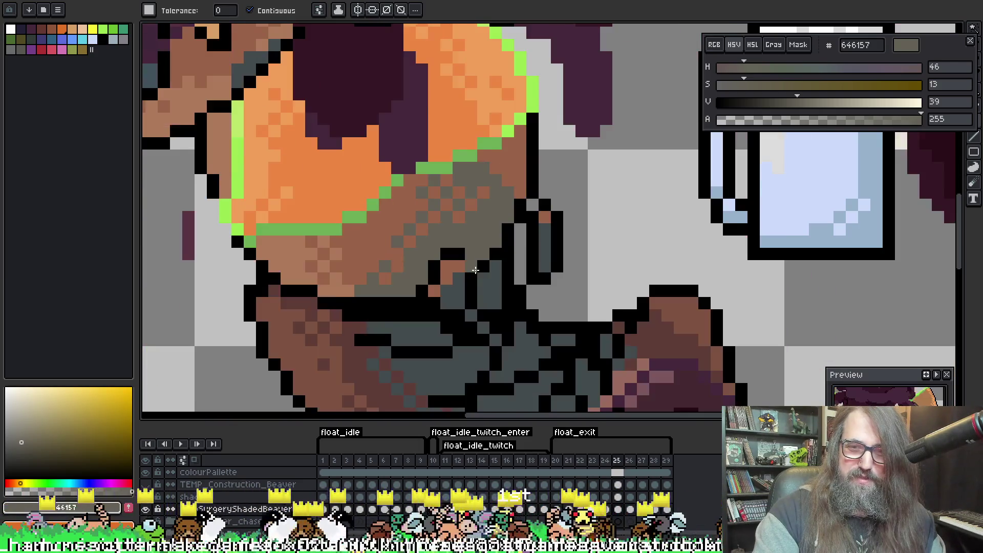
{"action": "key", "text": "period"}
{"action": "key", "text": "period"}
{"action": "key", "text": "comma"}
{"action": "key", "text": "comma"}
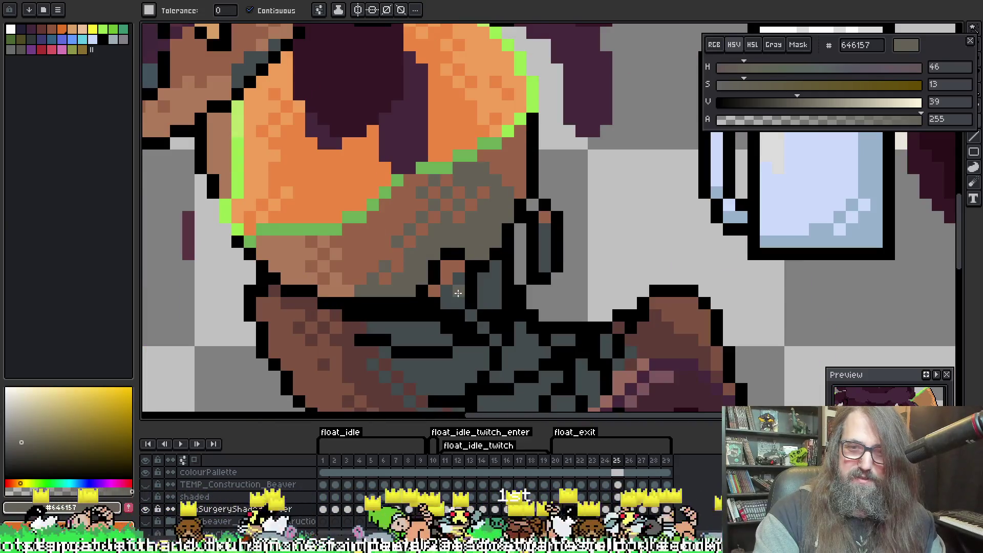
{"action": "left_click", "coordinate": [548, 260]}
{"action": "key", "text": "comma"}
{"action": "key", "text": "comma"}
{"action": "key", "text": "comma"}
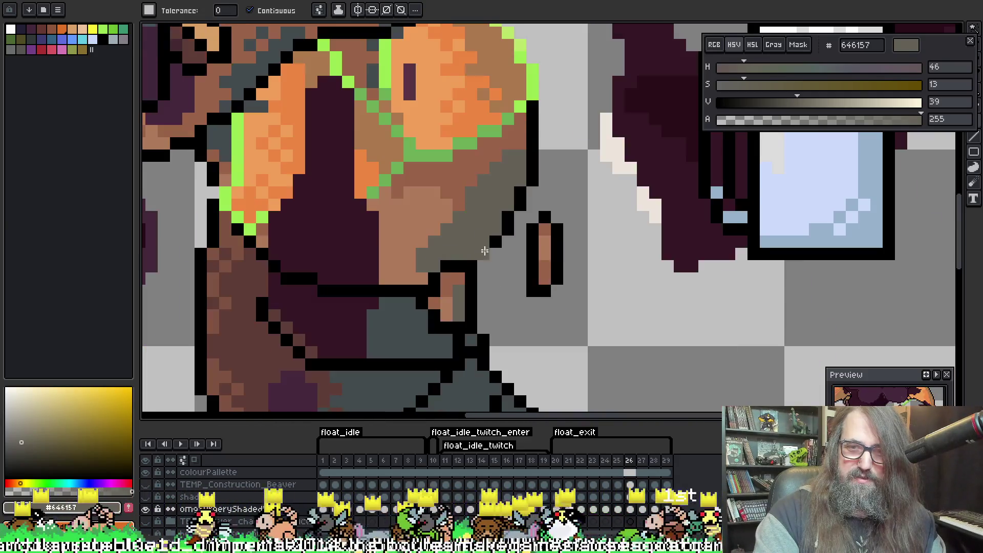
{"action": "key", "text": "comma"}
{"action": "key", "text": "comma"}
{"action": "key", "text": "comma"}
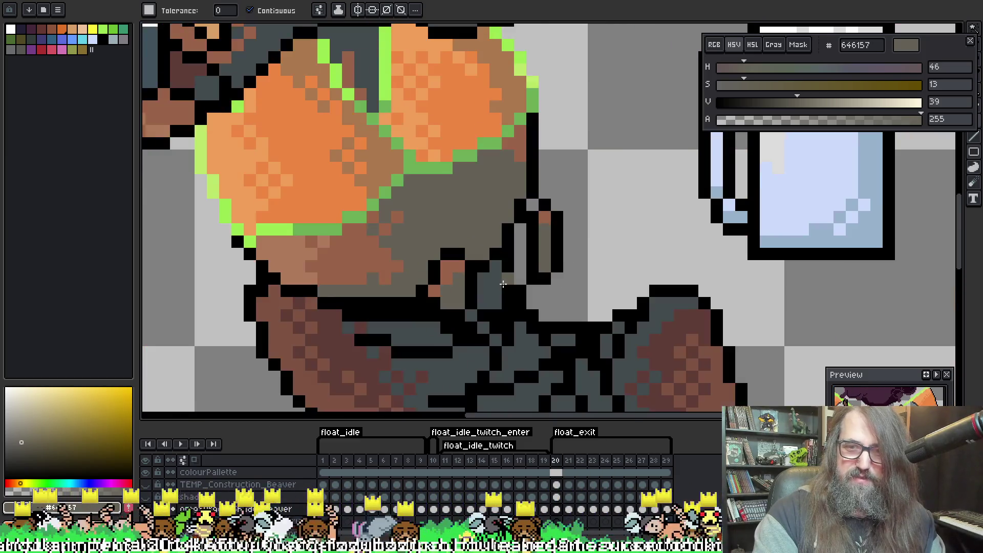
{"action": "key", "text": "period"}
{"action": "key", "text": "period"}
{"action": "key", "text": "period"}
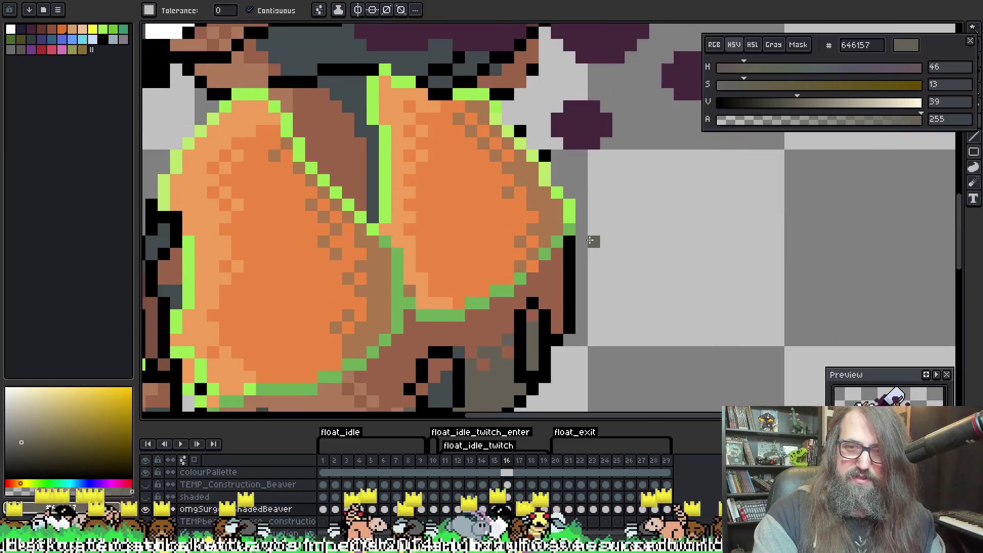
{"action": "key", "text": "comma"}
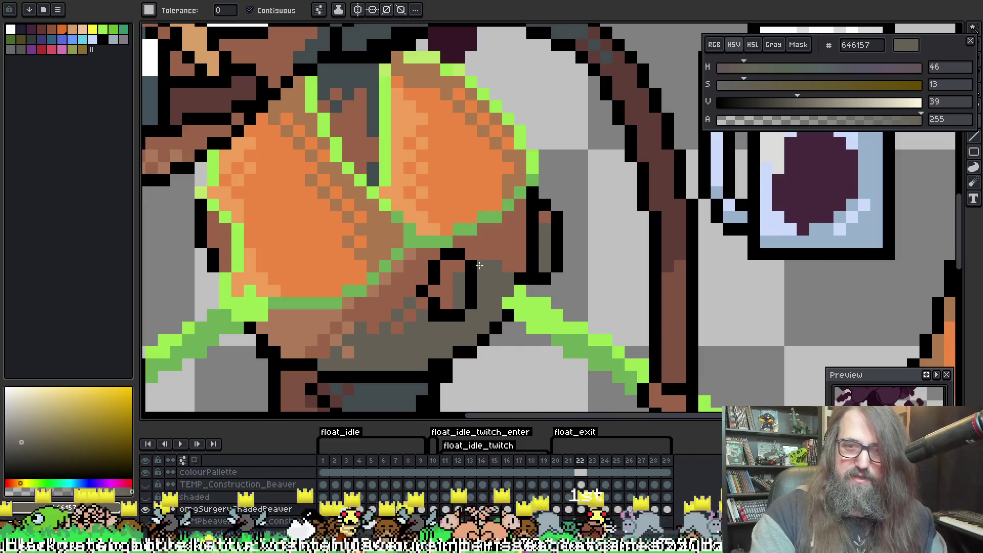
Switch to the Pencil tool and flip between frames 22–24 to compare the face
{"action": "key", "text": "i"}
{"action": "key", "text": "b"}
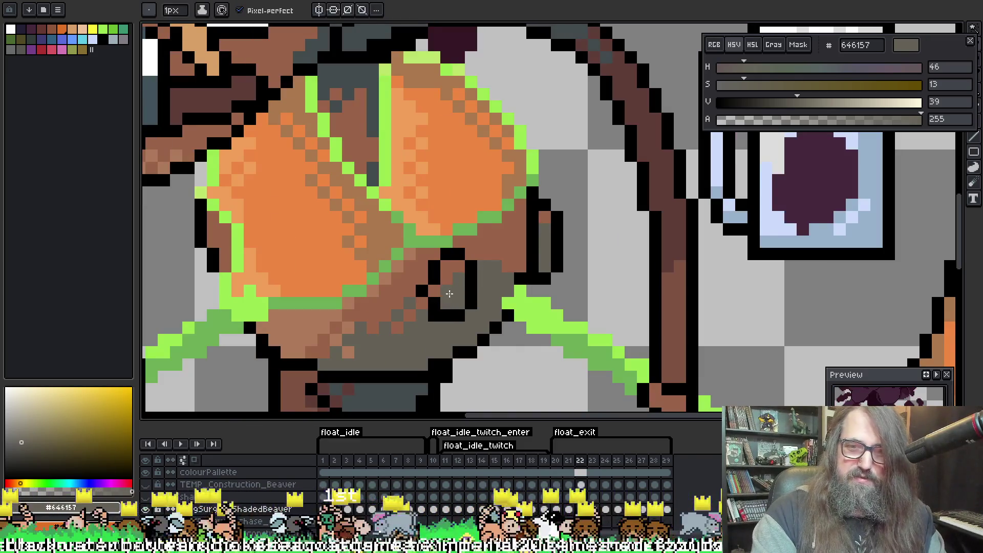
{"action": "key", "text": "comma"}
{"action": "key", "text": "period"}
{"action": "key", "text": "period"}
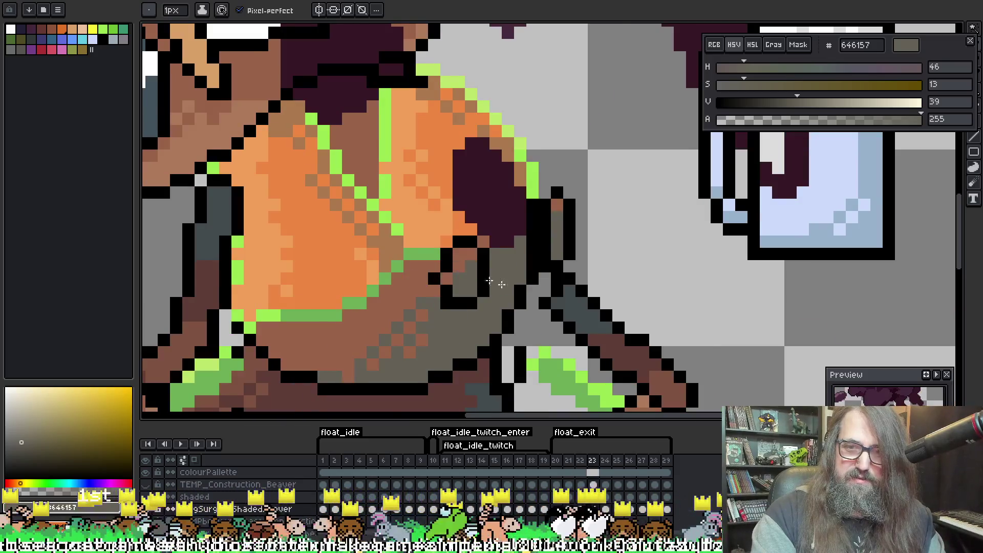
{"action": "key", "text": "period"}
{"action": "key", "text": "period"}
{"action": "key", "text": "period"}
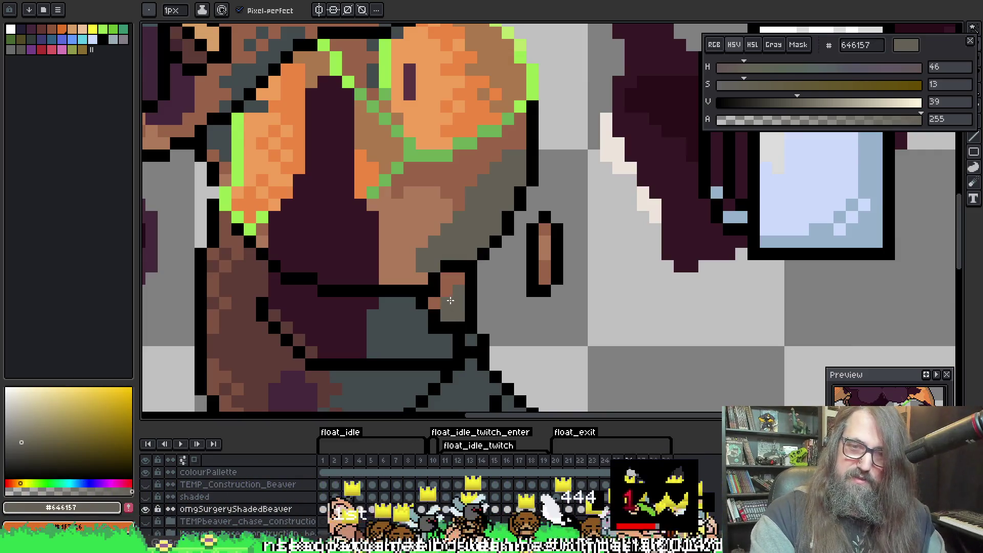
{"action": "key", "text": "period"}
{"action": "key", "text": "period"}
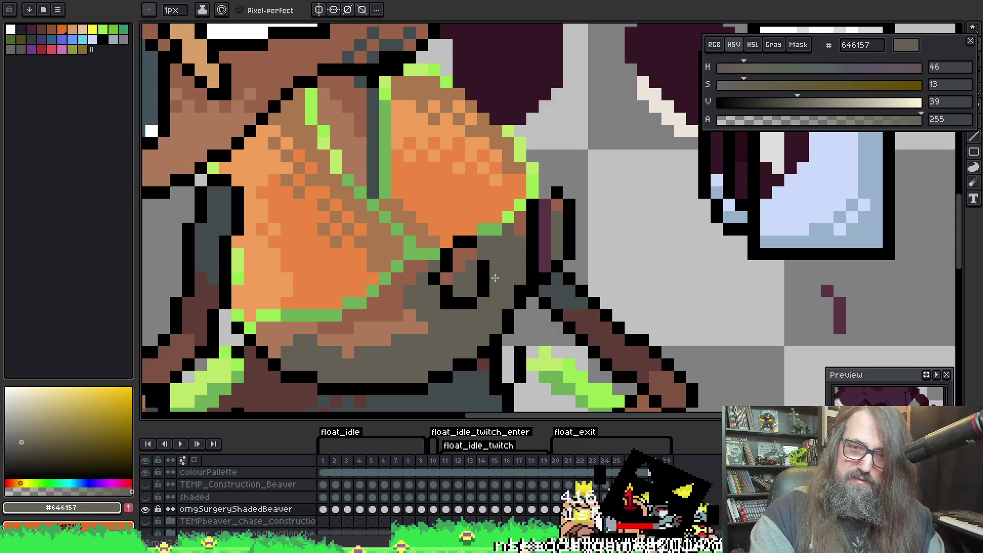